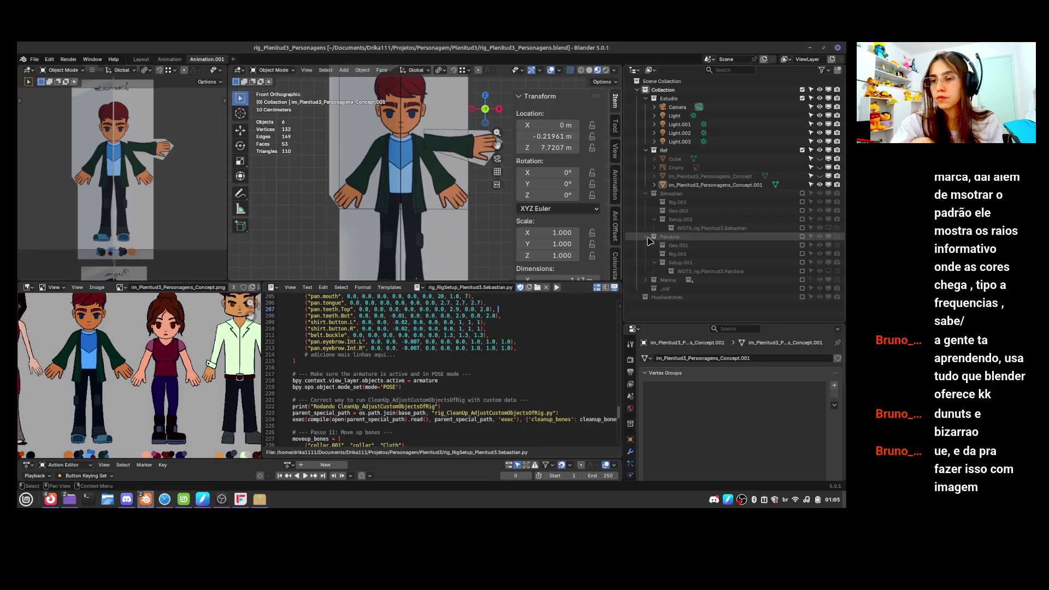
Enable the Pandora collection so its rig shows, and make the Ear mesh active
click(802, 236)
scroll(740, 249, down, 4)
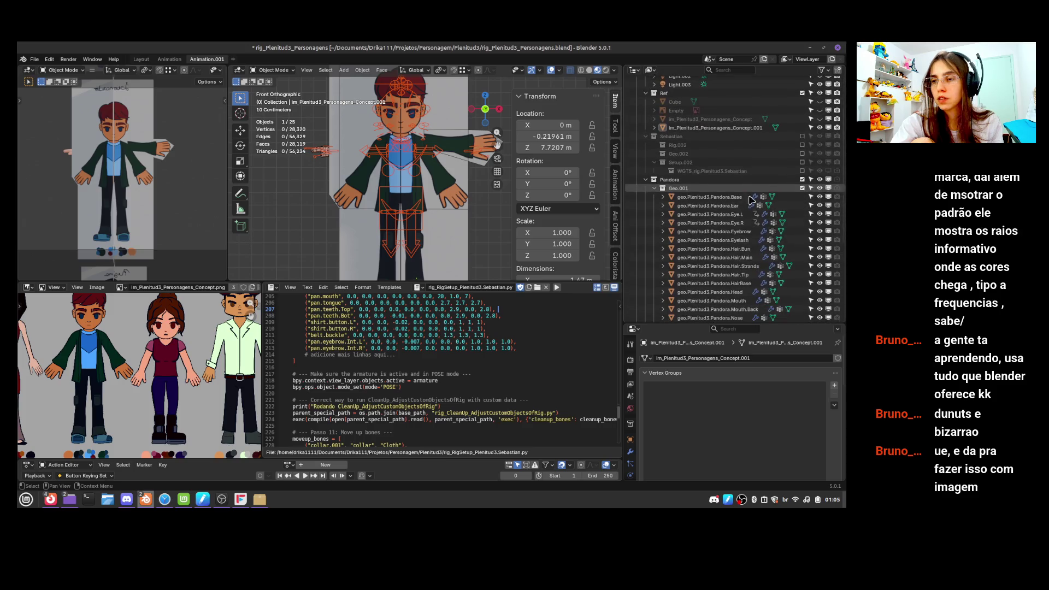
click(739, 214)
click(738, 206)
shift+click(743, 231)
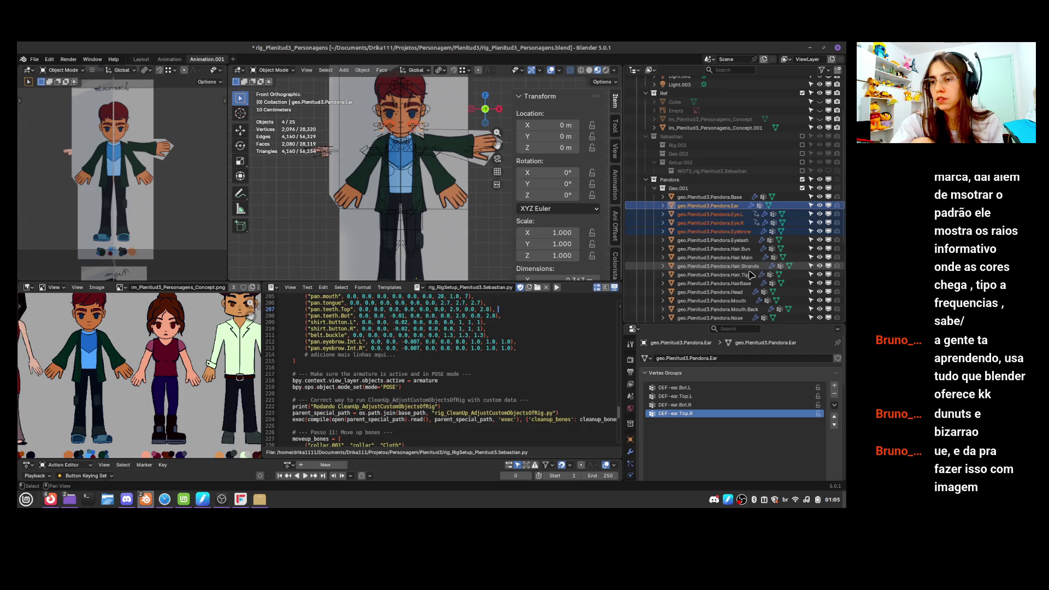
Extend the selection through Head, Mouth, Nose and teeth down to the Tongue mesh
shift+click(741, 293)
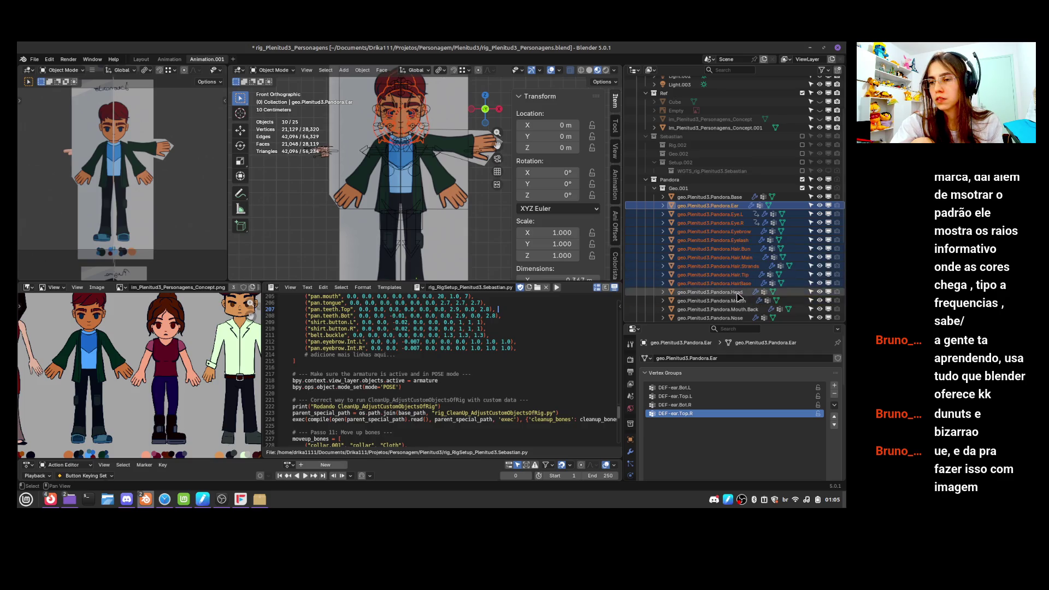
shift+click(741, 310)
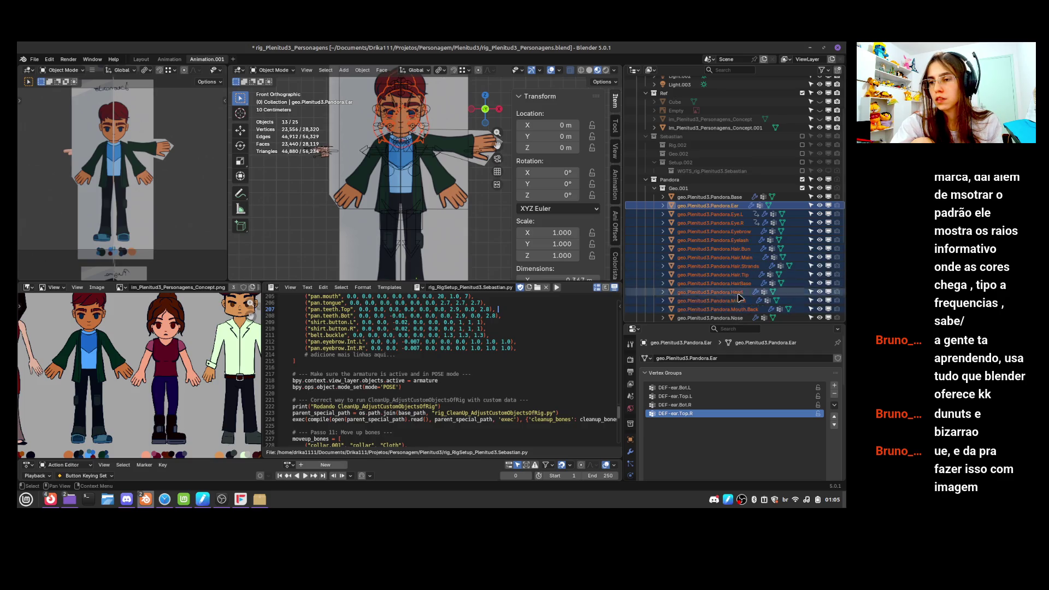
scroll(740, 246, down, 3)
shift+click(741, 239)
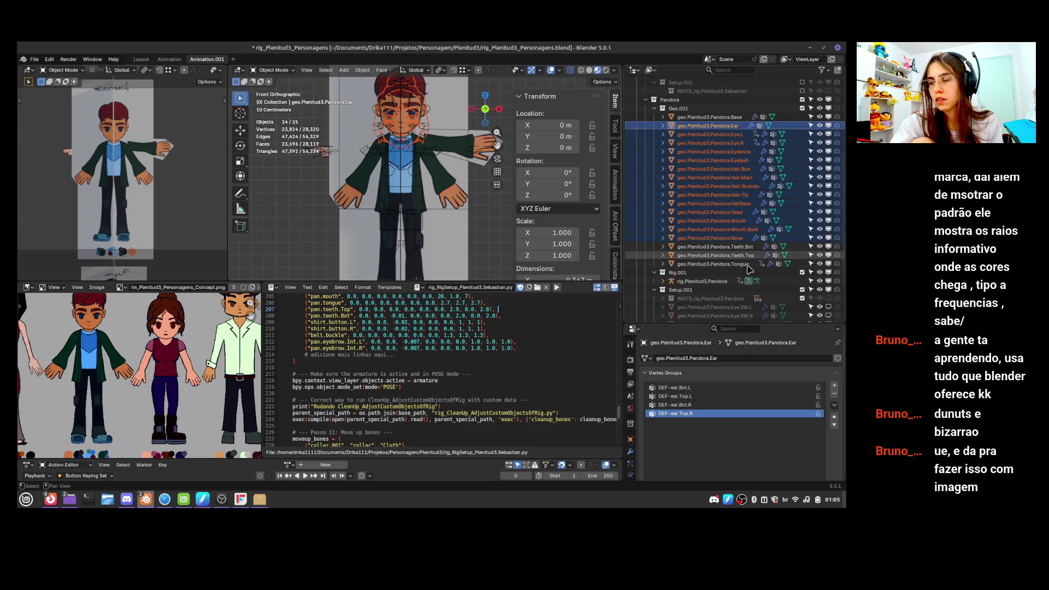
shift+click(746, 265)
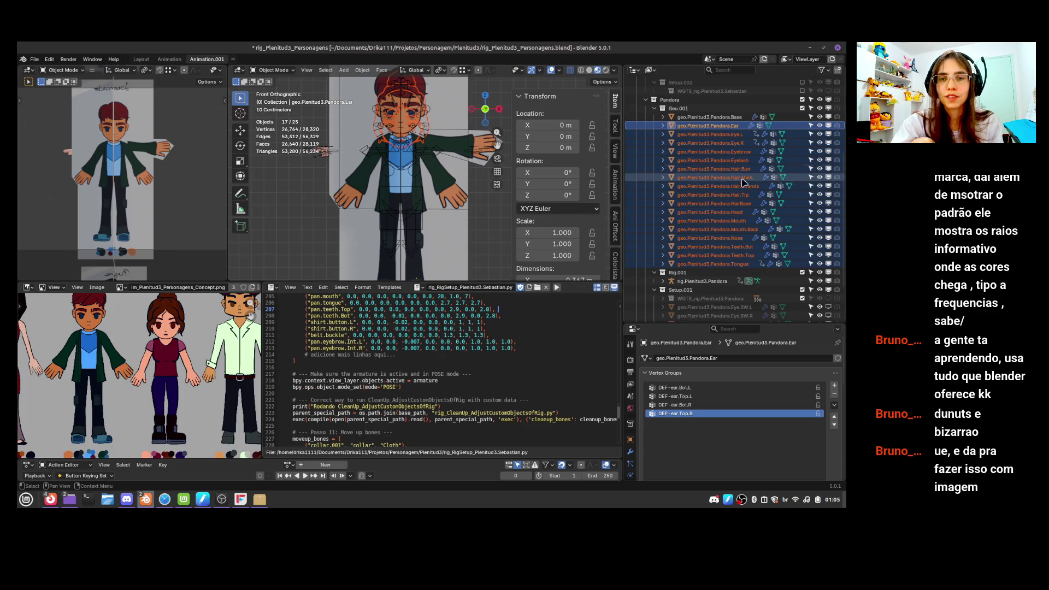
scroll(715, 190, up, 5)
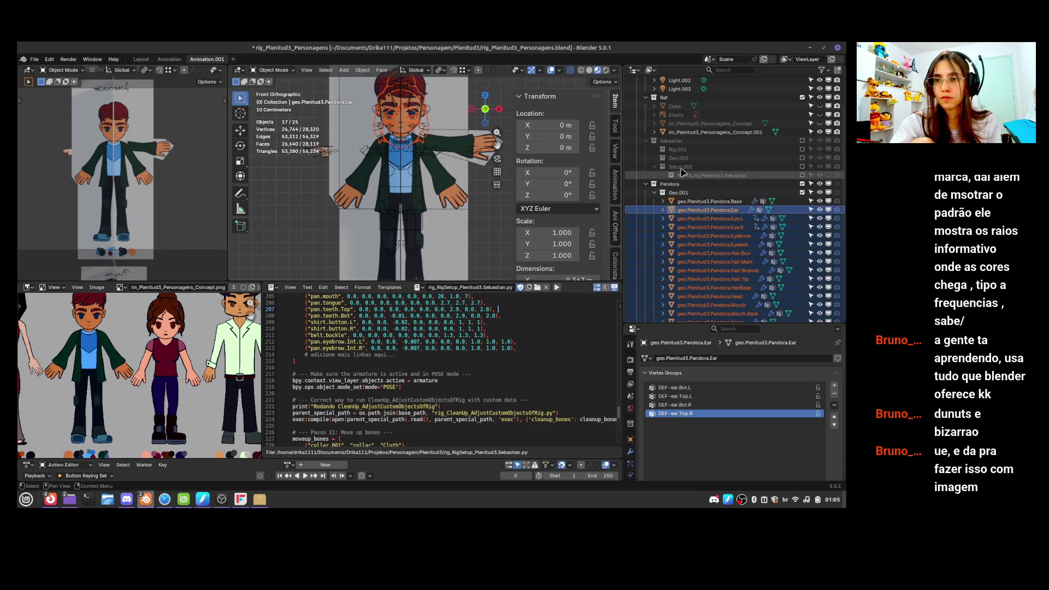
scroll(676, 101, up, 4)
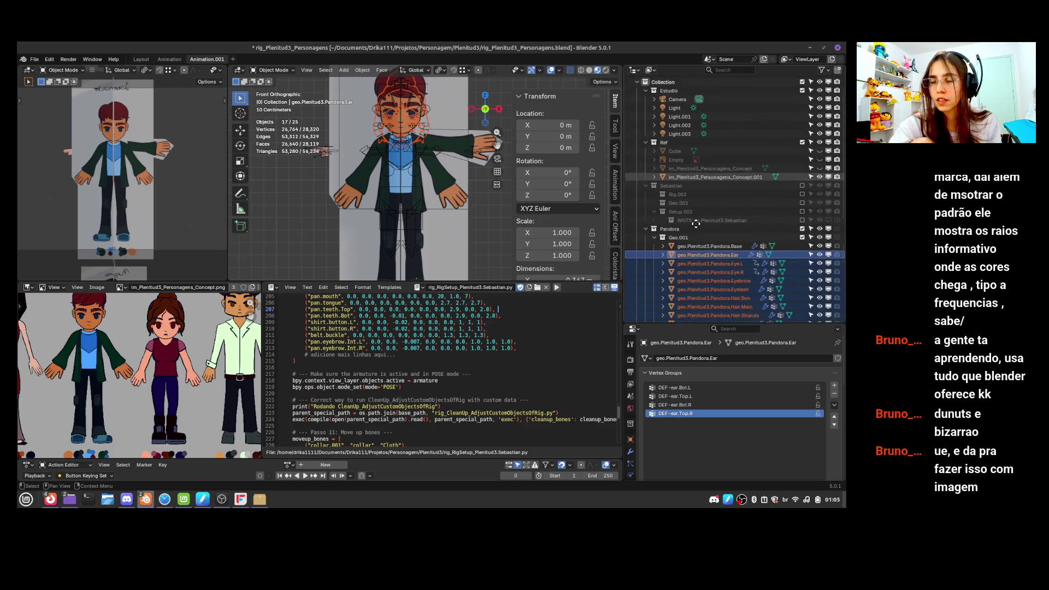
right_click(676, 90)
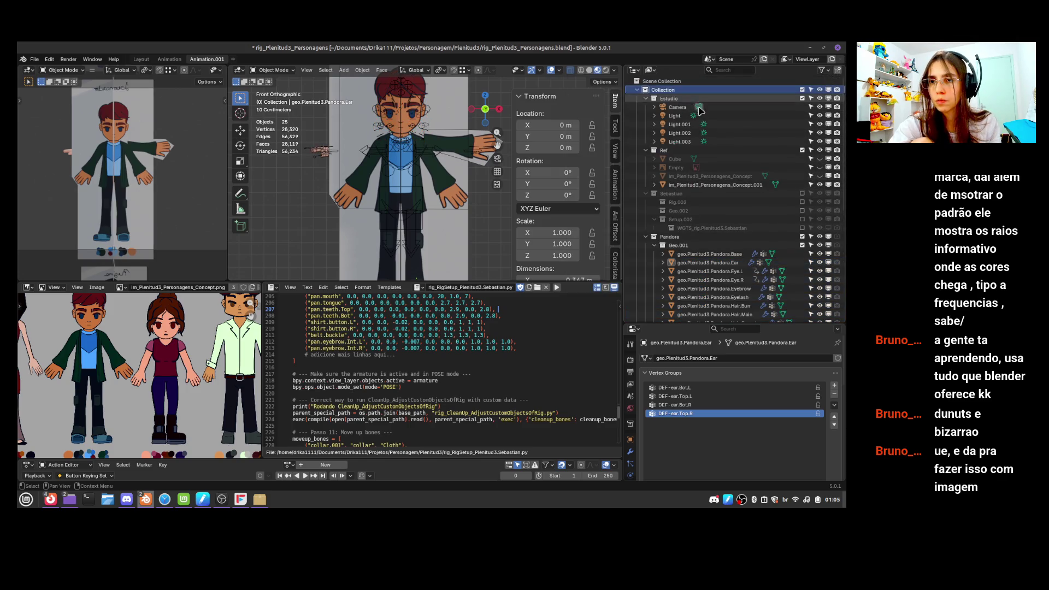
Rename Collection 7 to 'Leonardo' and drag it up to sit just after Ref
scroll(842, 173, down, 10)
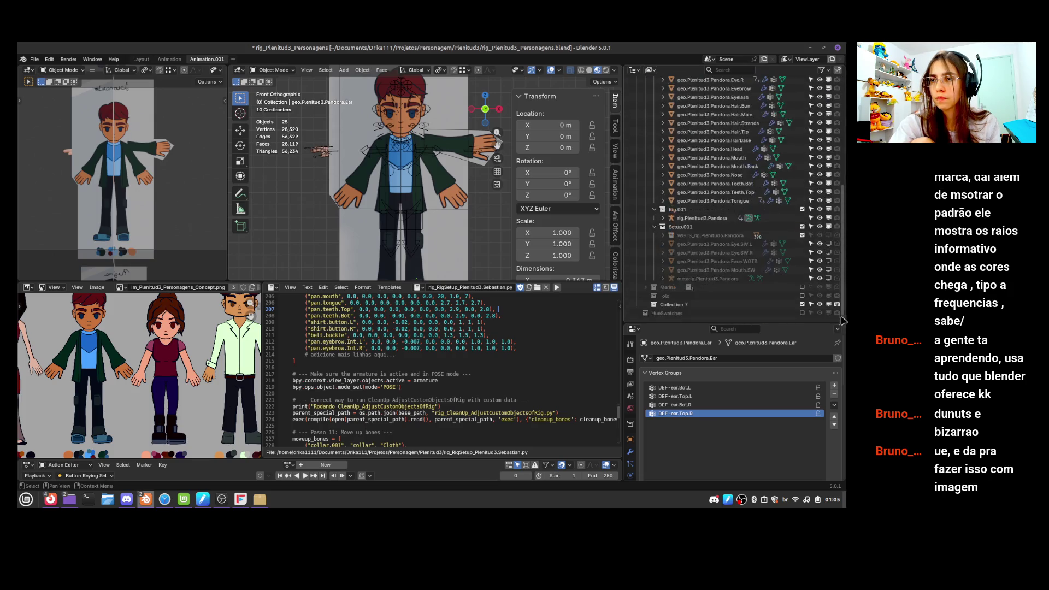
click(677, 310)
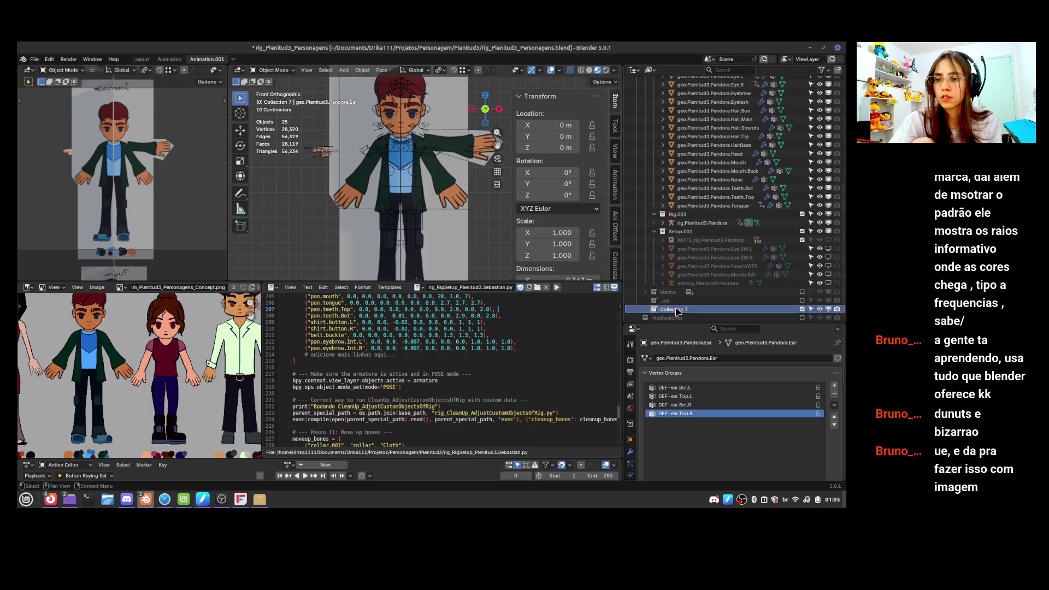
double_click(676, 309)
key(Return)
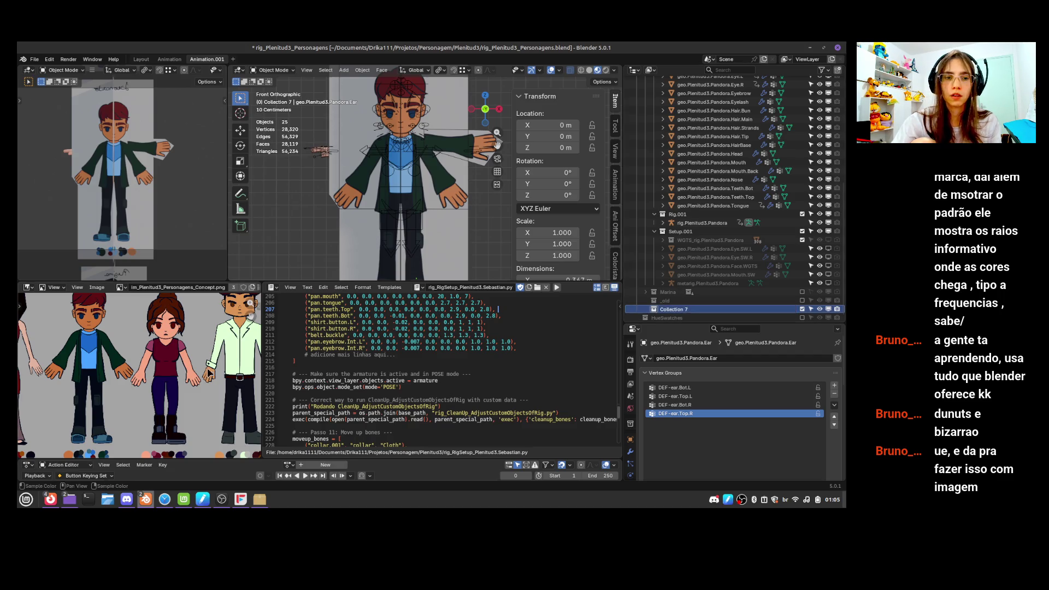
scroll(140, 376, down, 2)
double_click(695, 310)
text(Leonardo)
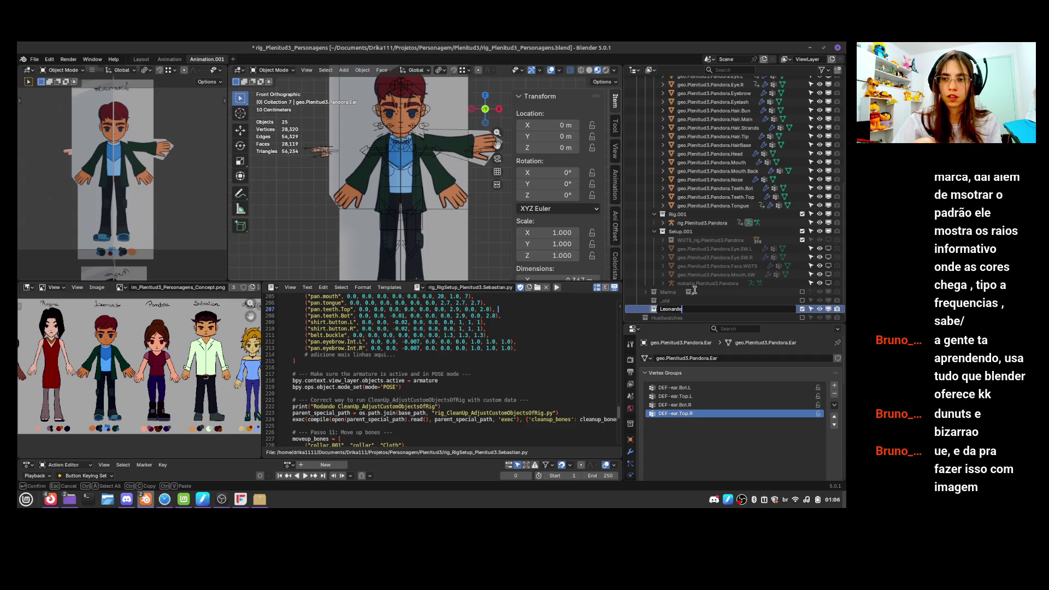
key(Return)
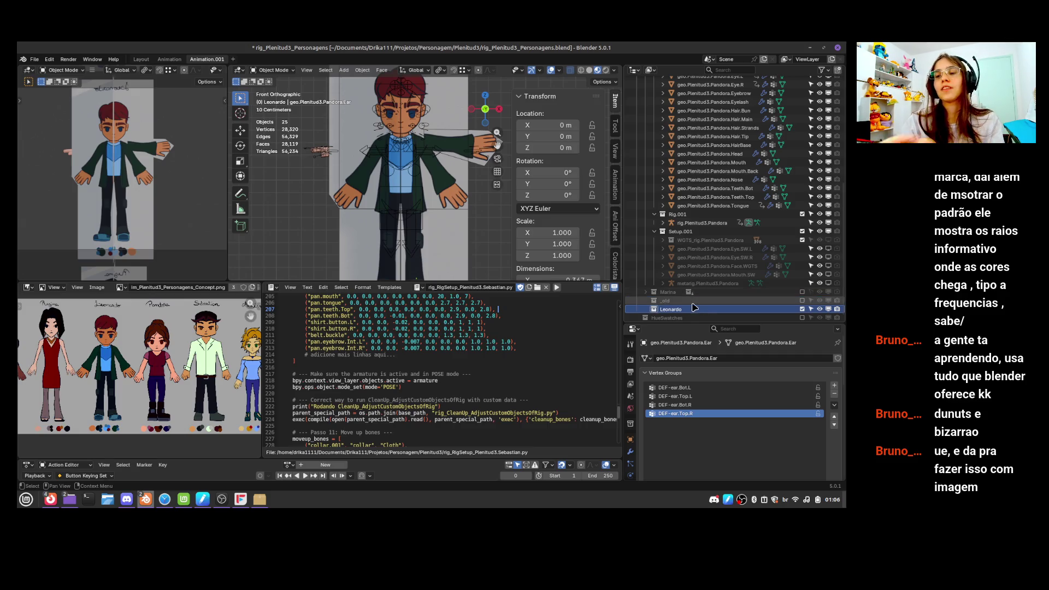
mouse_move(683, 292)
mouse_down()
mouse_move(683, 82)
mouse_move(684, 222)
mouse_move(659, 94)
mouse_move(672, 109)
mouse_move(648, 159)
mouse_up()
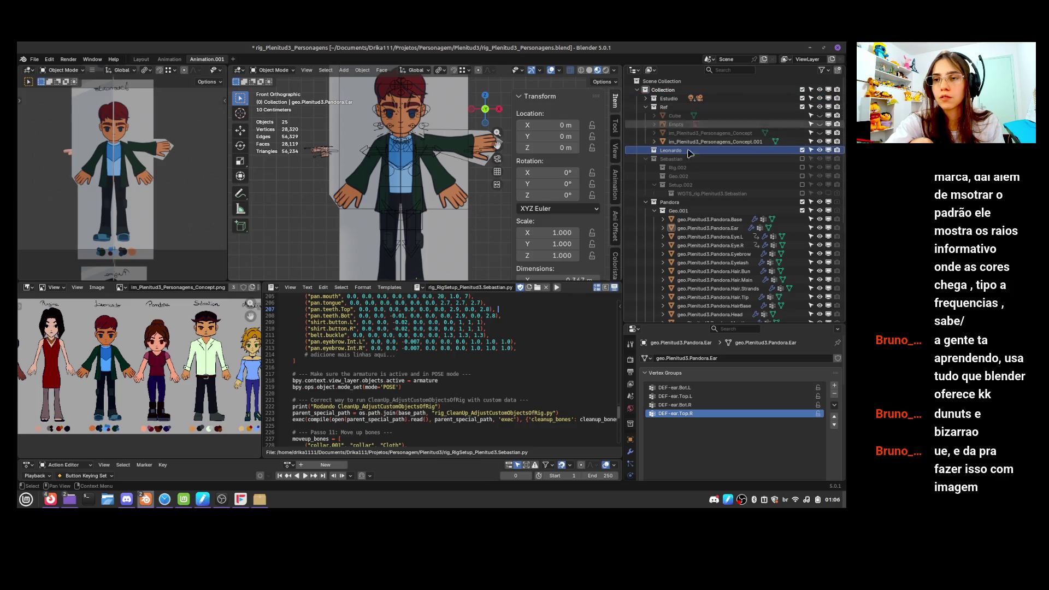
Duplicate Pandora's head meshes in place and move the copies into the Leonardo collection
click(732, 229)
scroll(732, 256, down, 2)
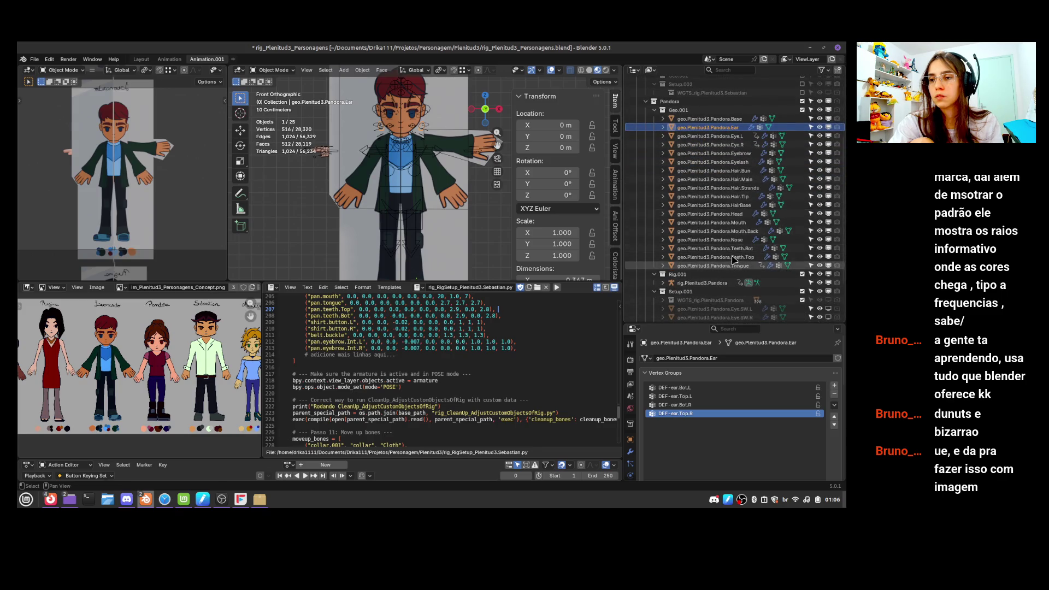
shift+click(723, 291)
scroll(723, 291, up, 2)
key(shift+d)
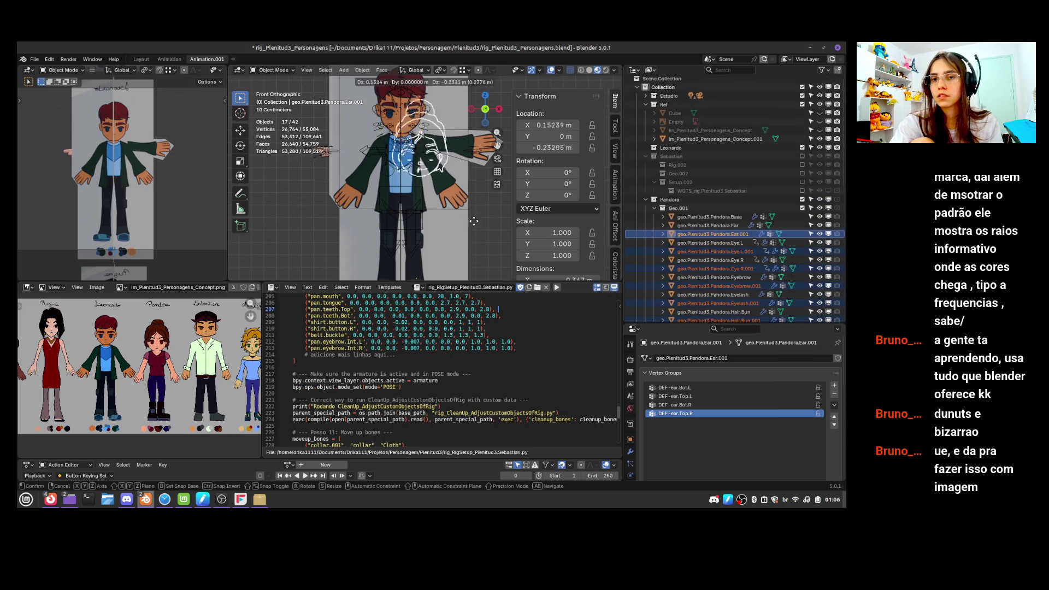
right_click(465, 231)
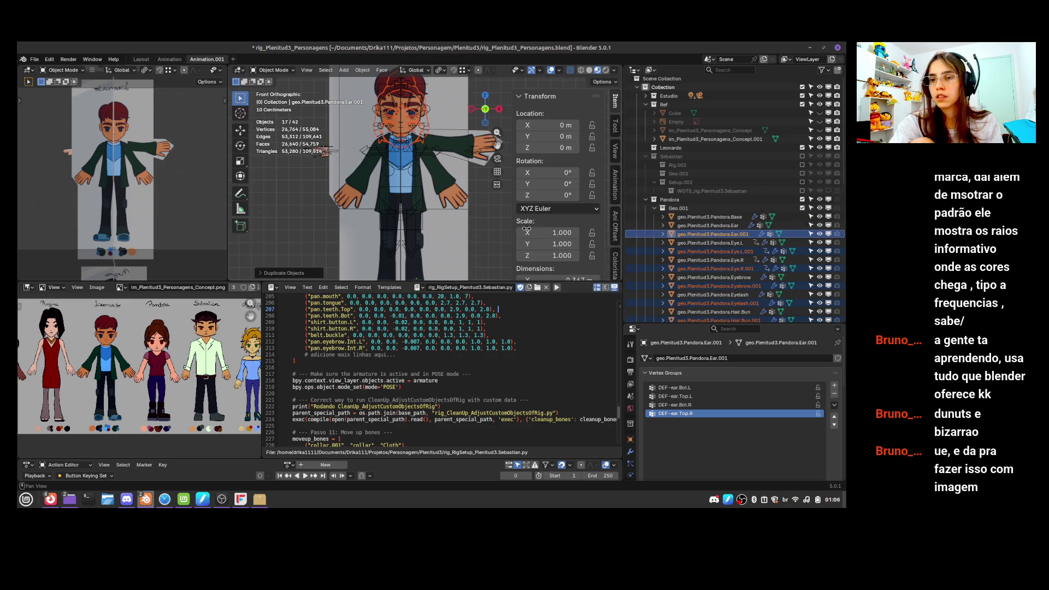
key(m)
mouse_move(481, 262)
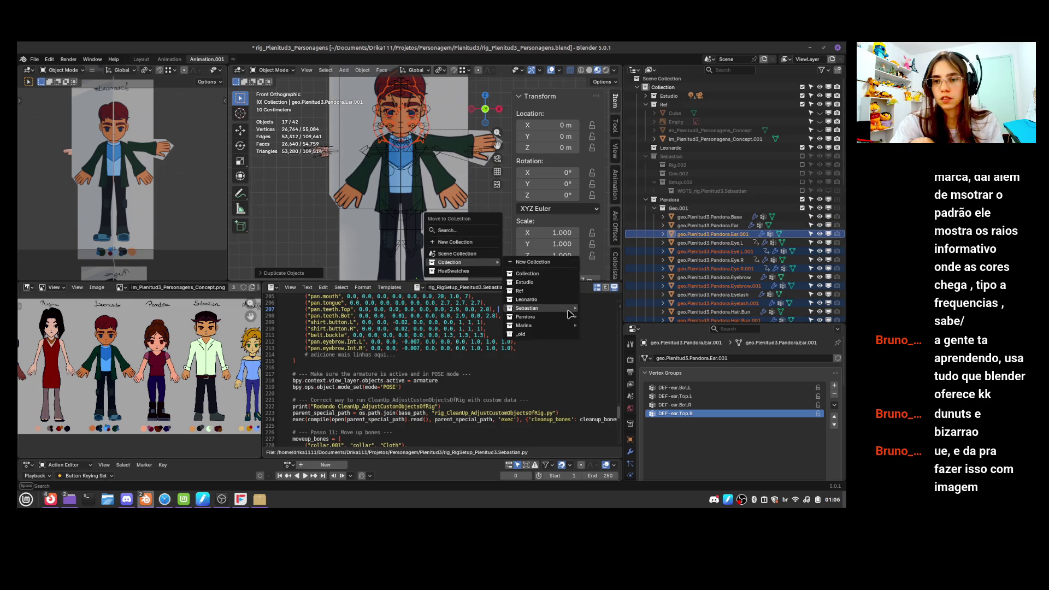
click(577, 296)
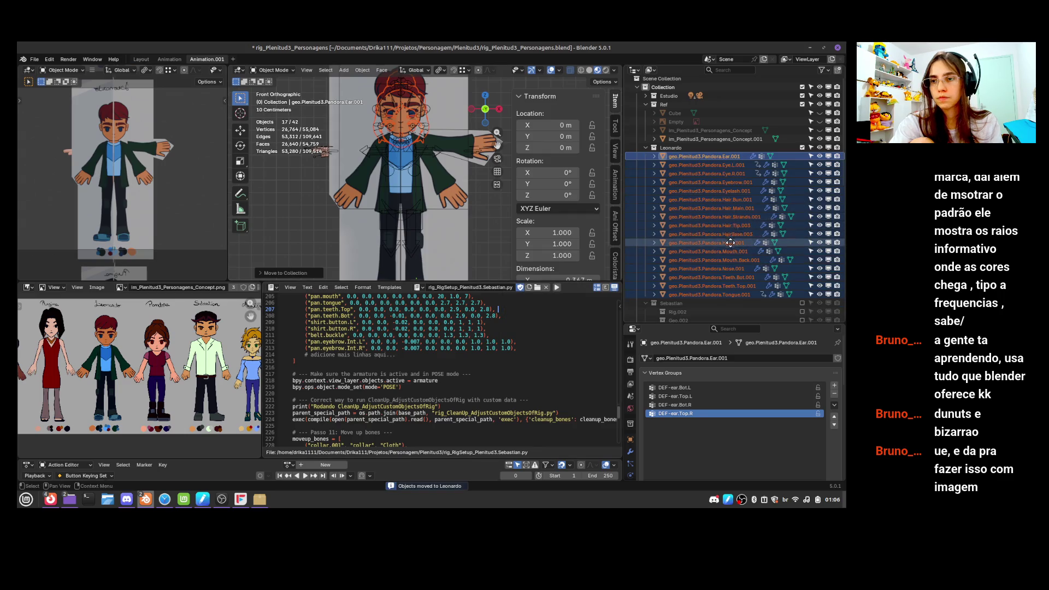
Exclude the Pandora collection and re-enable the Sebastian collection
scroll(727, 220, down, 4)
scroll(765, 246, up, 2)
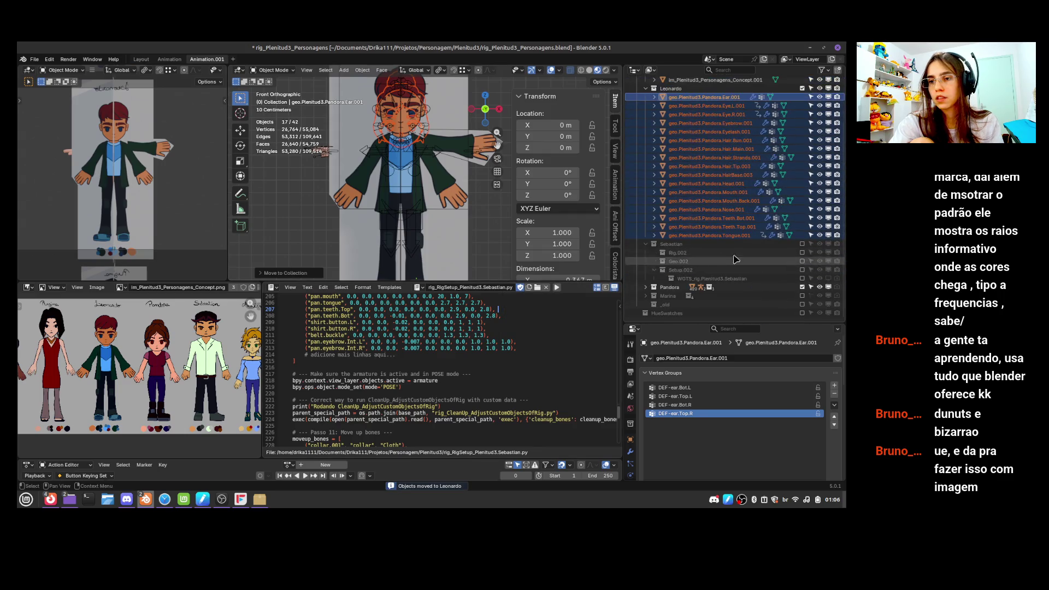
click(802, 287)
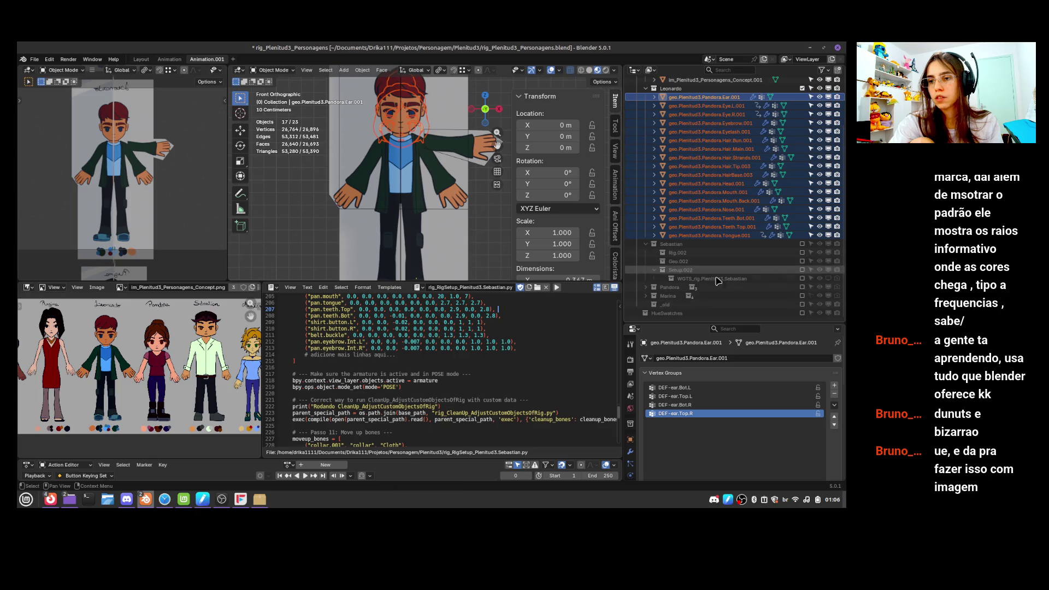
click(802, 243)
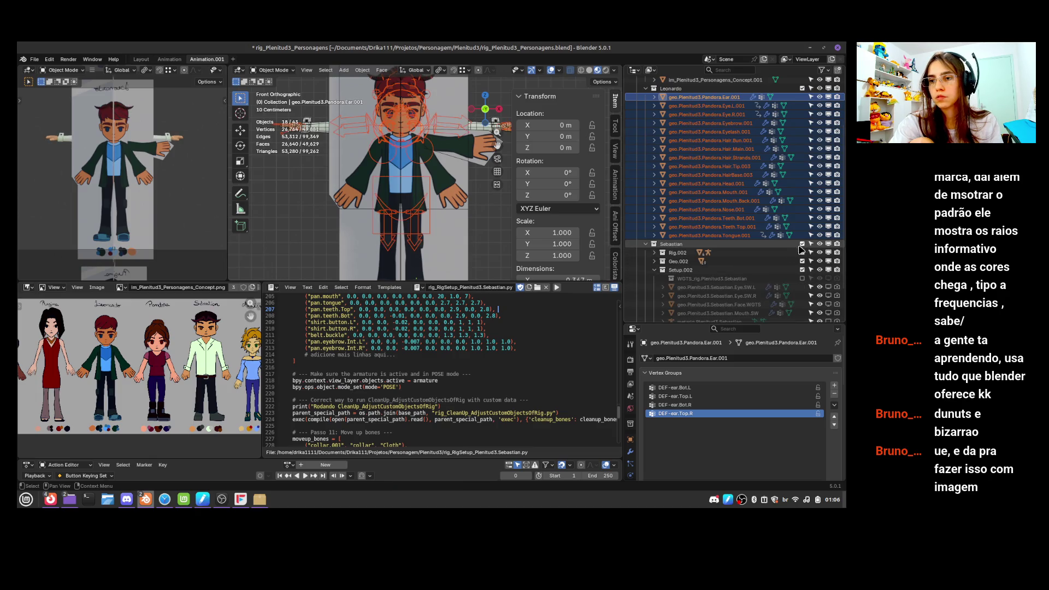
Duplicate Sebastian.Base in place and move the copy, Sebastian.Base.001, into Leonardo
click(654, 270)
click(654, 270)
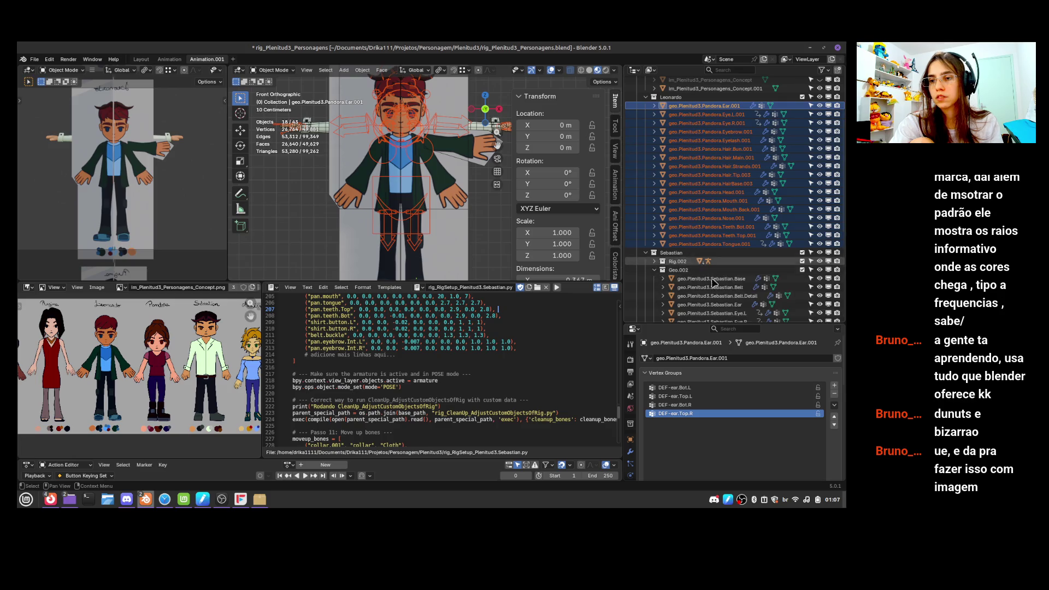
scroll(732, 246, down, 3)
click(739, 238)
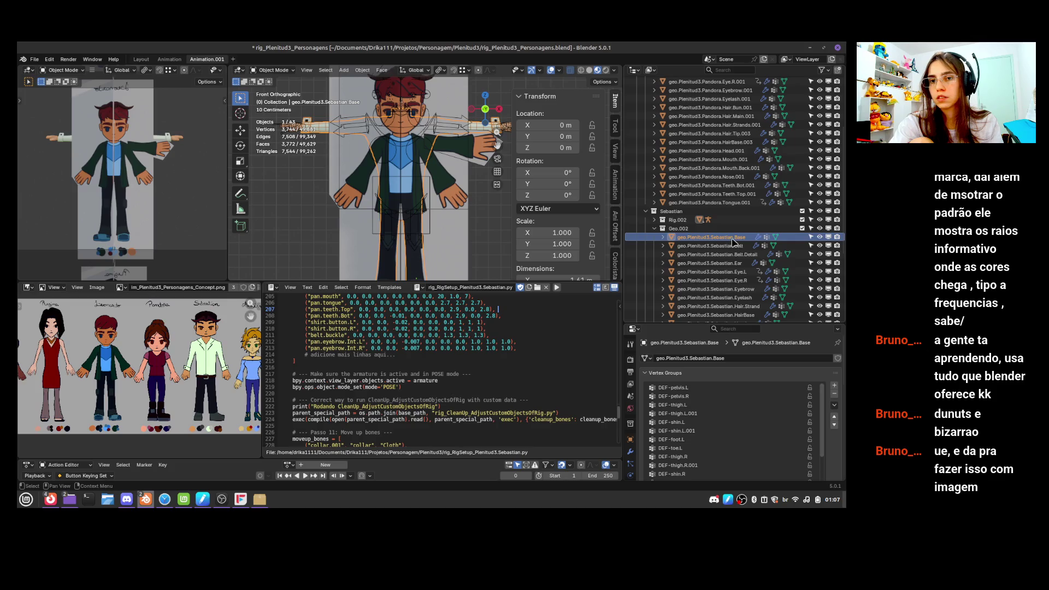
key(shift+d)
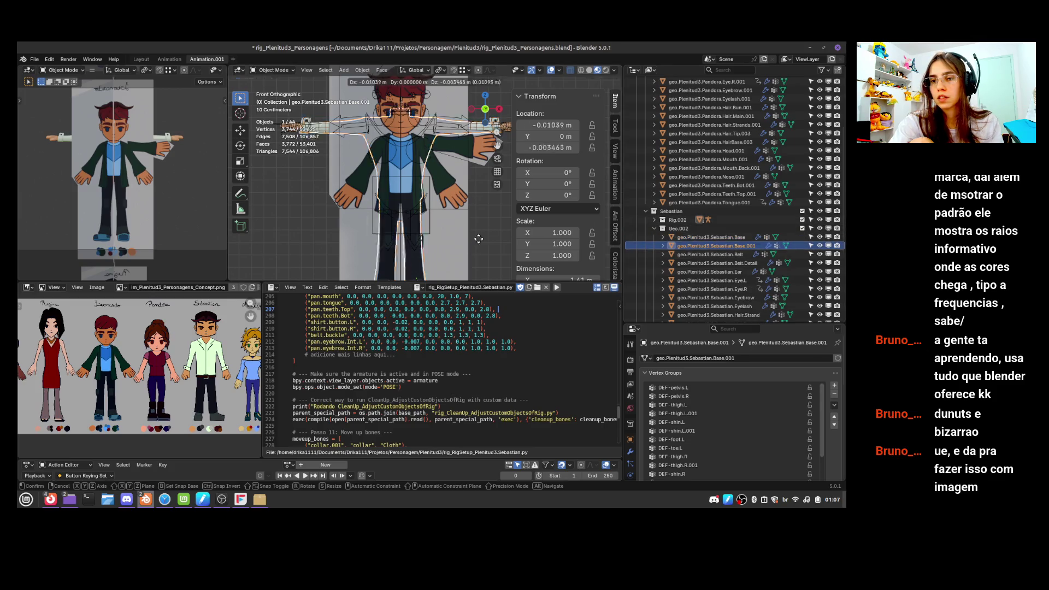
key(Escape)
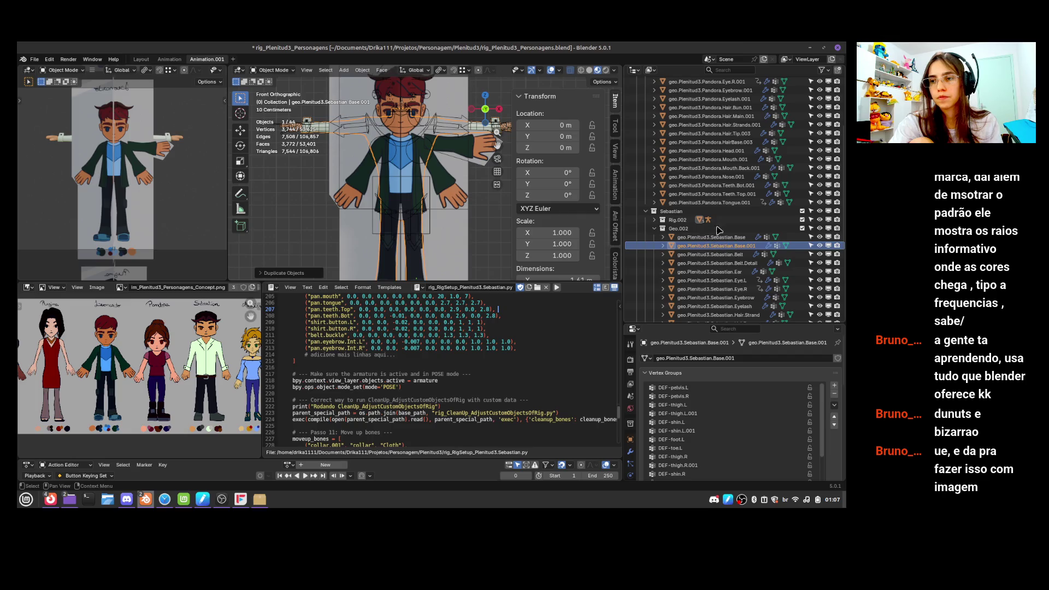
drag(716, 246, 727, 207)
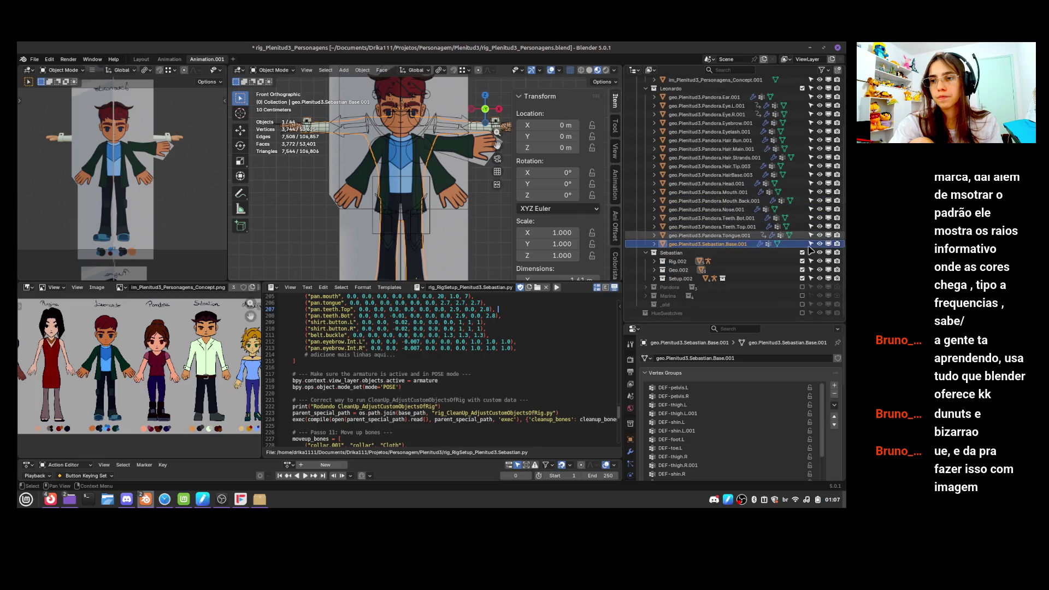
Select the Leonardo collection's meshes and save the blend file
click(645, 252)
shift+click(721, 124)
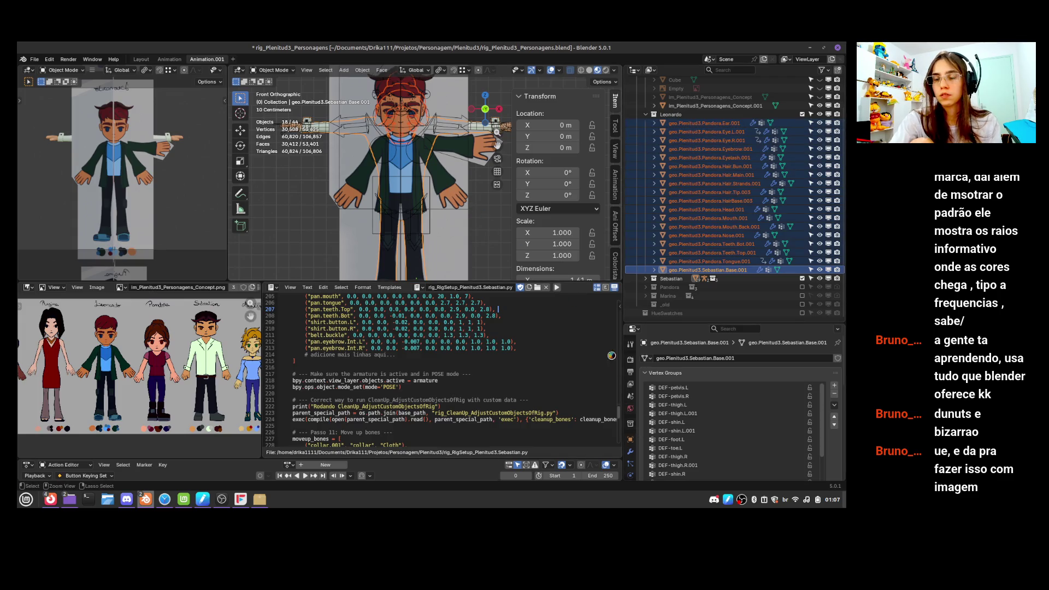
key(ctrl+s)
click(630, 451)
Inspect the Armature modifier rig targets on the body, hair tip and tongue, undoing the clears
scroll(798, 373, down, 5)
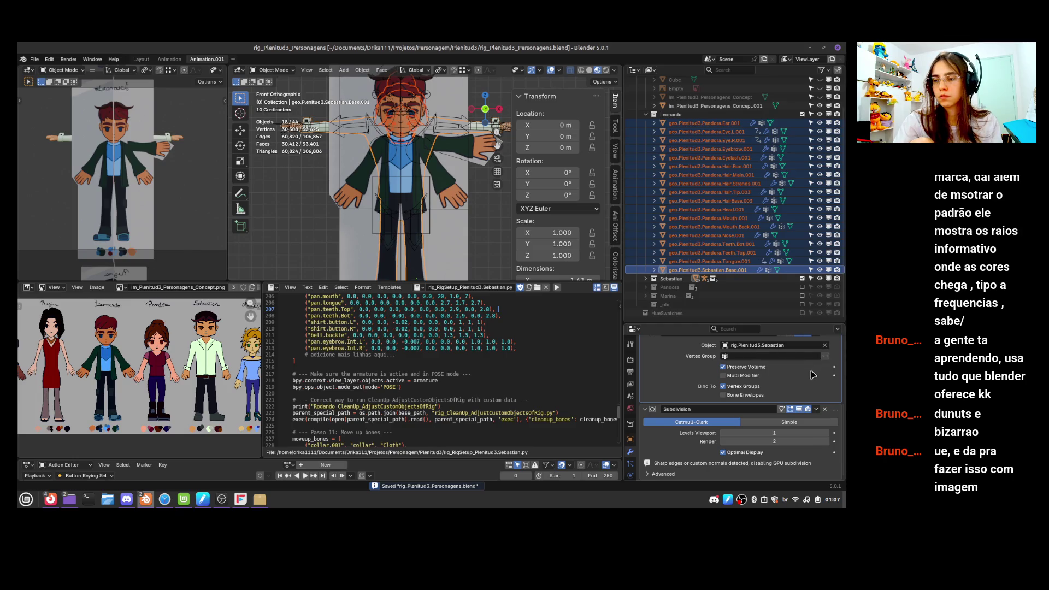
click(825, 345)
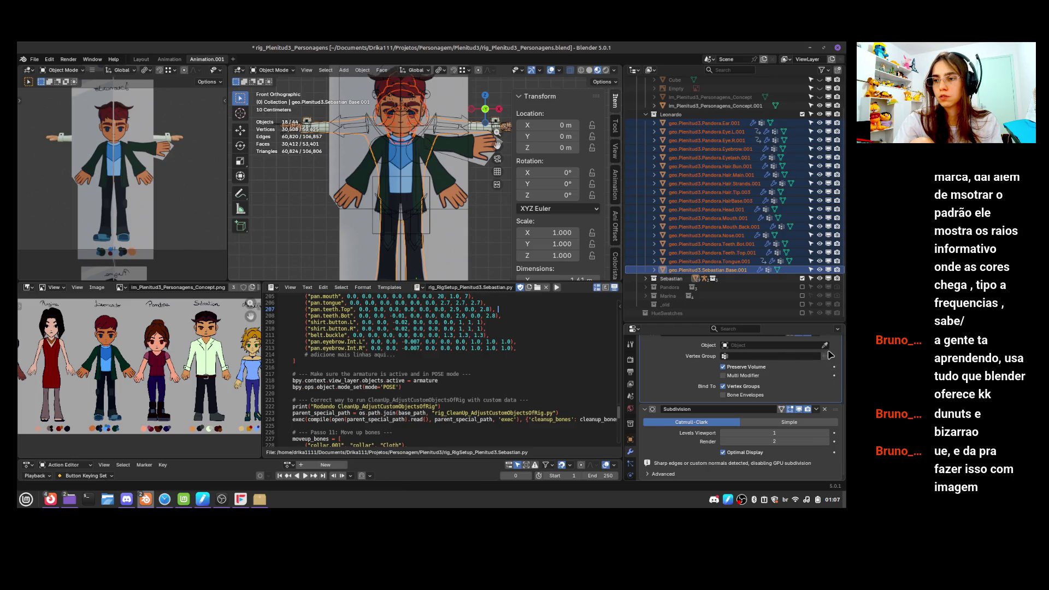
click(732, 192)
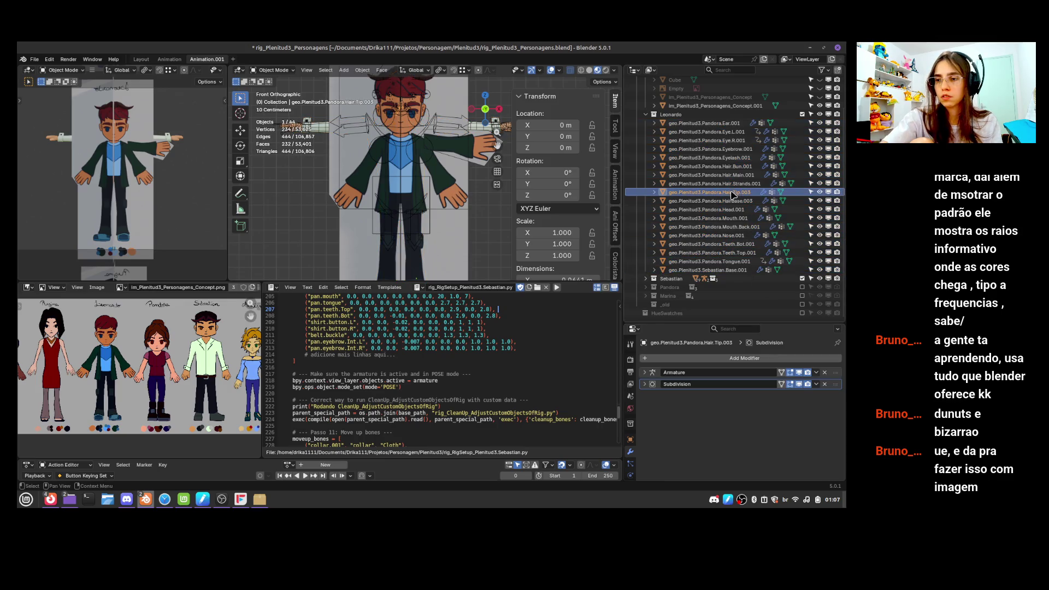
click(644, 372)
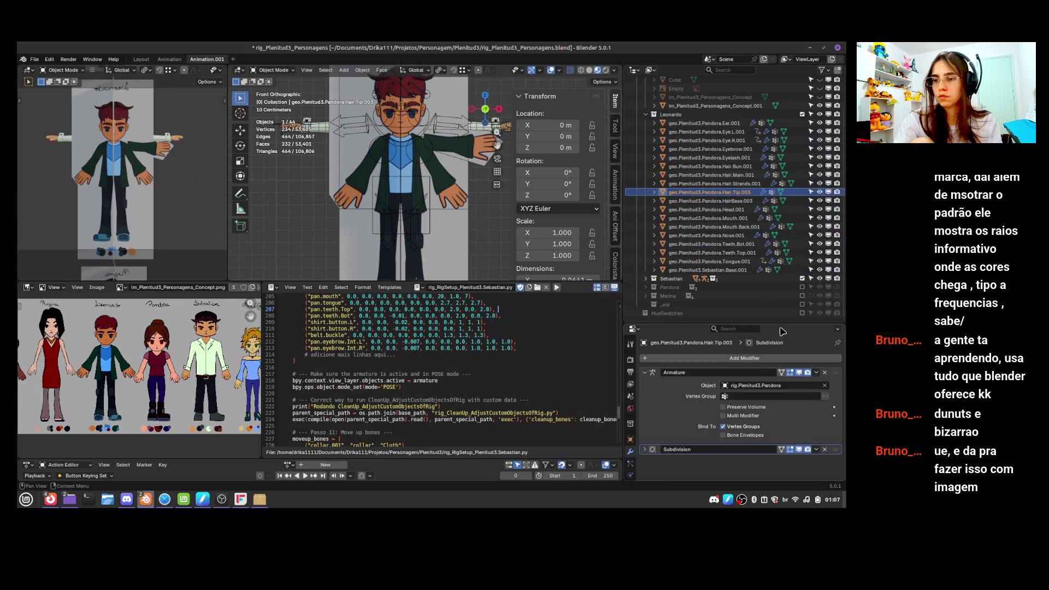
drag(758, 262, 758, 123)
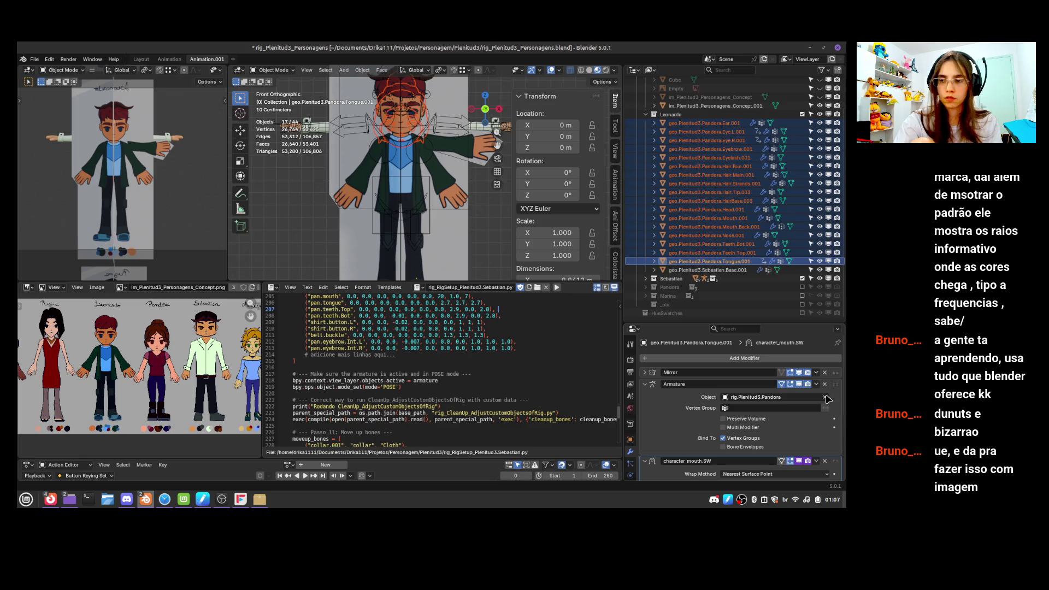
click(825, 397)
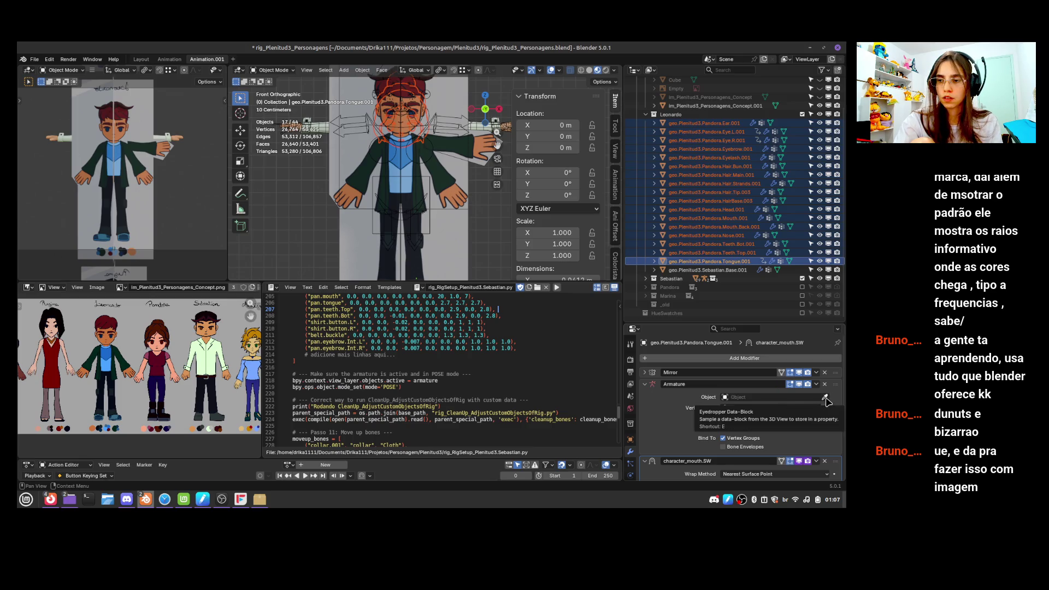
click(710, 218)
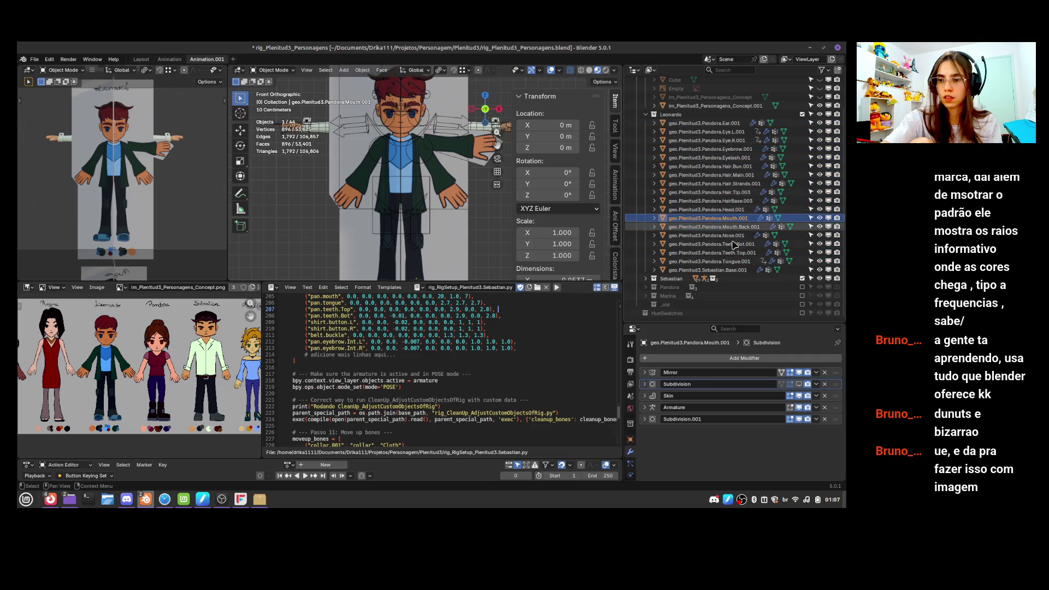
key(ctrl+z)
key(ctrl+z)
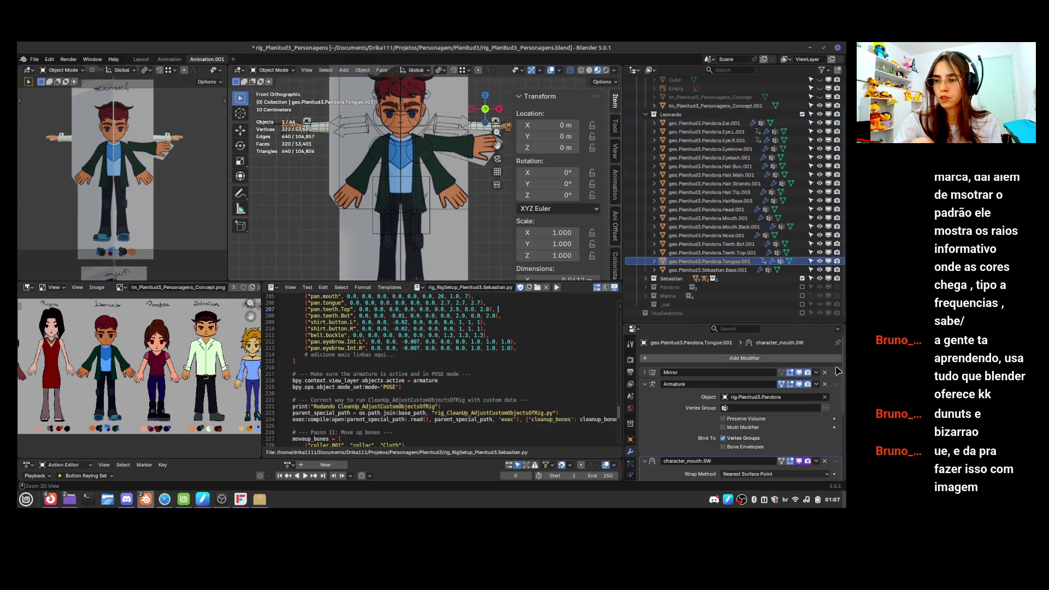
key(ctrl+z)
key(ctrl+z)
key(ctrl+z)
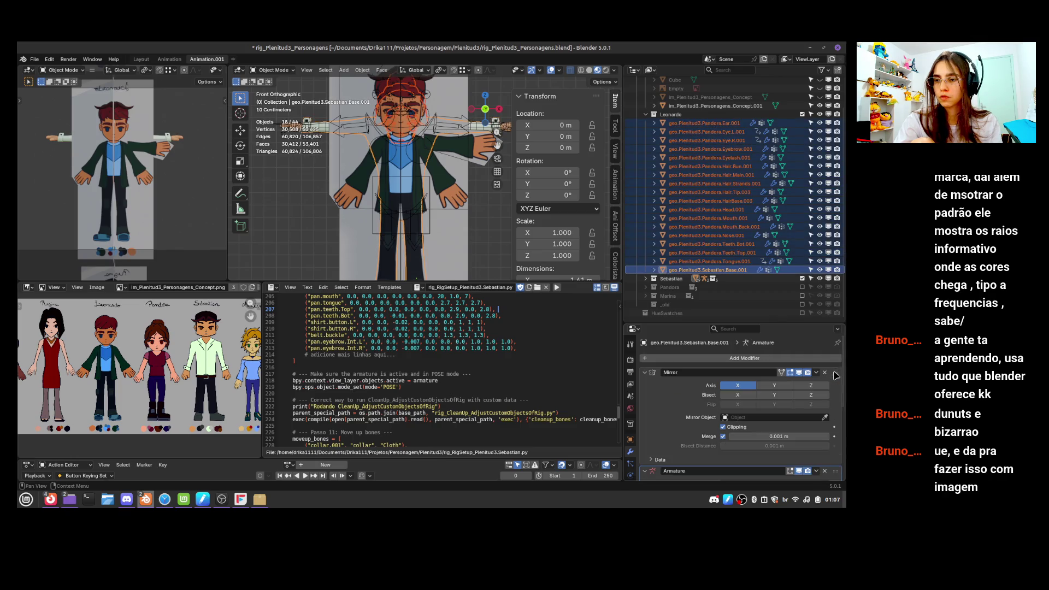
Copy the Armature modifier setting to all selected Leonardo parts, then orbit to the right side
scroll(790, 405, down, 5)
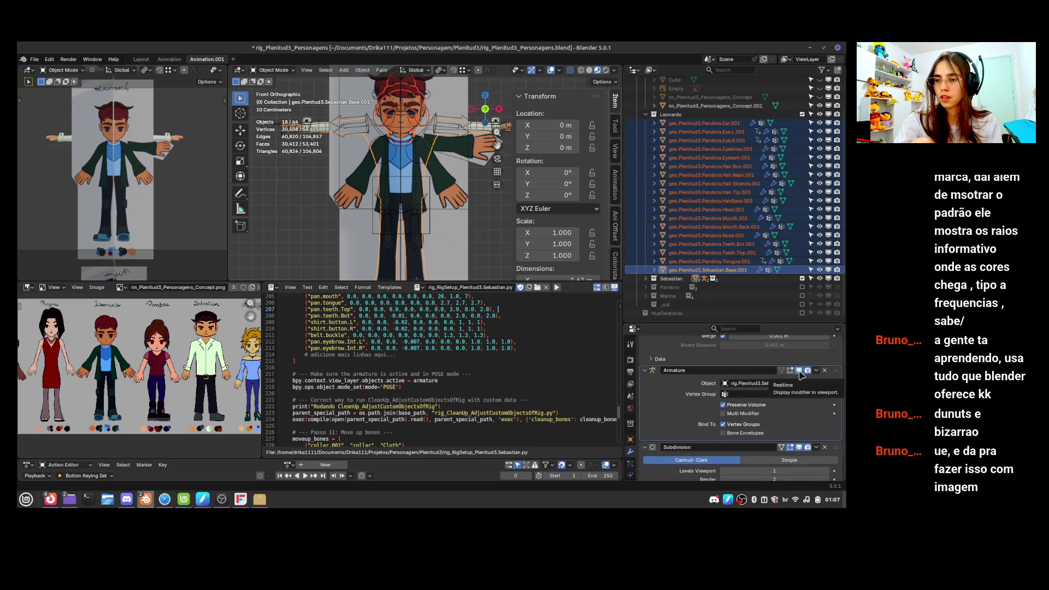
right_click(801, 372)
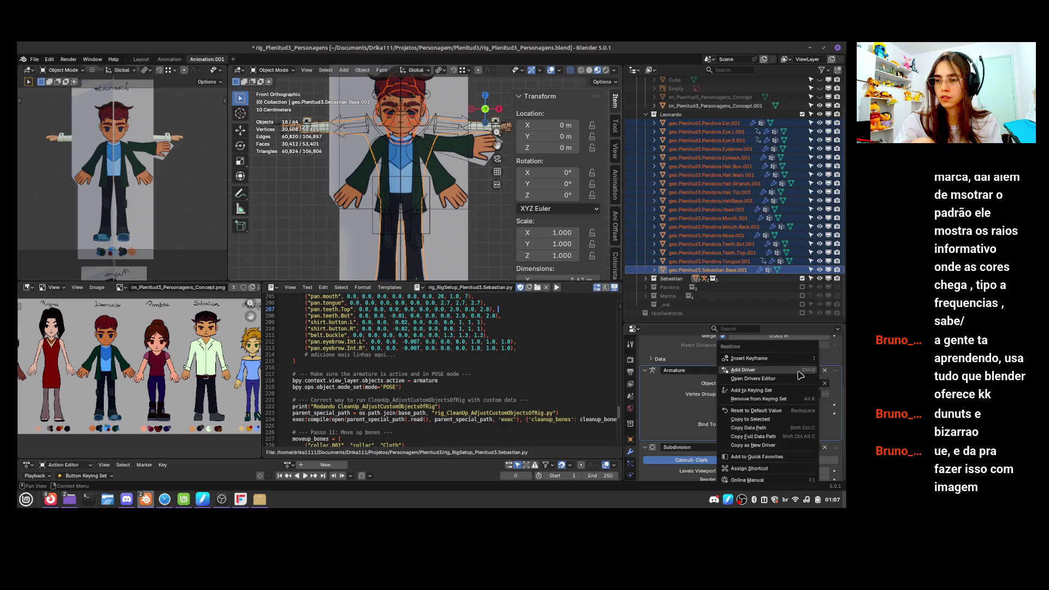
click(783, 421)
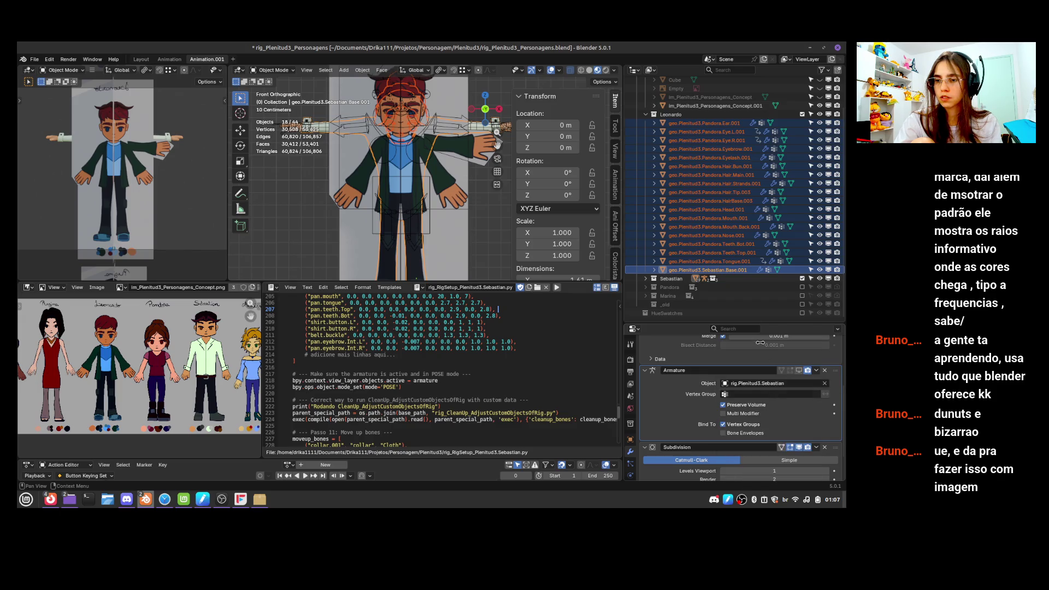
click(738, 253)
scroll(839, 383, up, 5)
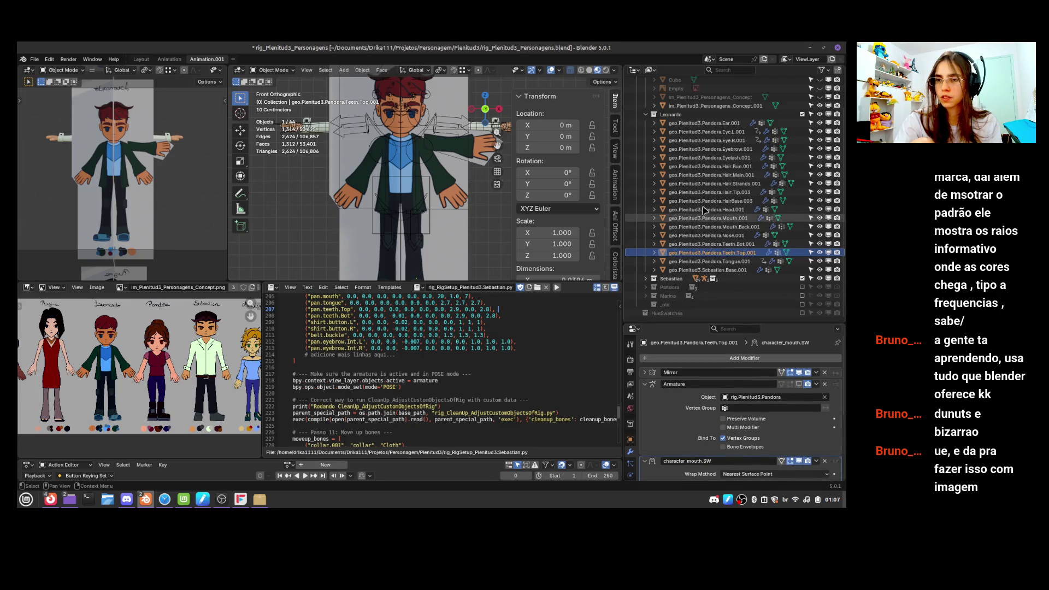
click(706, 132)
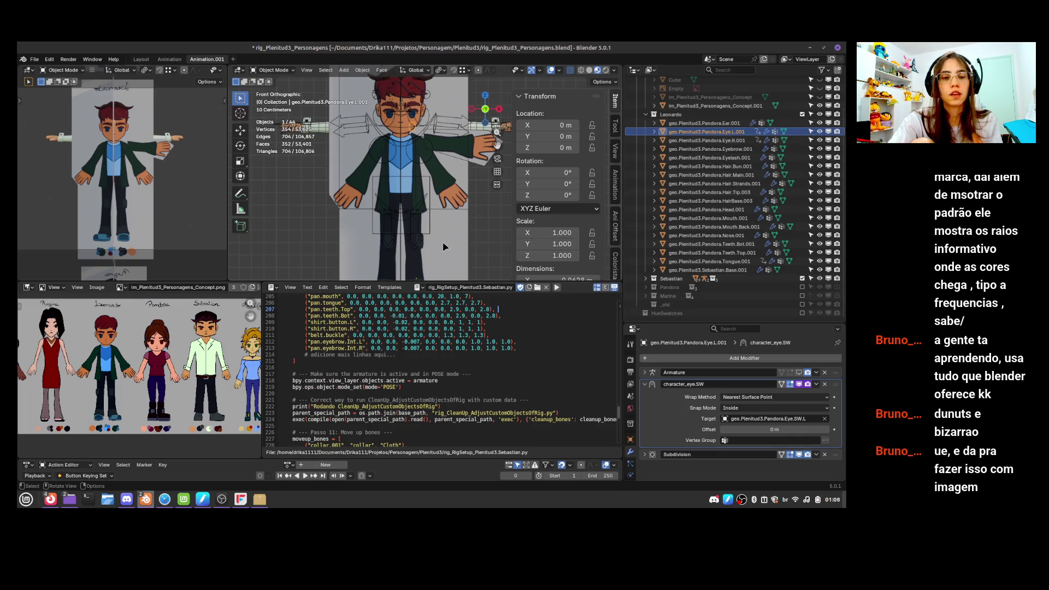
mouse_move(405, 215)
middle_down()
mouse_move(339, 213)
mouse_move(632, 187)
mouse_move(470, 190)
mouse_move(480, 223)
mouse_move(481, 215)
middle_up()
Select the concept reference image plane among the overlapping objects
click(428, 251)
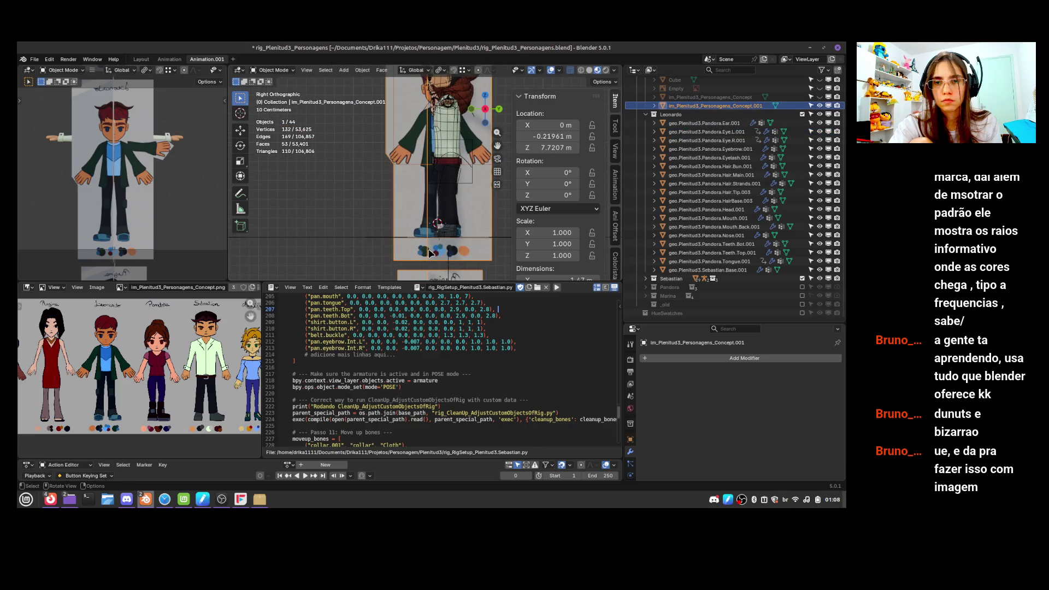
click(498, 246)
click(495, 252)
click(492, 258)
click(488, 264)
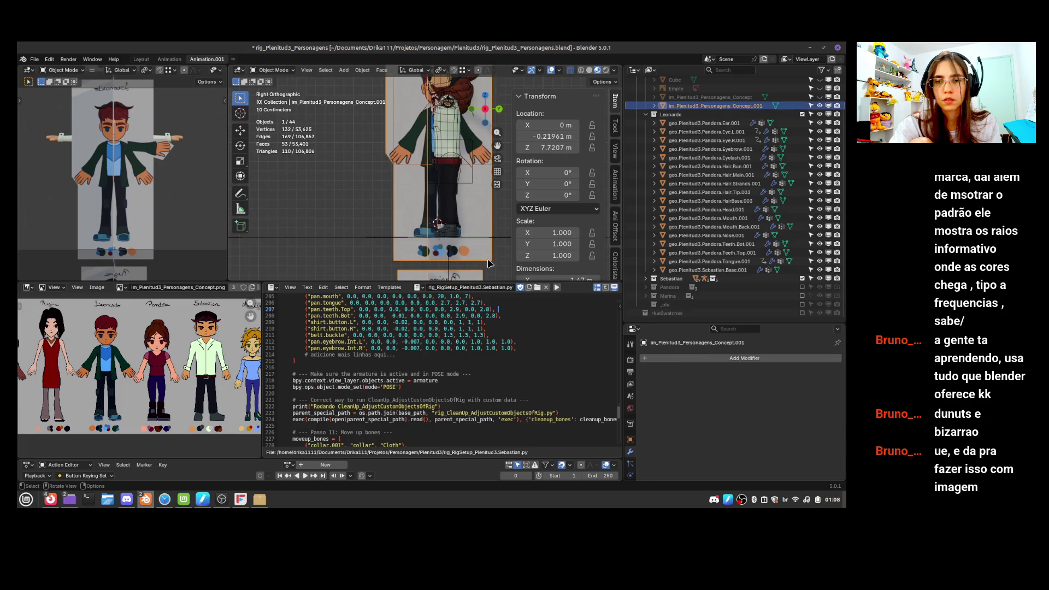
In Edit Mode, slide the plane's linked mesh part along Y, then return to front view
key(Tab)
key(ctrl+l)
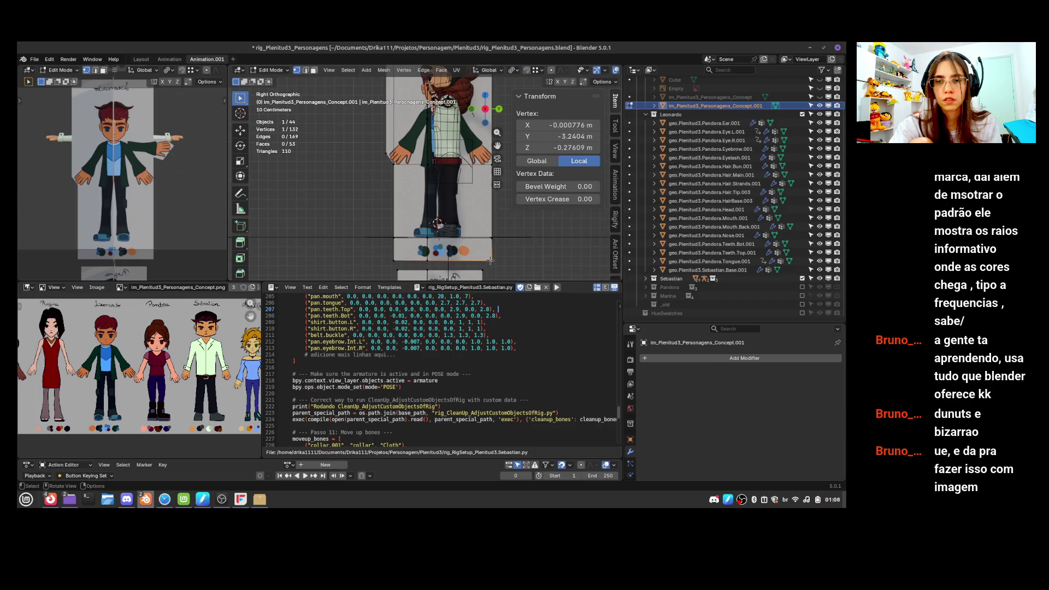
key(g)
key(y)
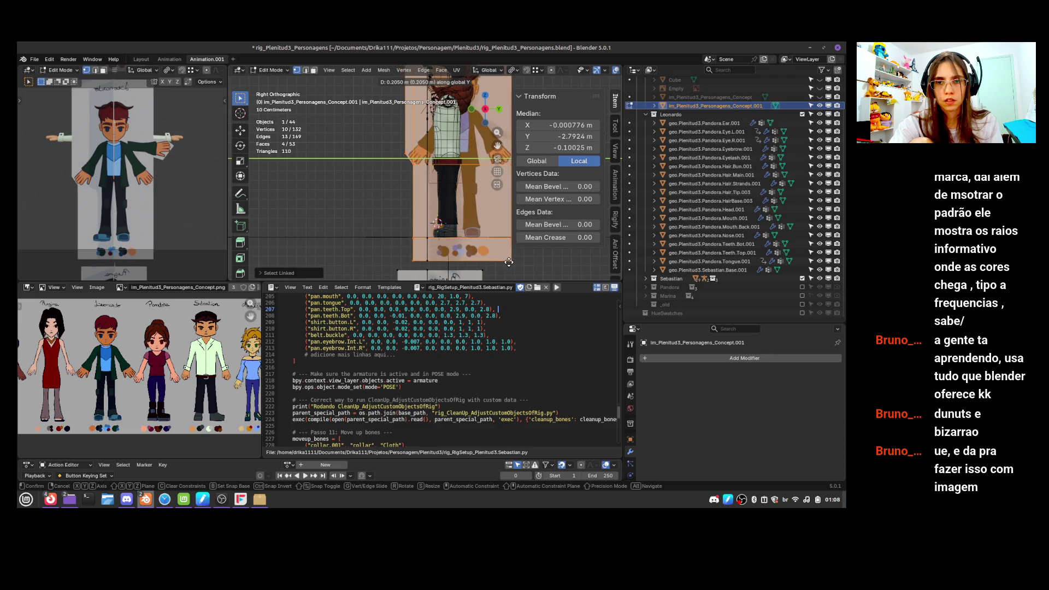
click(507, 262)
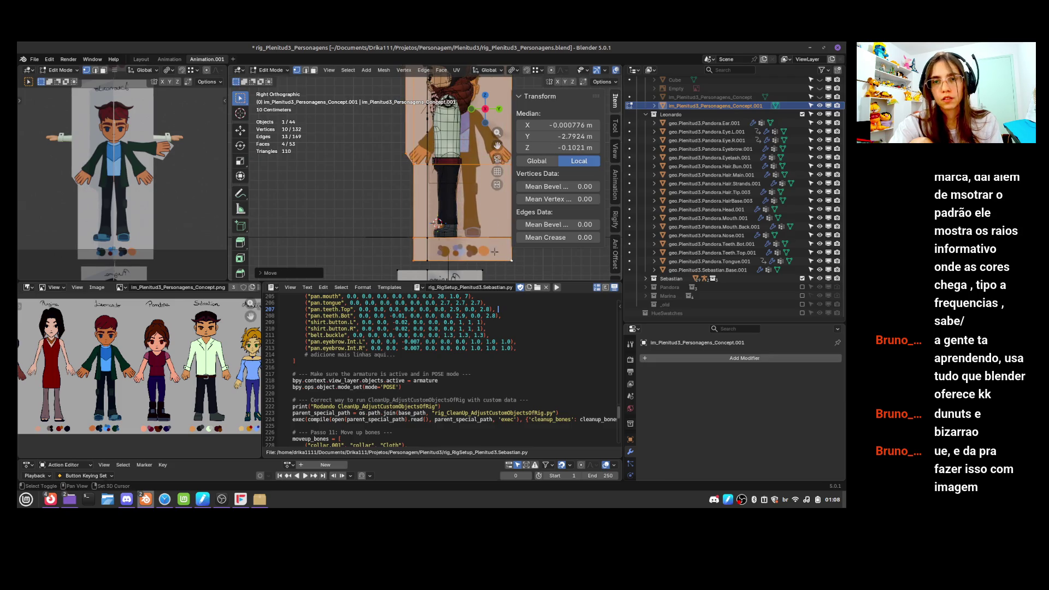
shift+scroll(495, 252, up, 3)
key(KP_1)
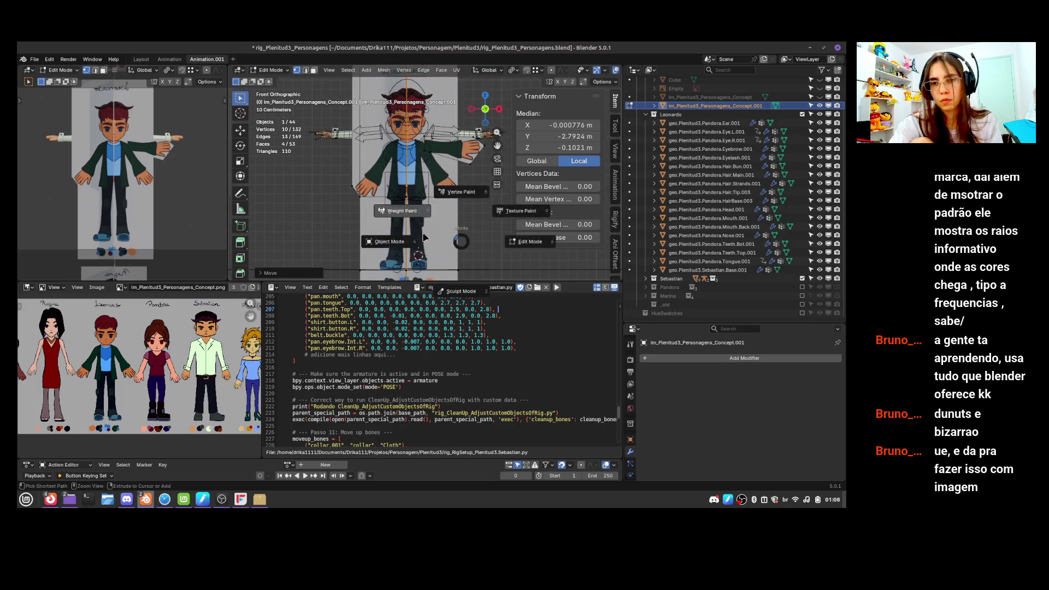
key(Tab)
shift+scroll(445, 235, up, 3)
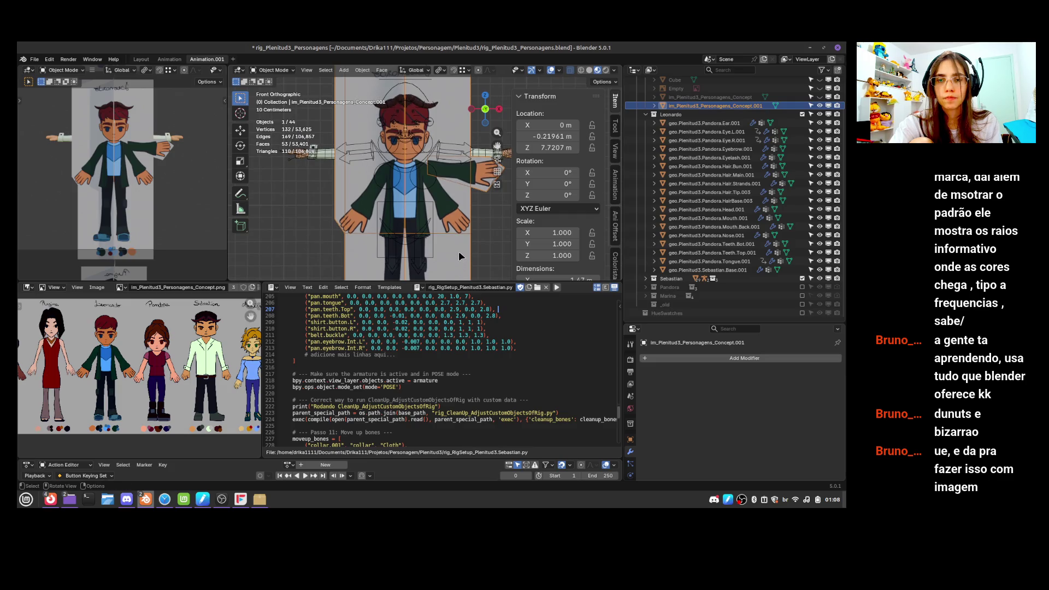
Shift the reference plane to Y 0.33039 m and hide the Sebastian collection
mouse_move(552, 136)
mouse_down()
mouse_move(575, 136)
mouse_move(566, 136)
mouse_up()
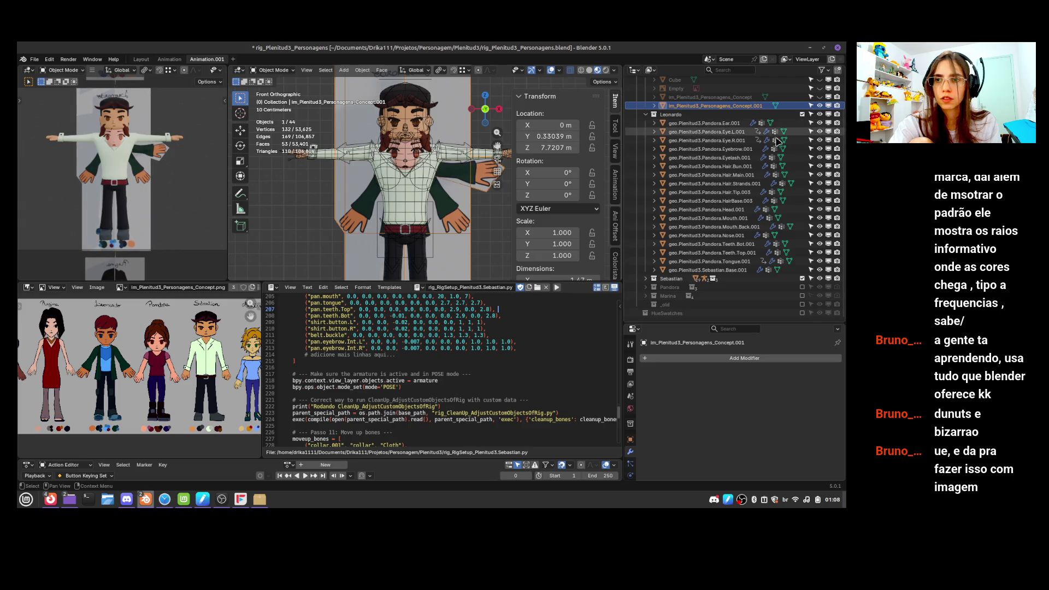
click(736, 271)
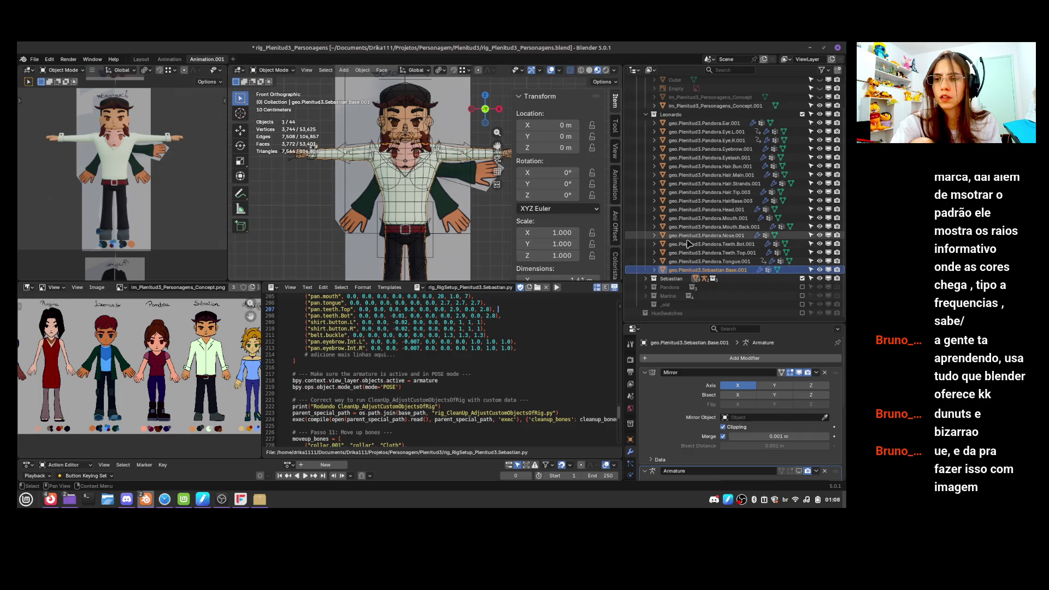
click(802, 279)
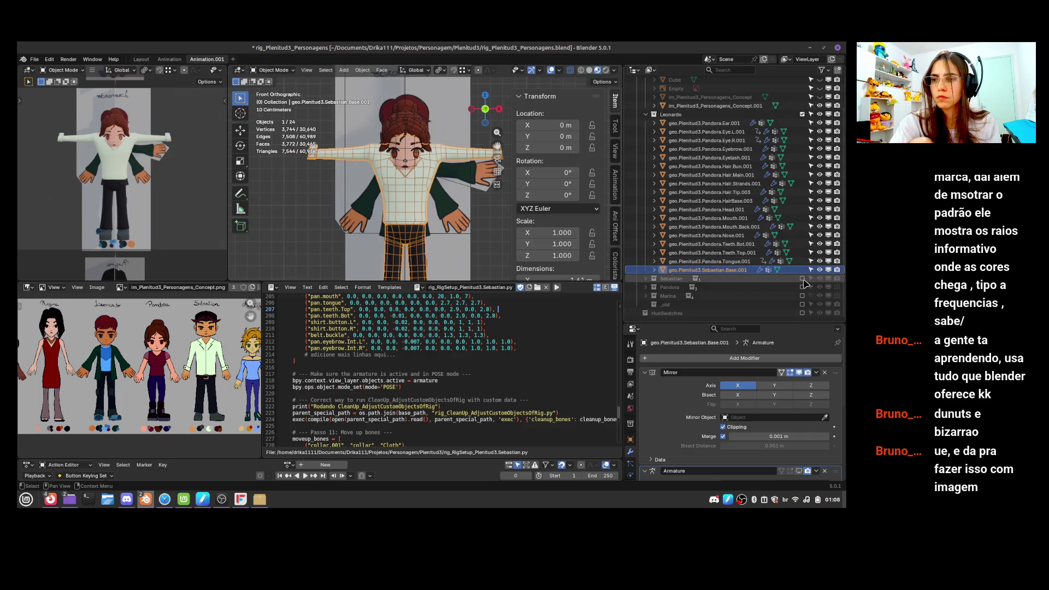
Select the Leonardo head parts with the tongue active and enter Edit Mode
click(427, 127)
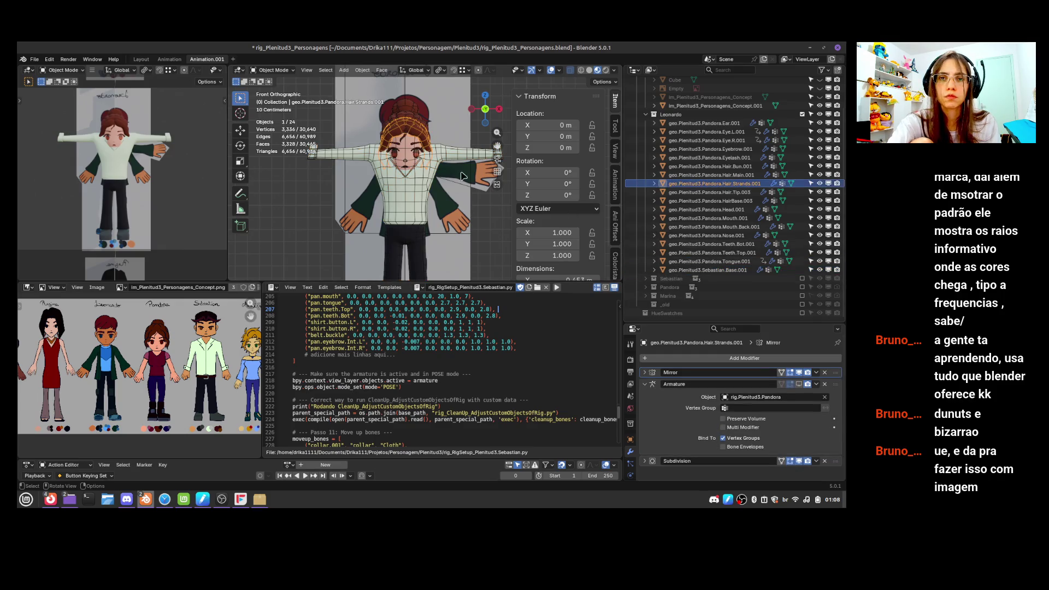
click(732, 261)
key(Tab)
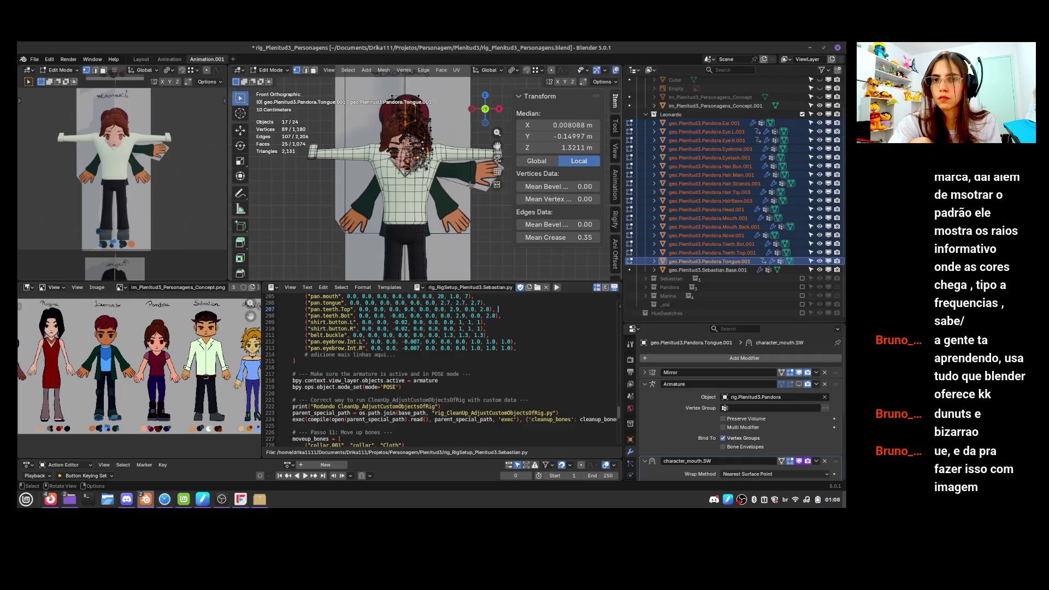
Zoom in on the head in material preview and move the selected vertices along Z
mouse_move(471, 188)
ctrl+middle_down()
mouse_move(473, 240)
mouse_move(473, 221)
ctrl+middle_up()
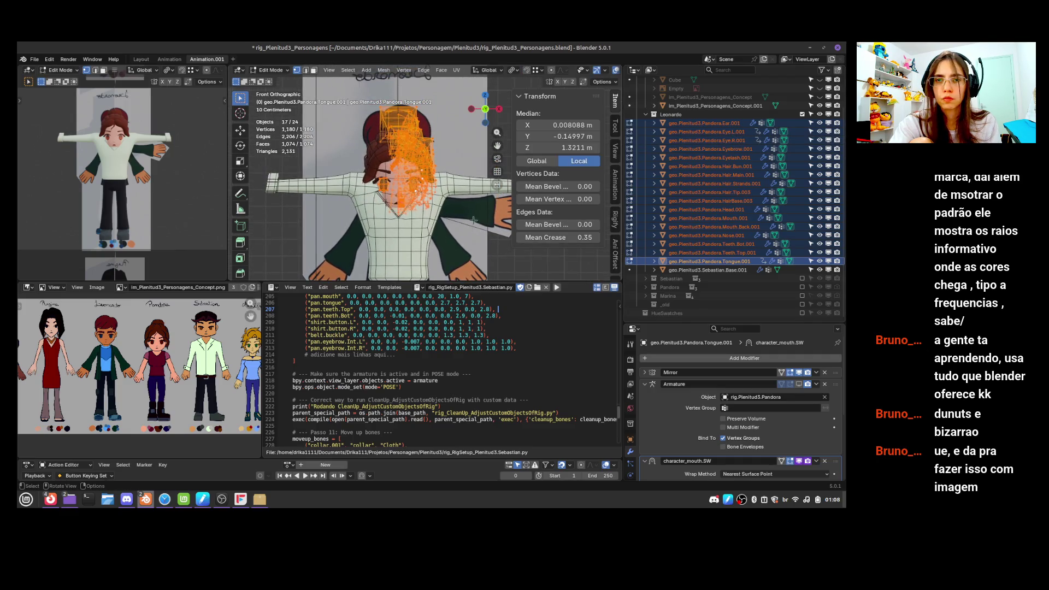
scroll(579, 71, down, 3)
click(582, 73)
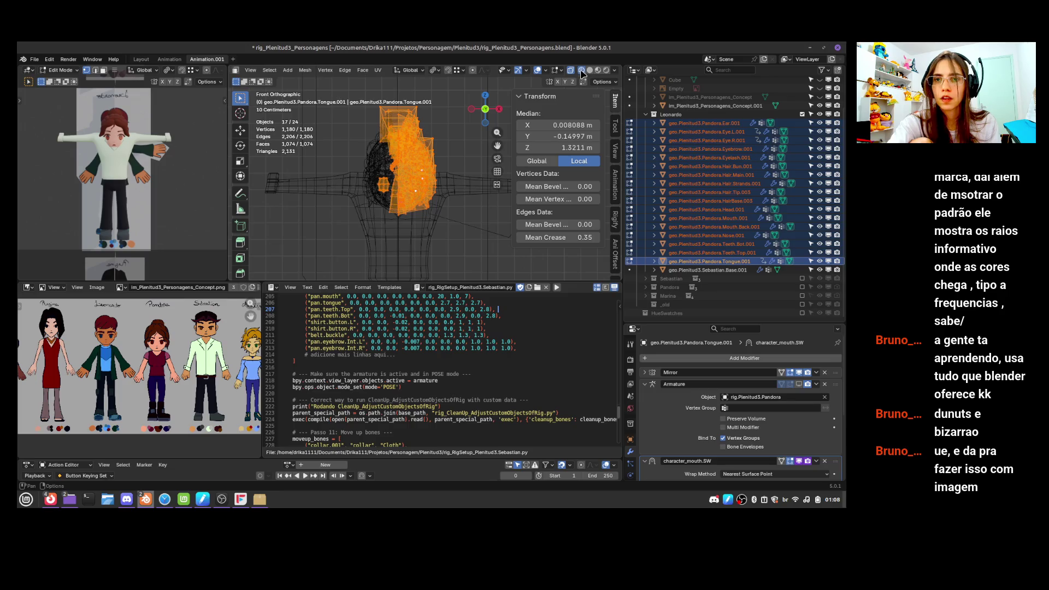
click(598, 71)
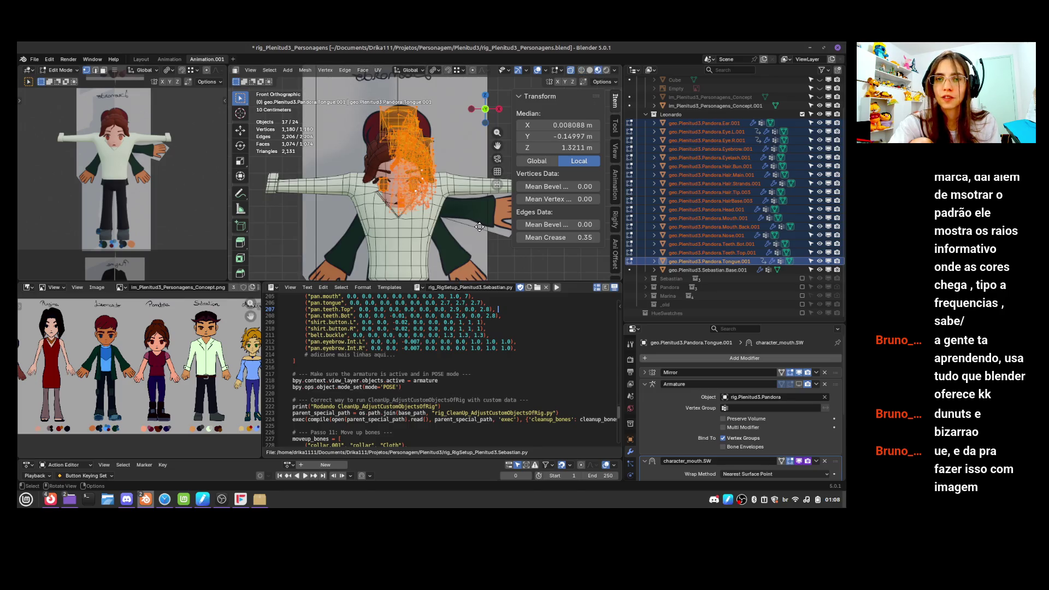
key(g)
key(z)
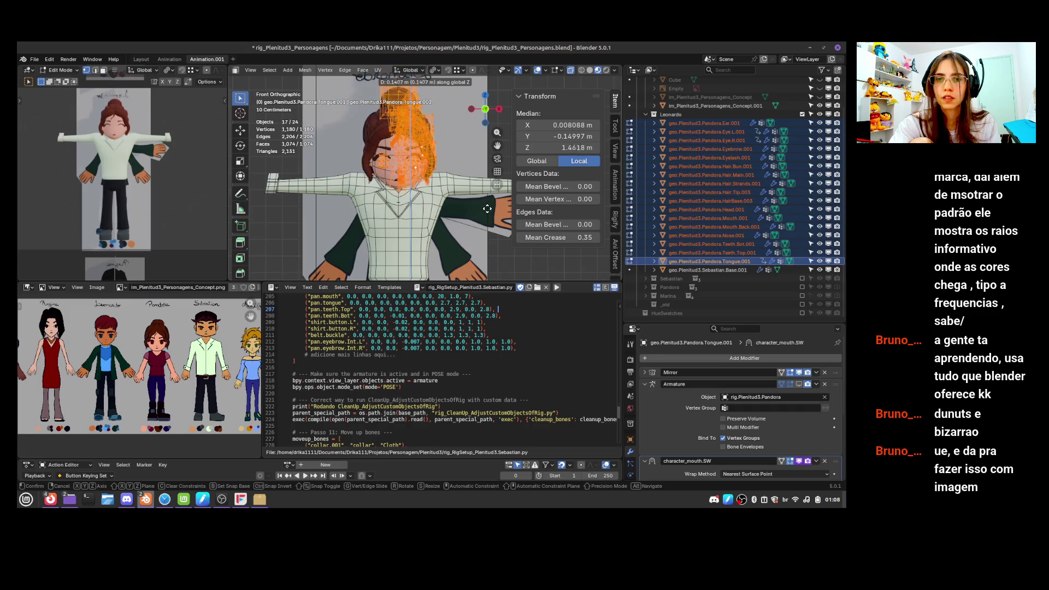
click(484, 212)
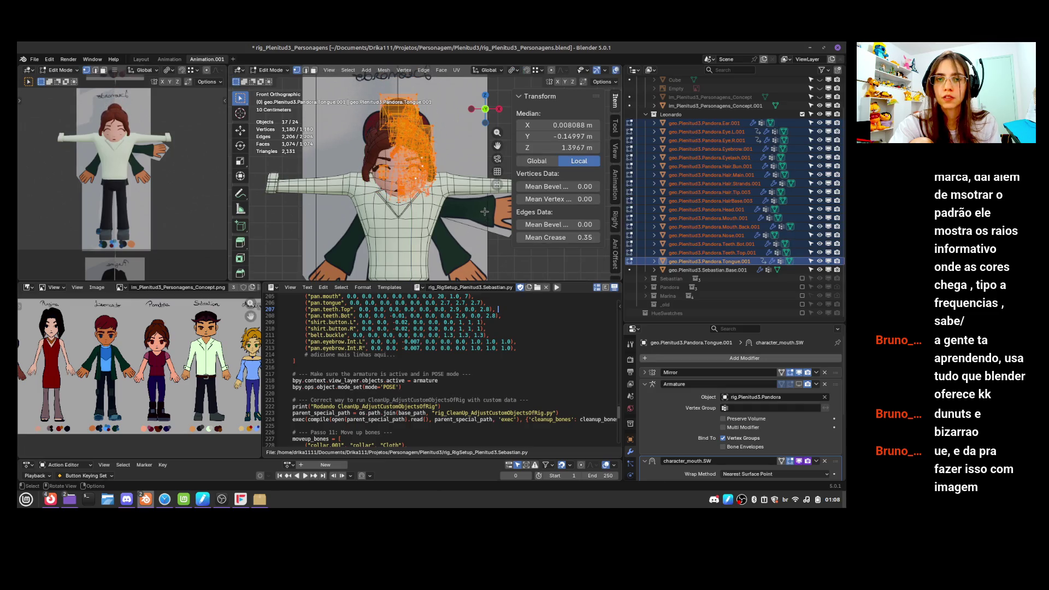
Delete four linked hair-bun pieces from the hair mesh, then return to Object Mode
click(416, 91)
key(ctrl+l)
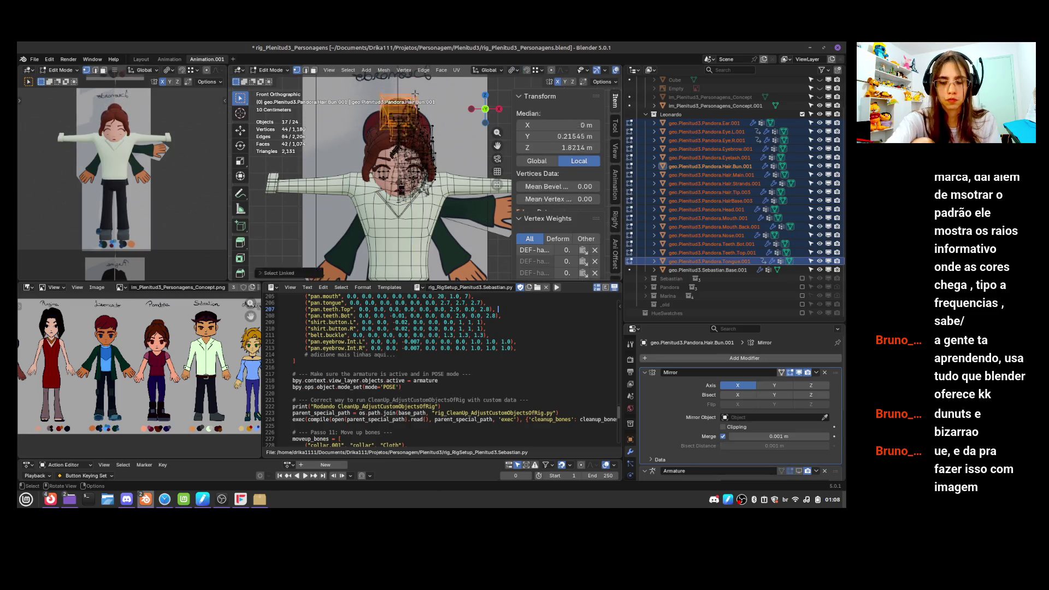
key(x)
click(415, 93)
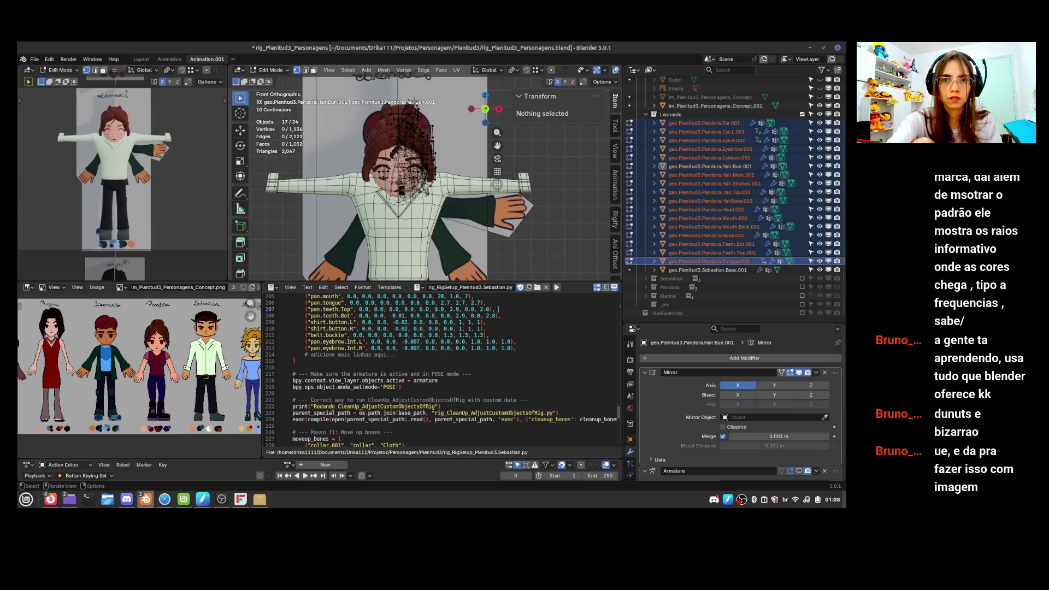
key(l)
key(x)
click(410, 104)
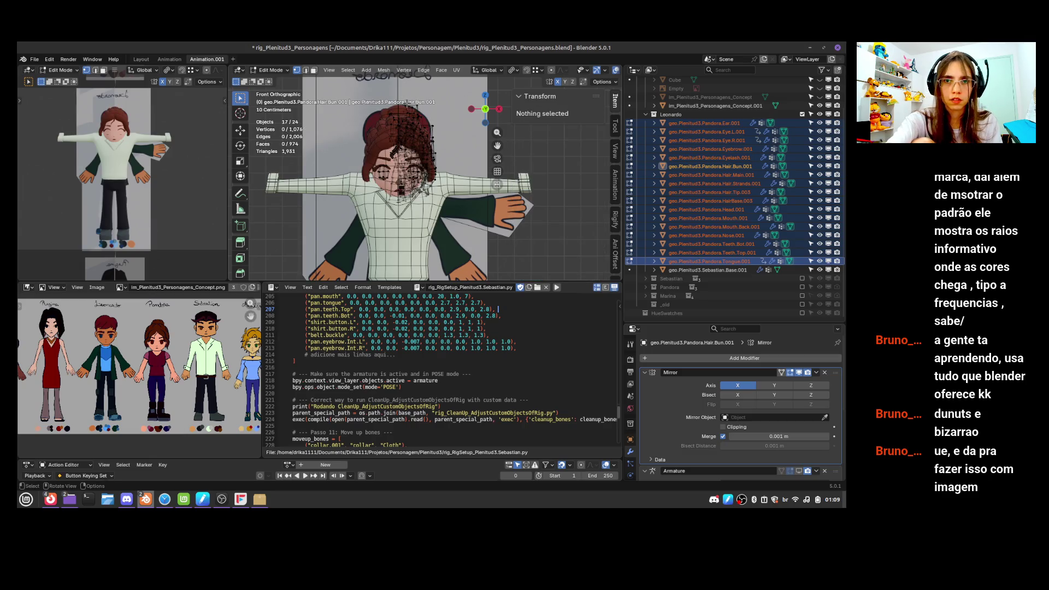
click(406, 107)
key(l)
key(x)
click(413, 99)
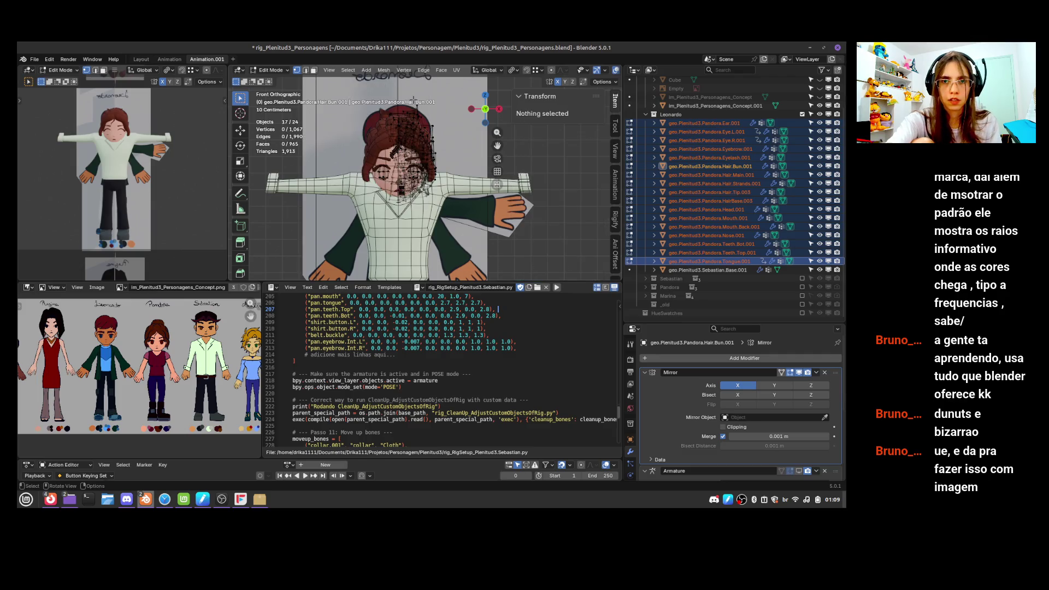
key(l)
key(x)
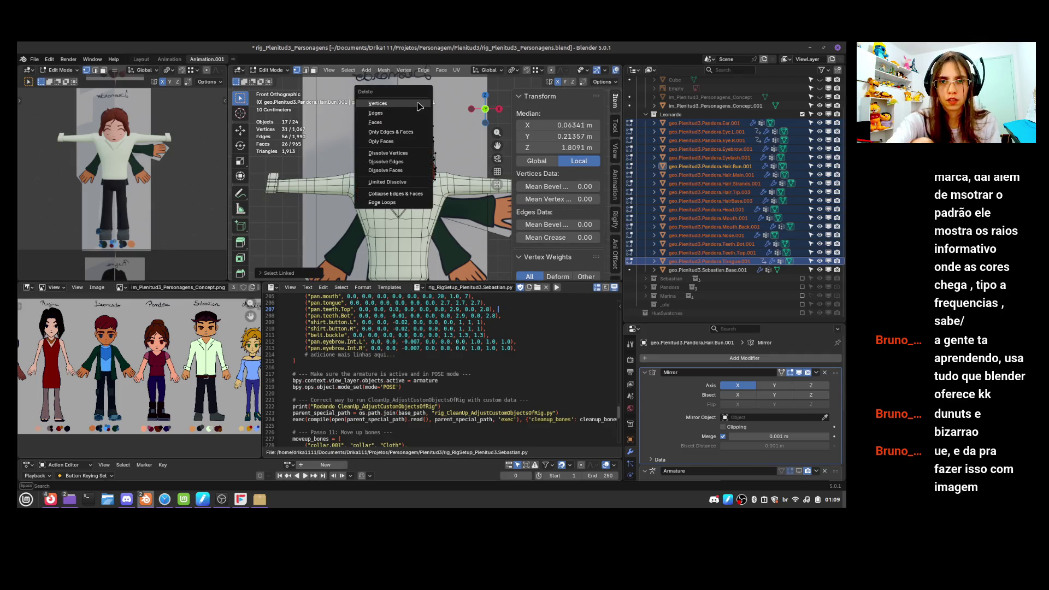
click(418, 104)
key(Tab)
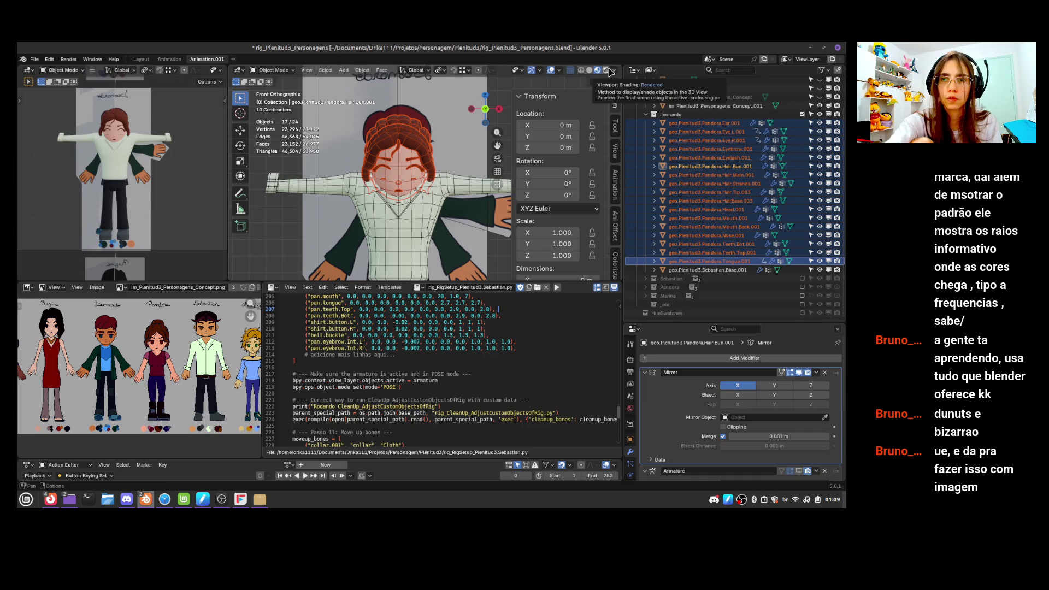
Clear the Shrinkwrap targets on the right and left eyes
click(477, 251)
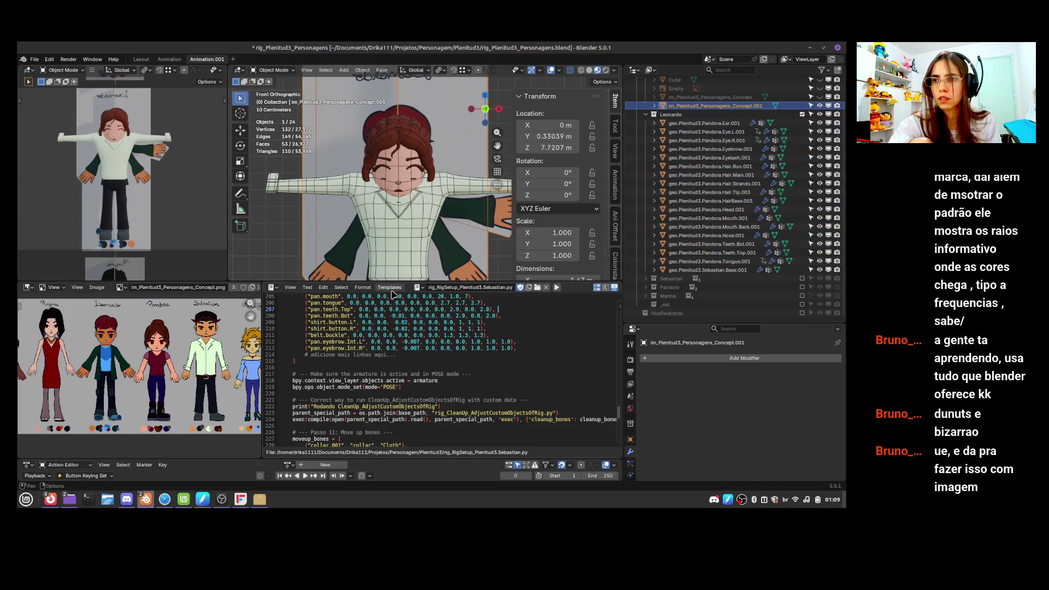
click(710, 132)
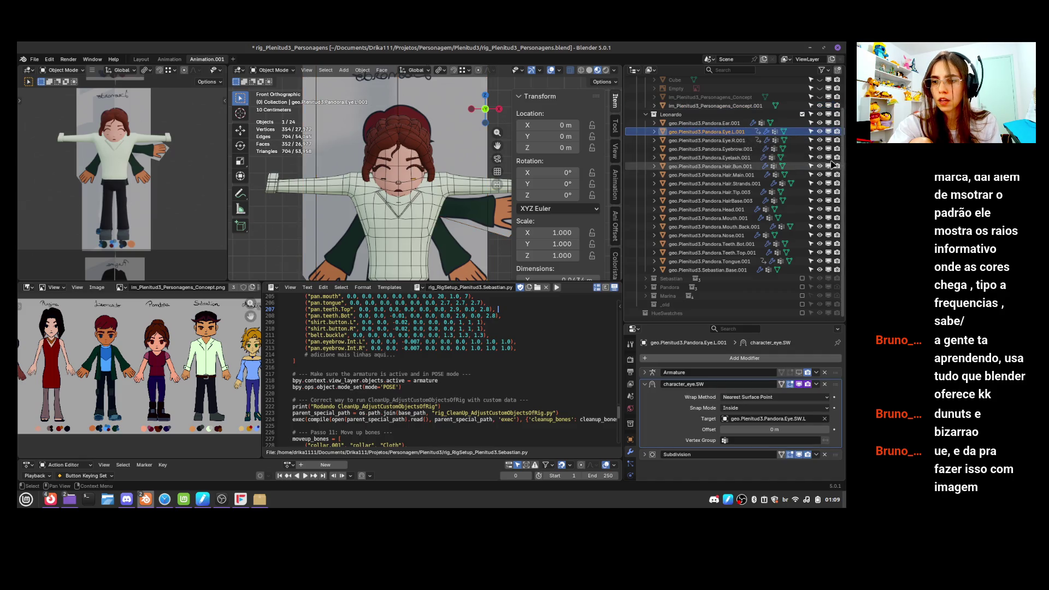
ctrl+click(741, 141)
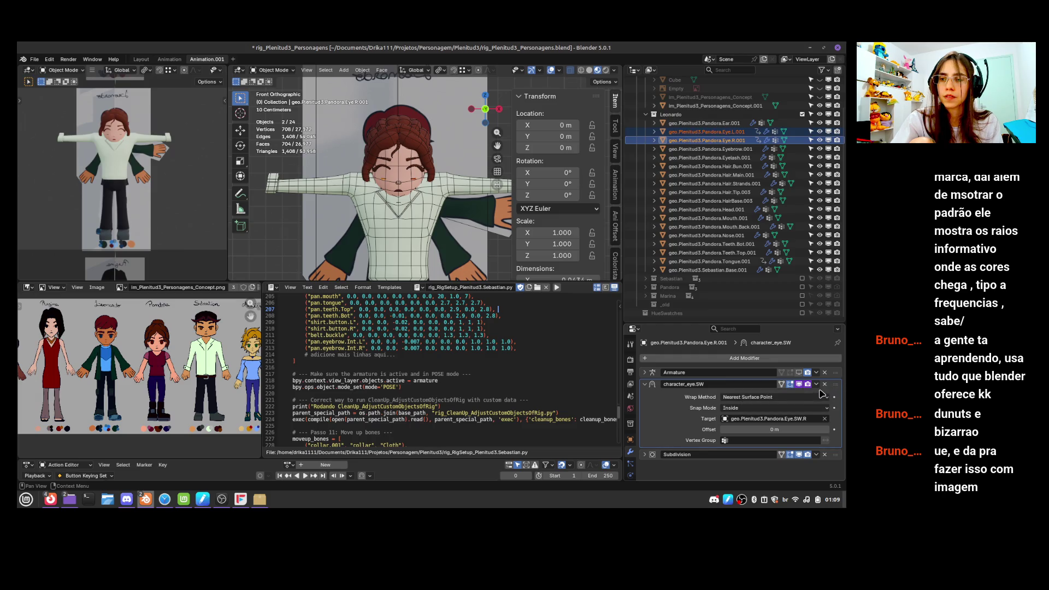
click(825, 419)
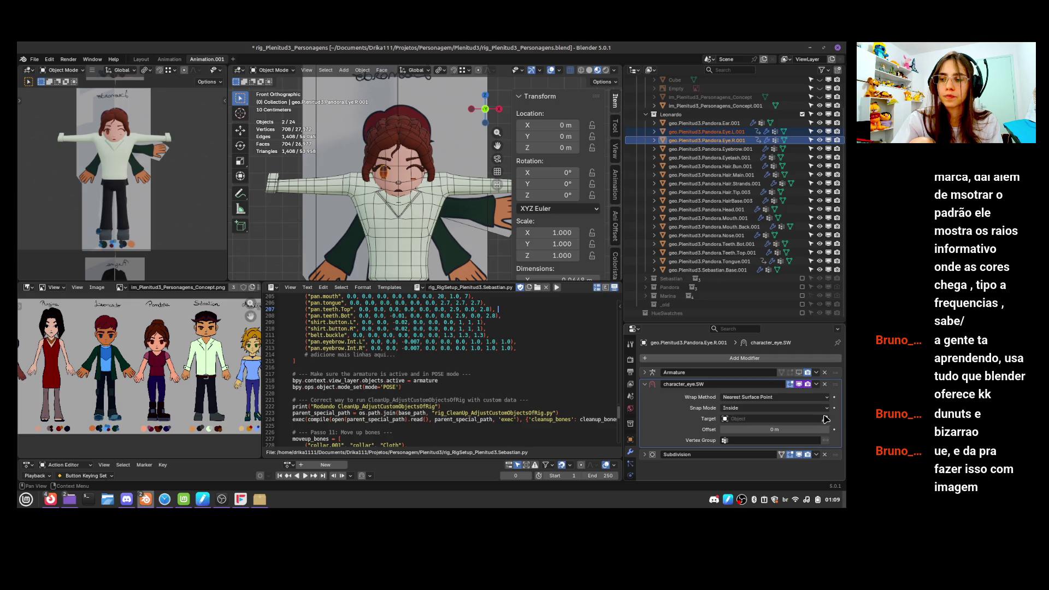
click(742, 141)
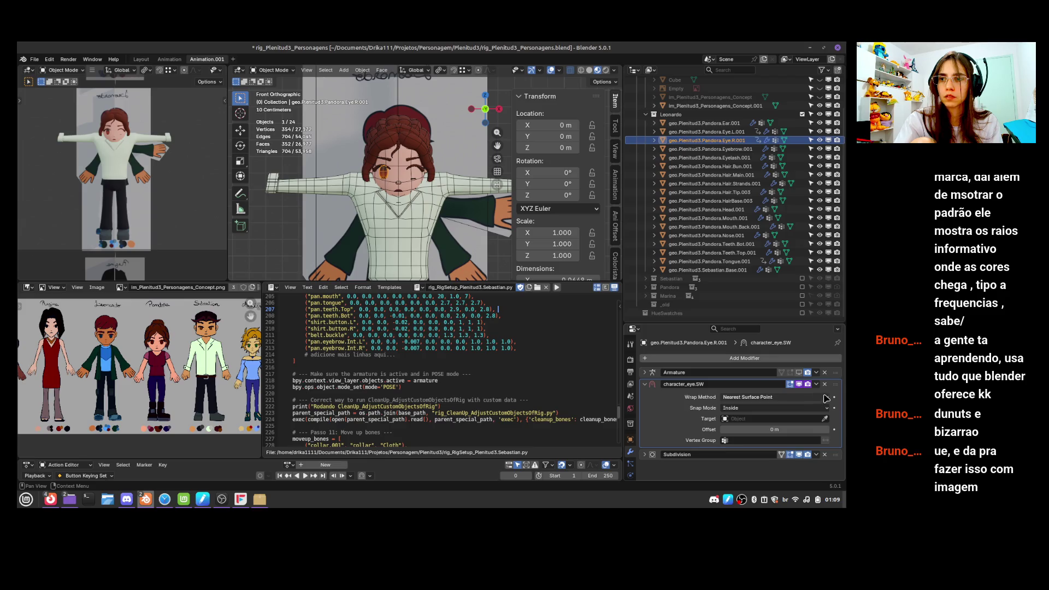
click(706, 131)
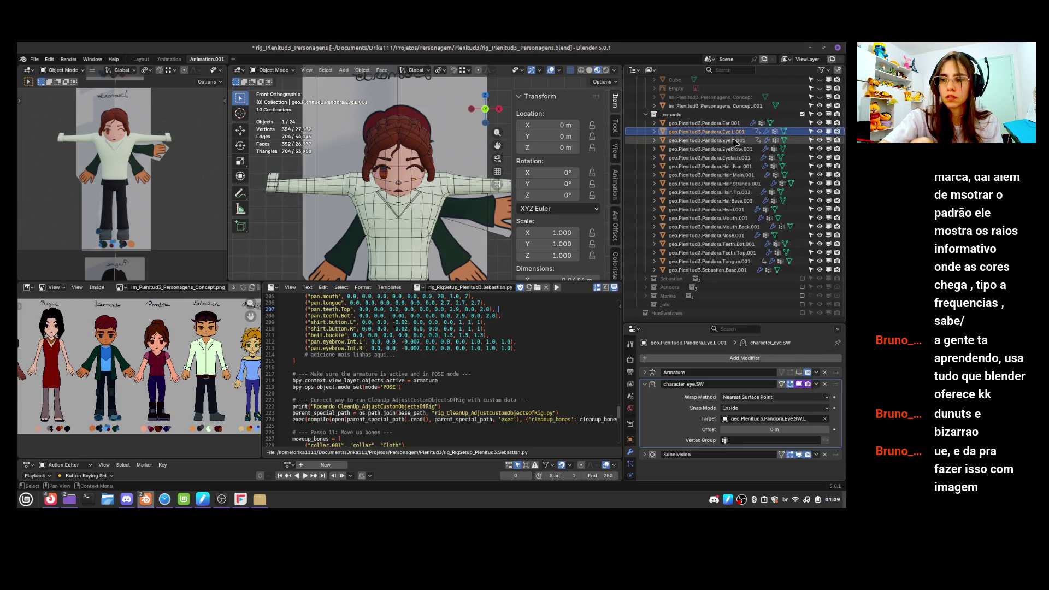
click(826, 420)
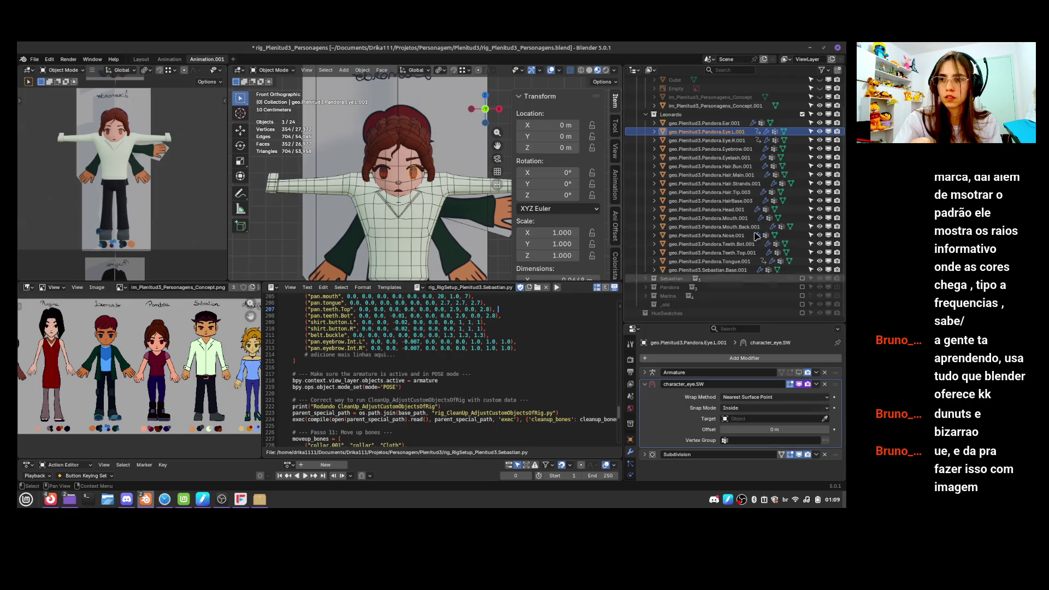
Clear the Shrinkwrap targets on the tongue and the lower teeth
click(743, 218)
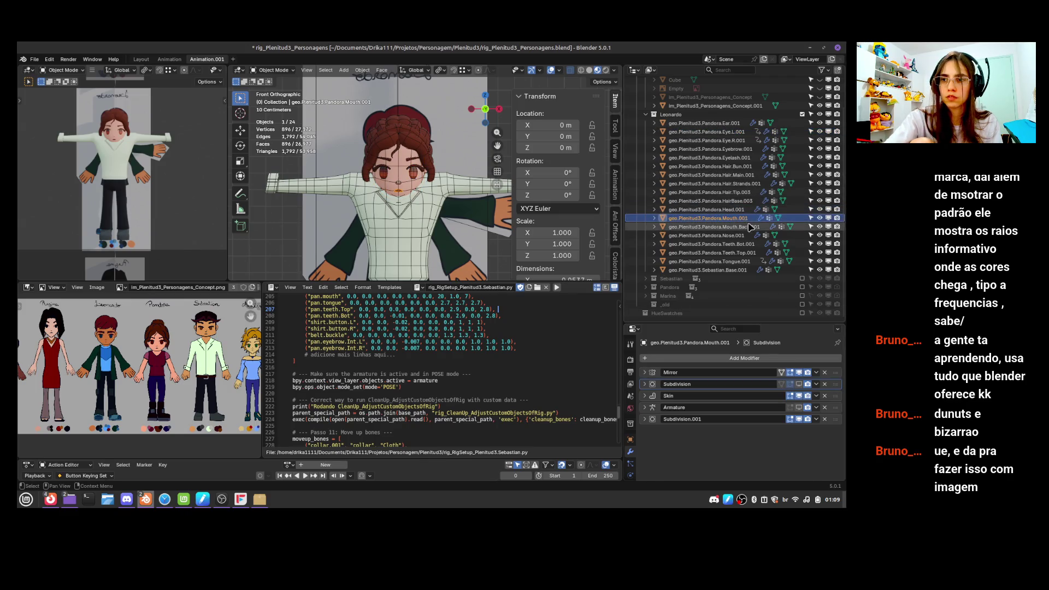
click(746, 261)
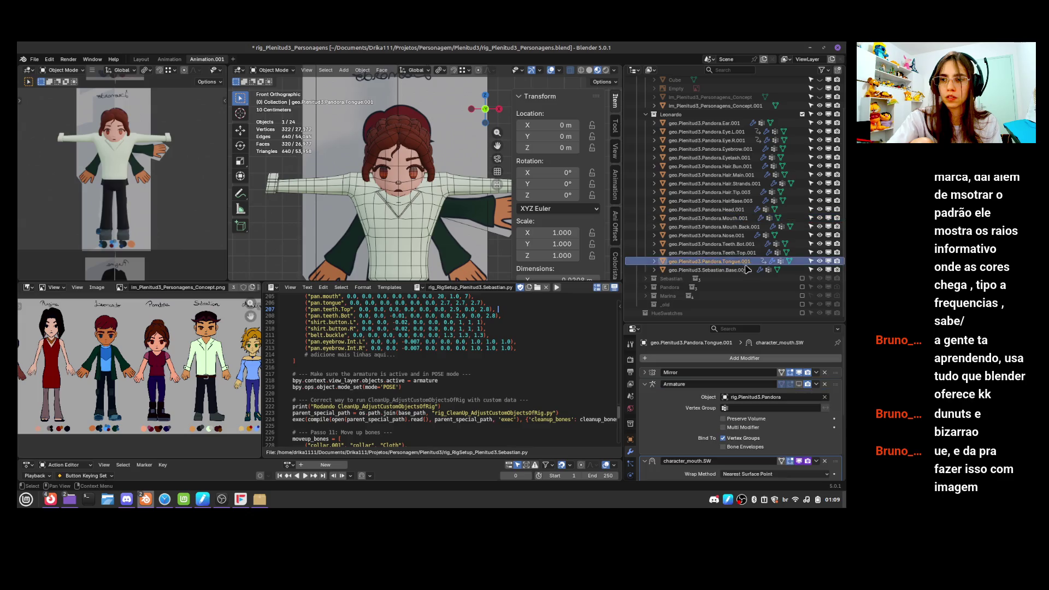
scroll(821, 452, down, 3)
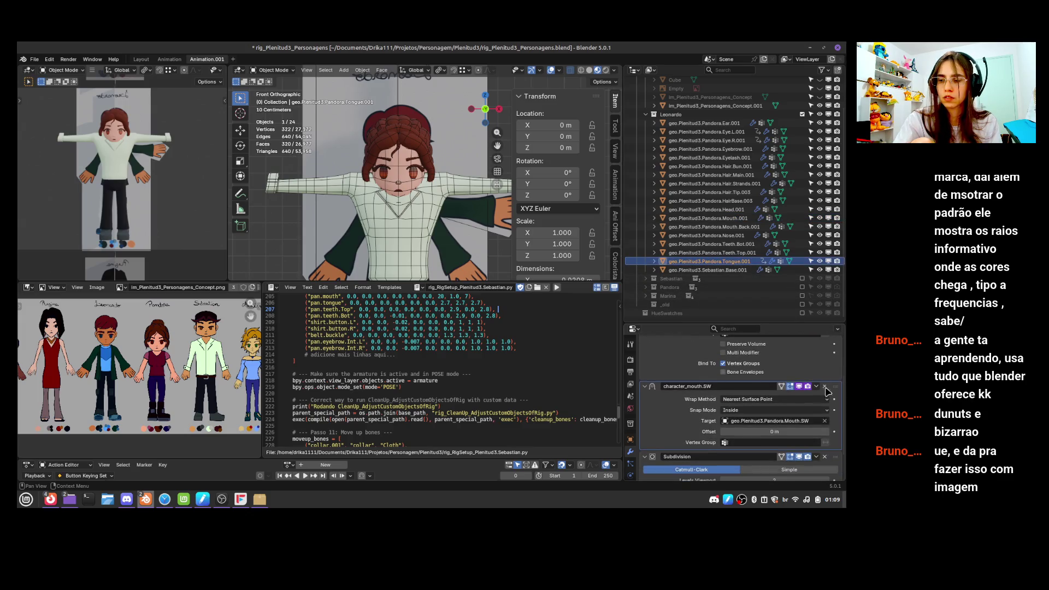
click(825, 421)
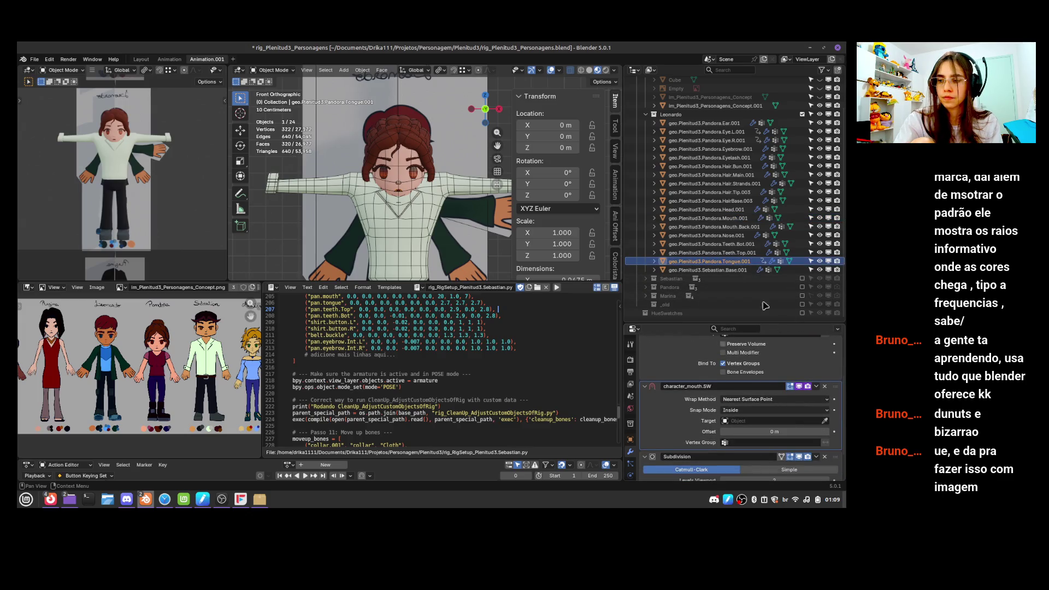
click(765, 253)
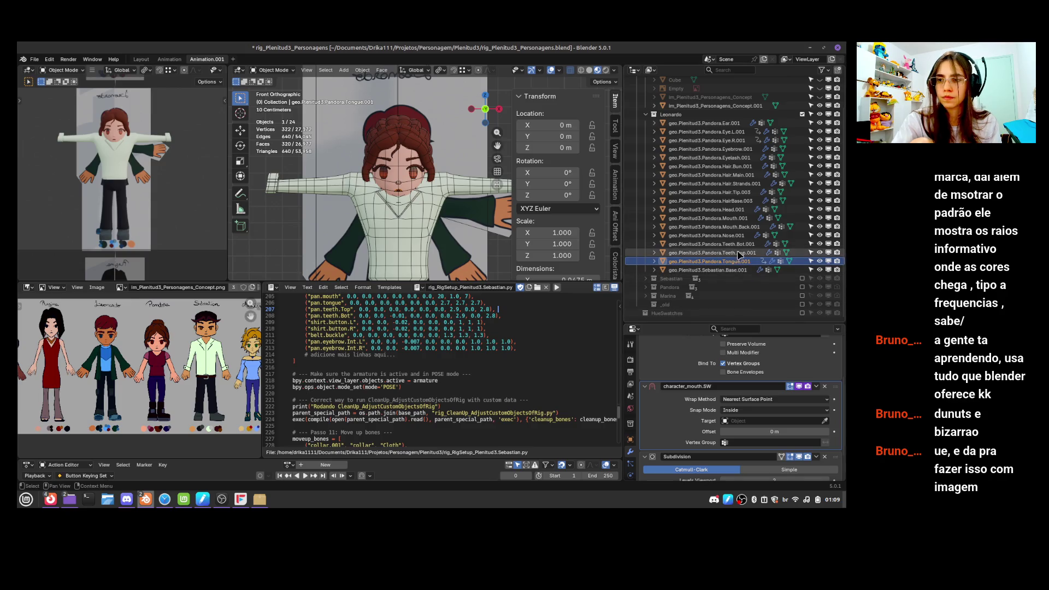
click(825, 421)
key(ctrl+z)
key(ctrl+z)
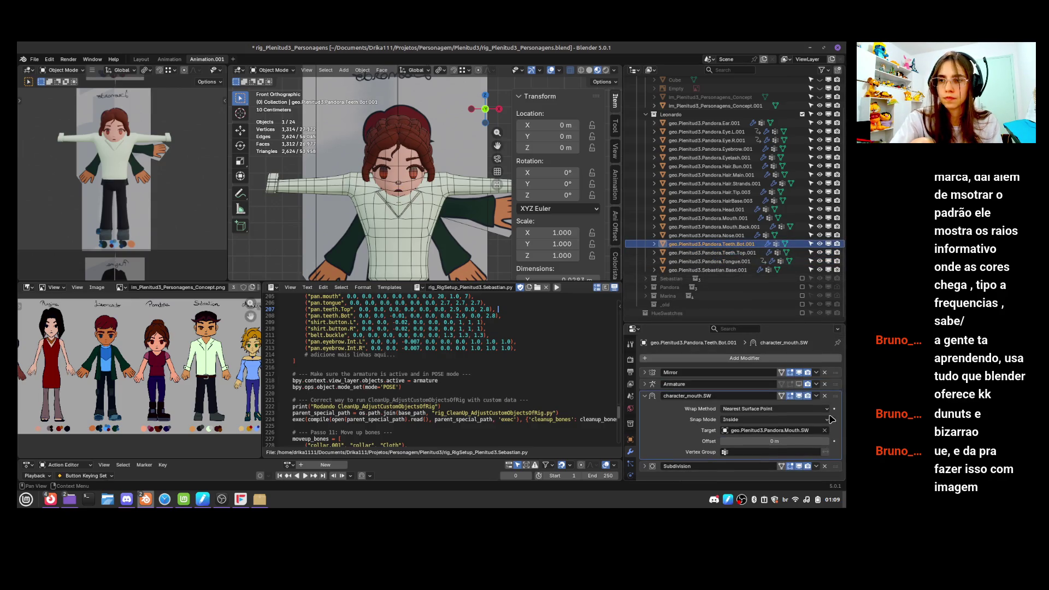
click(825, 430)
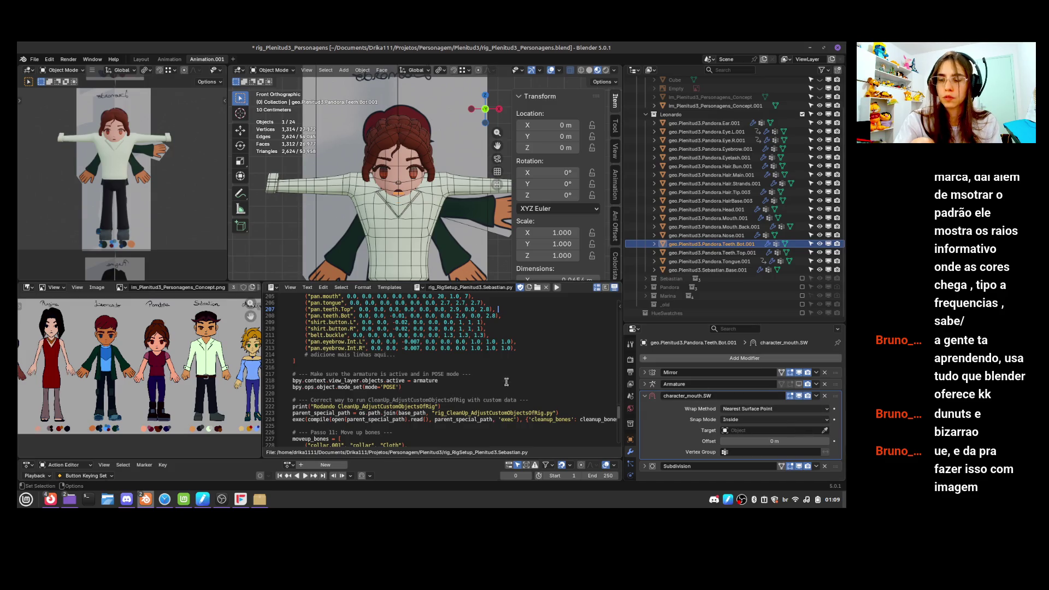
Move the concept sheet along Y to -0.69182 m so Leonardo sits behind the model
click(473, 248)
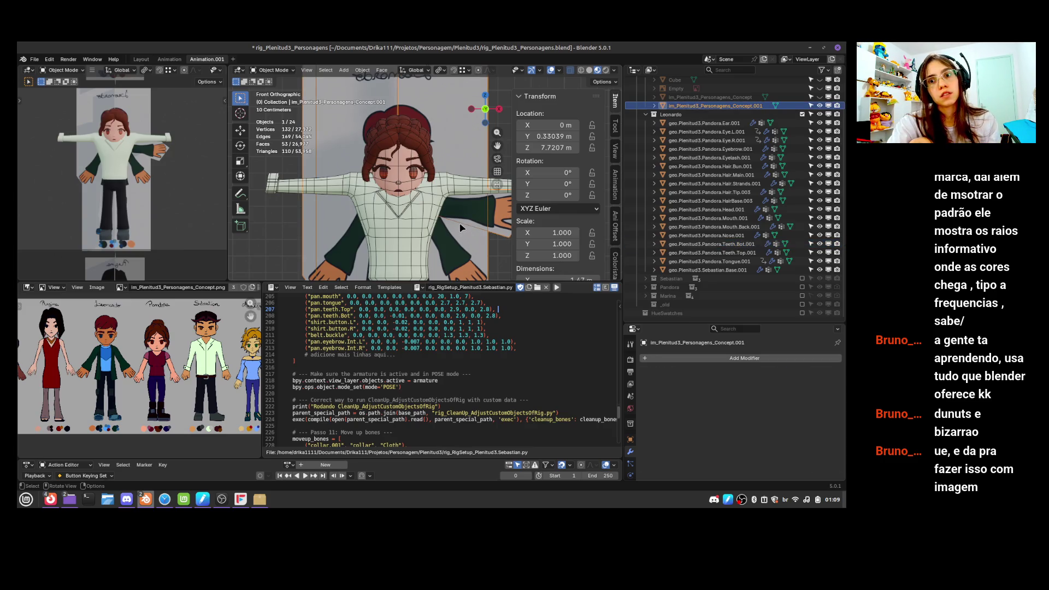
key(g)
key(y)
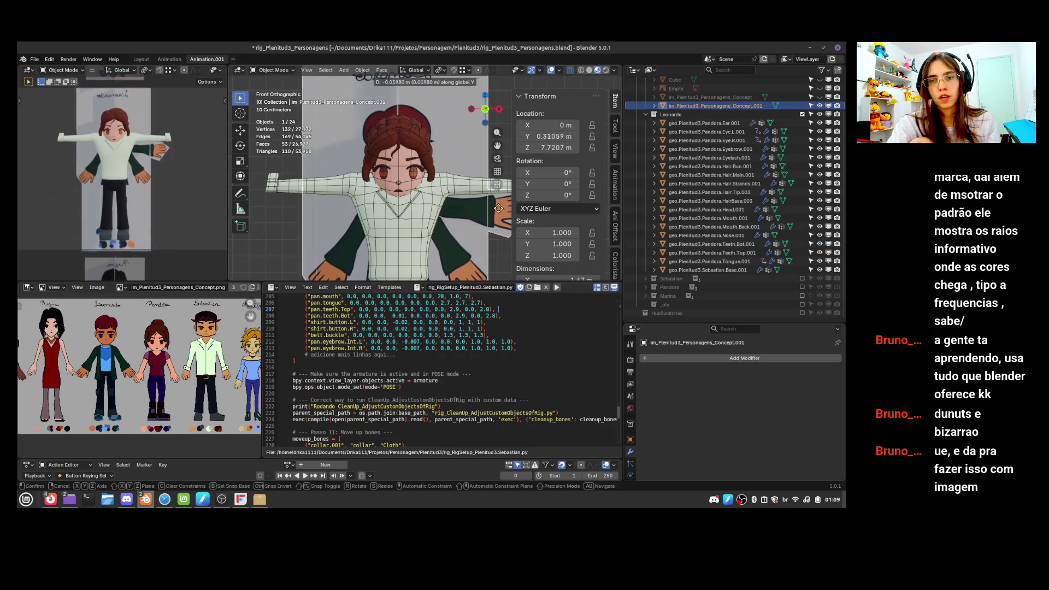
click(609, 164)
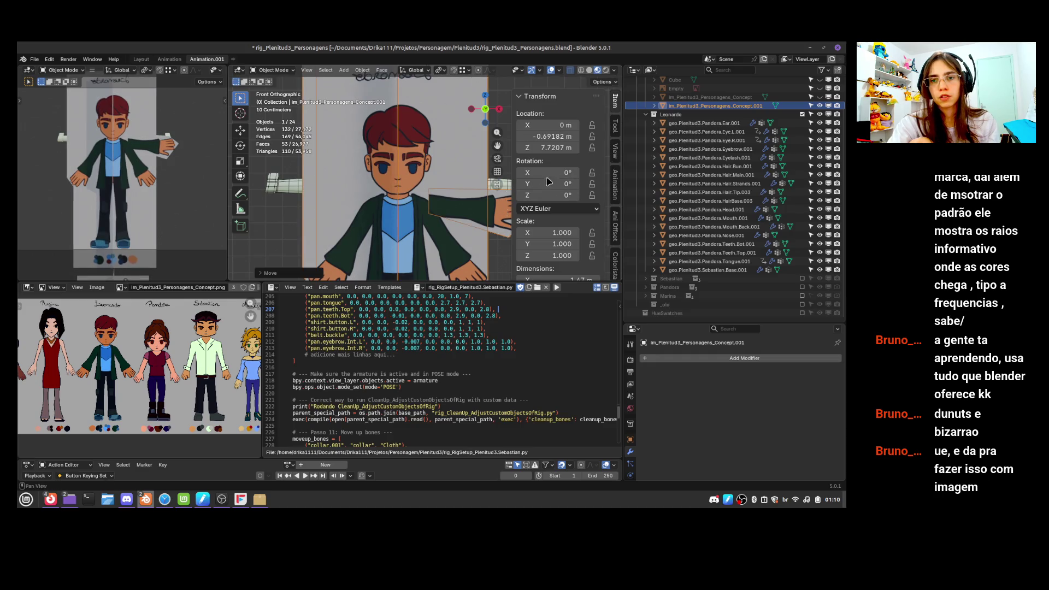
click(727, 124)
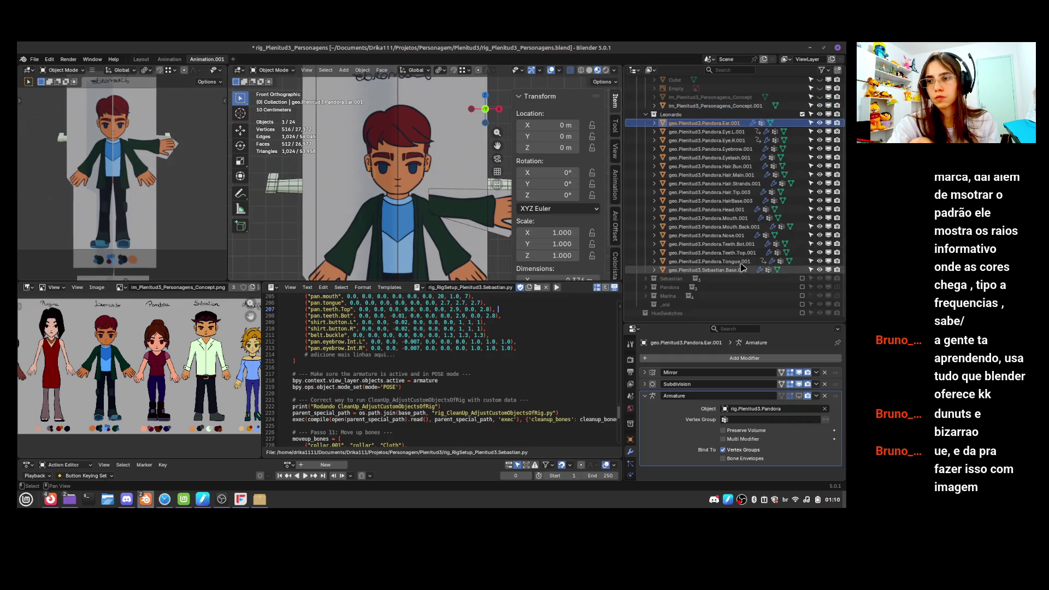
Select Ear.001 through Tongue.001 and raise their meshes about 0.025 m along Z in Edit Mode
shift+click(738, 261)
key(Tab)
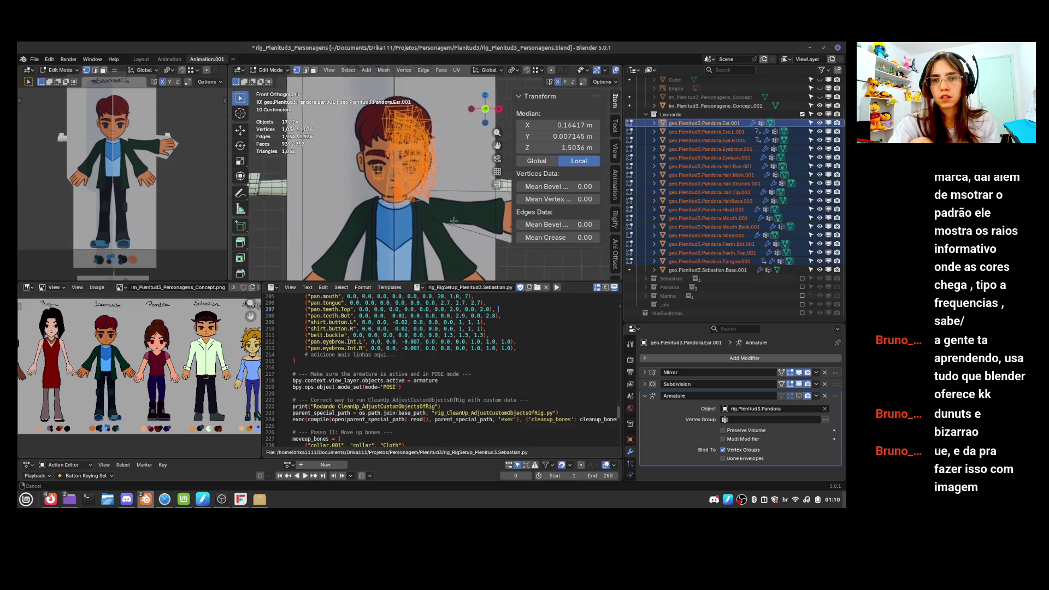
scroll(453, 221, up, 2)
key(g)
key(z)
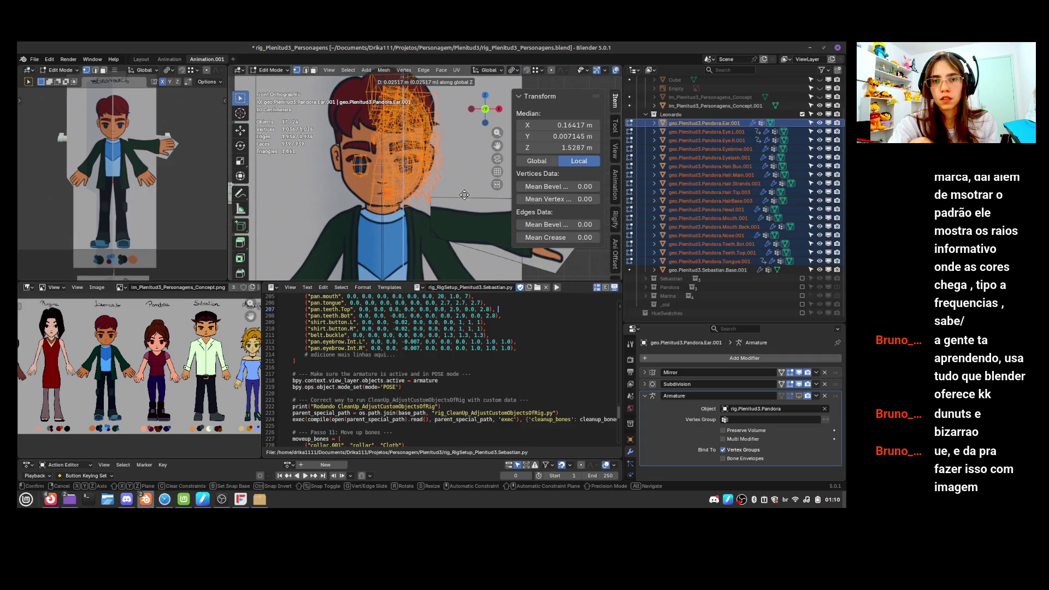
key(Escape)
key(Tab)
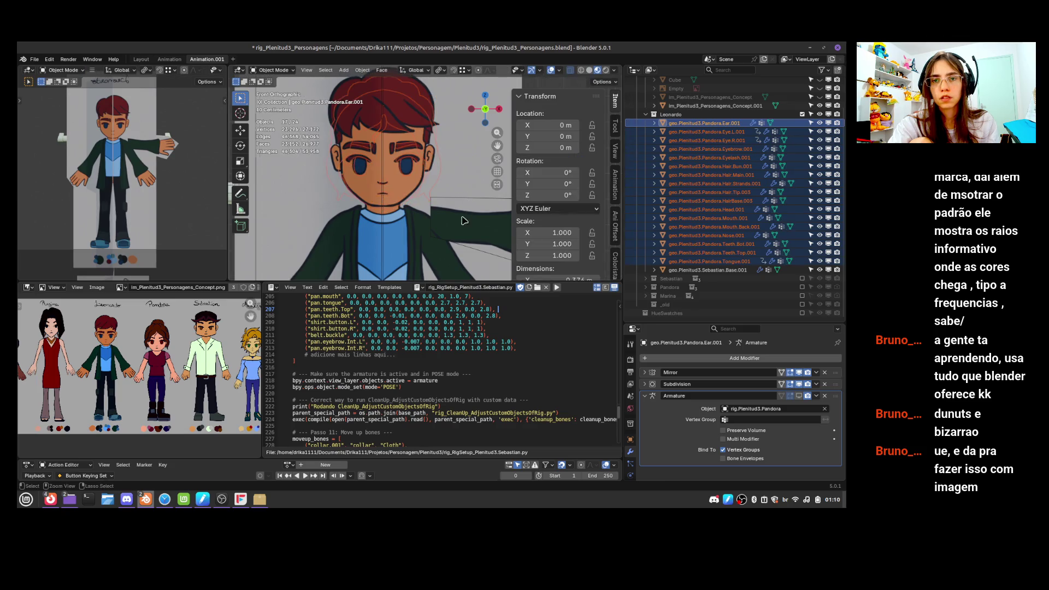
scroll(463, 219, down, 2)
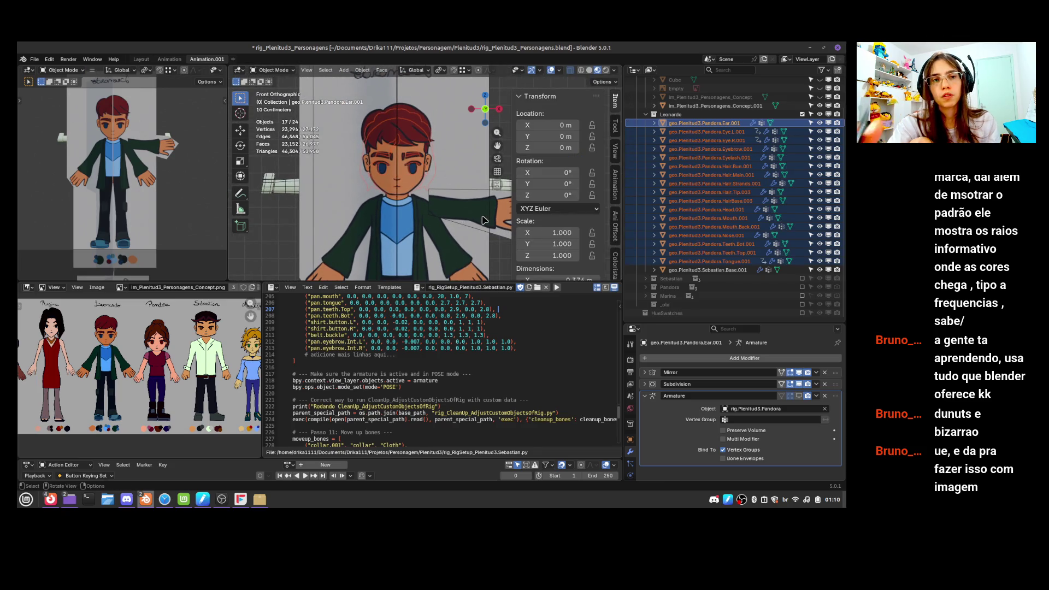
scroll(479, 235, down, 4)
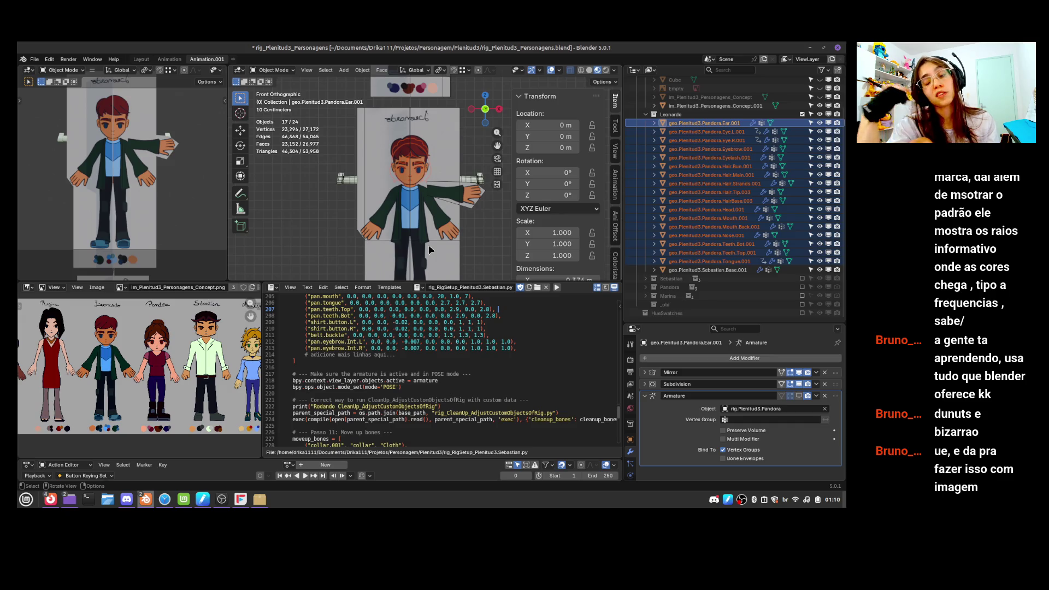
Re-include the Sebastian collection with its Outliner checkbox, then select Sebastian's hand
click(654, 261)
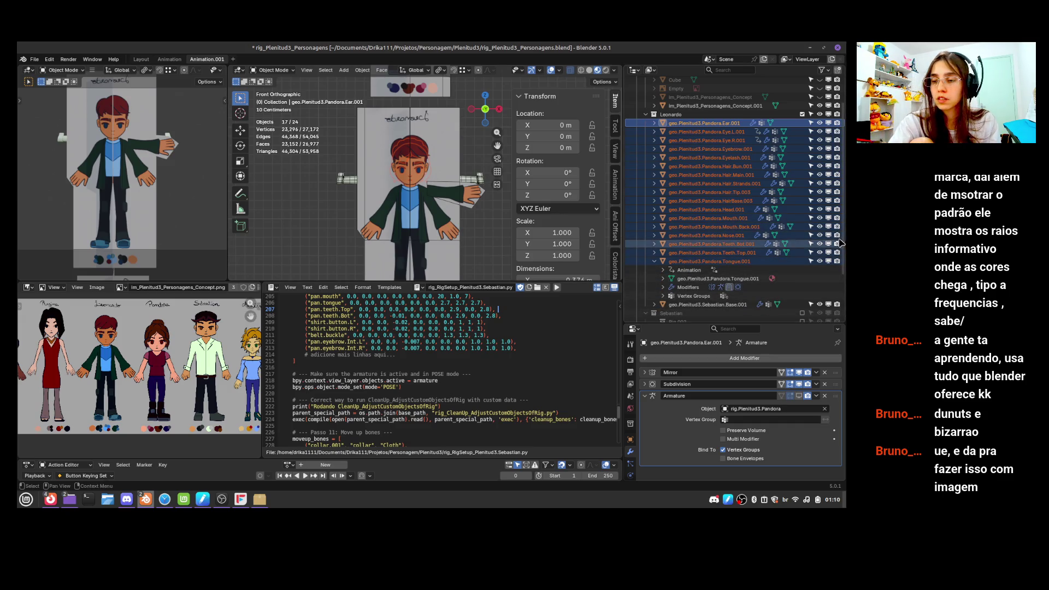
scroll(806, 269, down, 5)
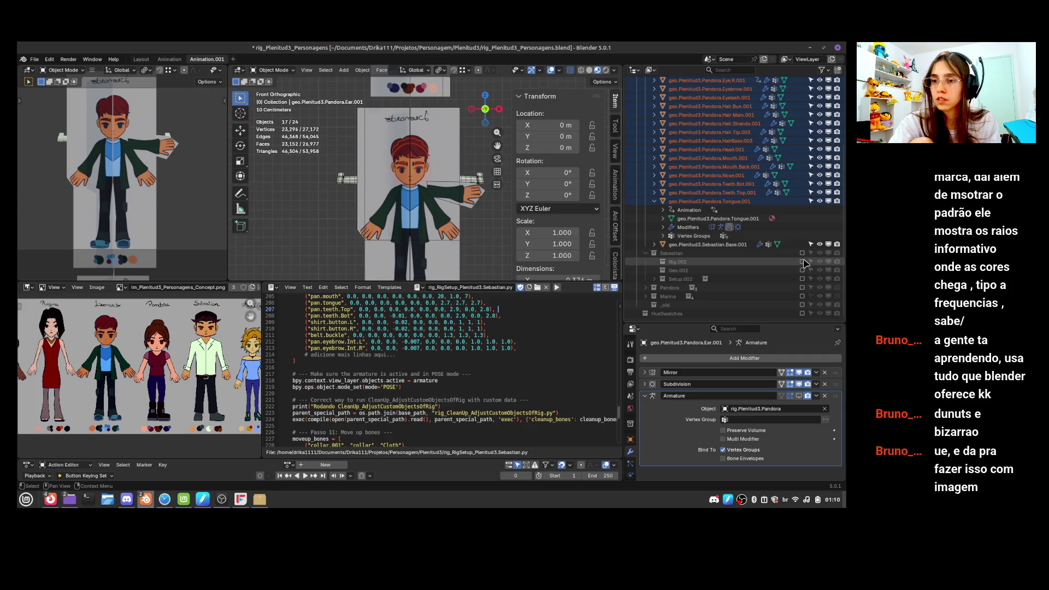
click(802, 253)
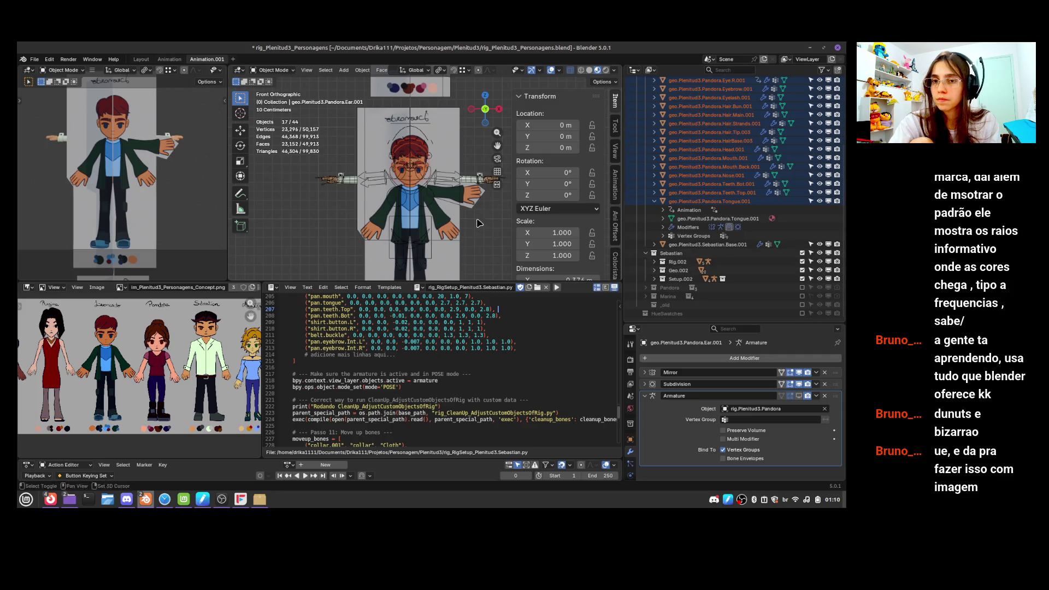
shift+scroll(477, 223, up, 3)
ctrl+scroll(459, 219, down, 3)
scroll(476, 235, up, 4)
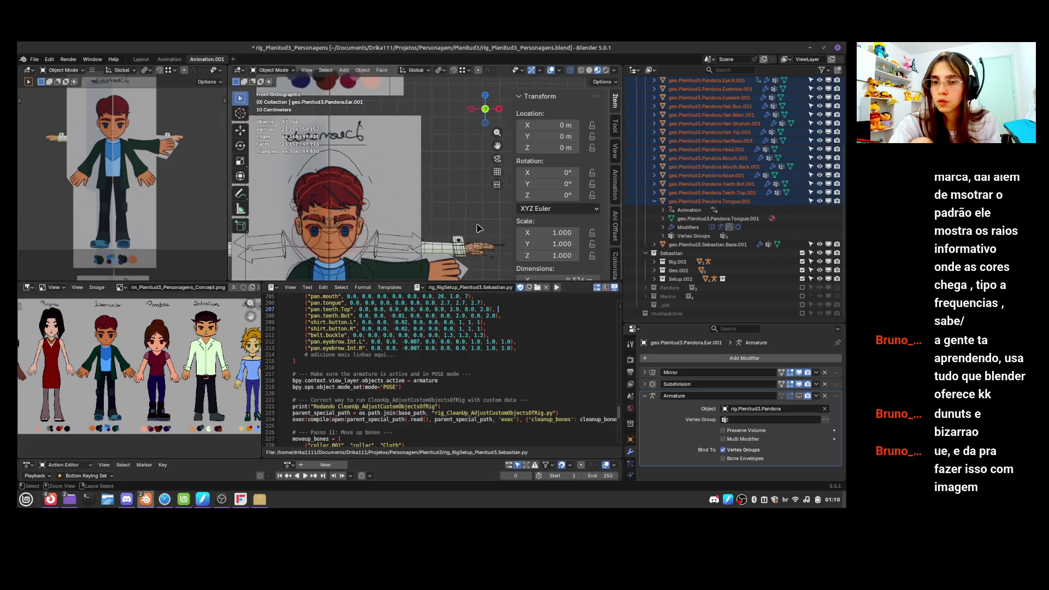
click(476, 267)
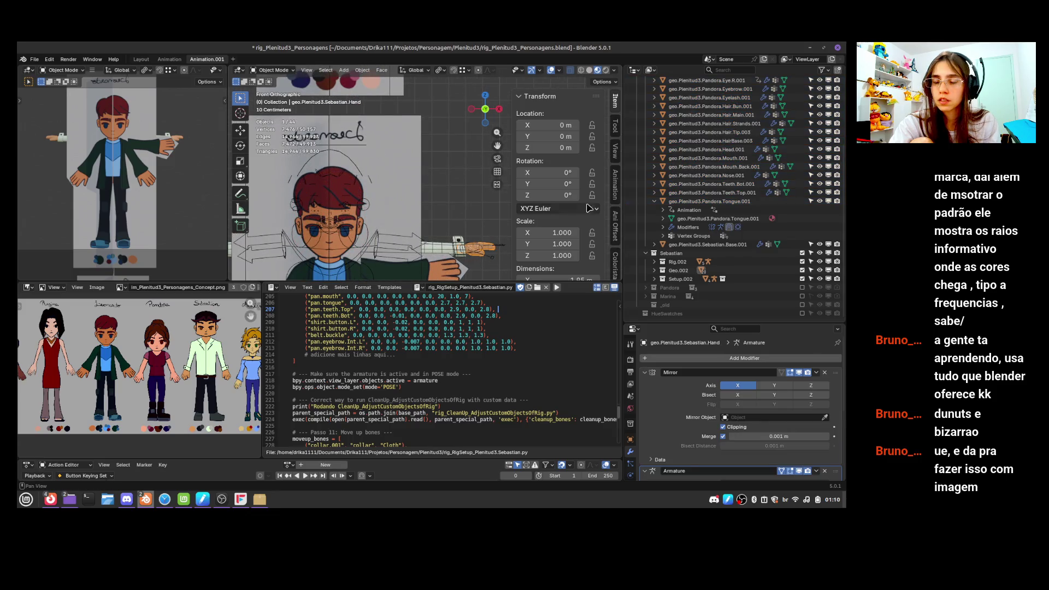
Duplicate Sebastian's hand in place and move the copy into the Leonardo collection
key(shift+d)
right_click(477, 244)
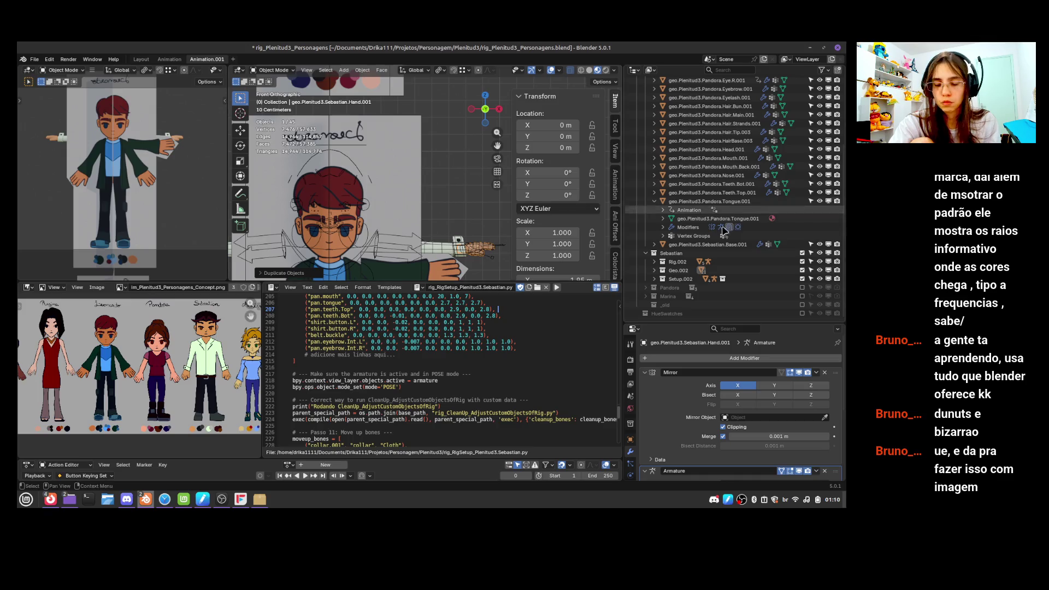
key(comma)
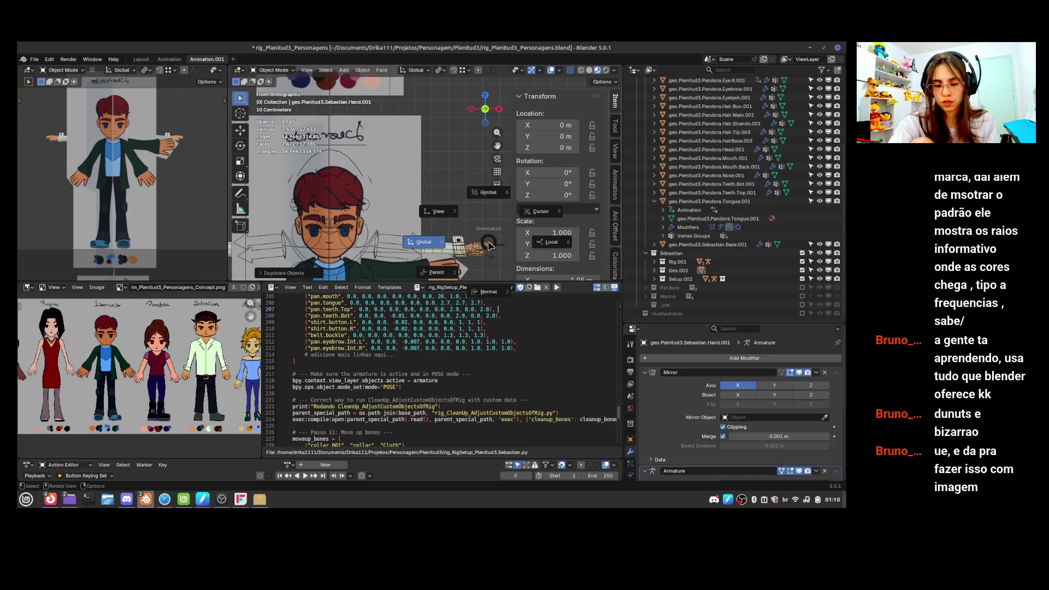
key(Escape)
key(m)
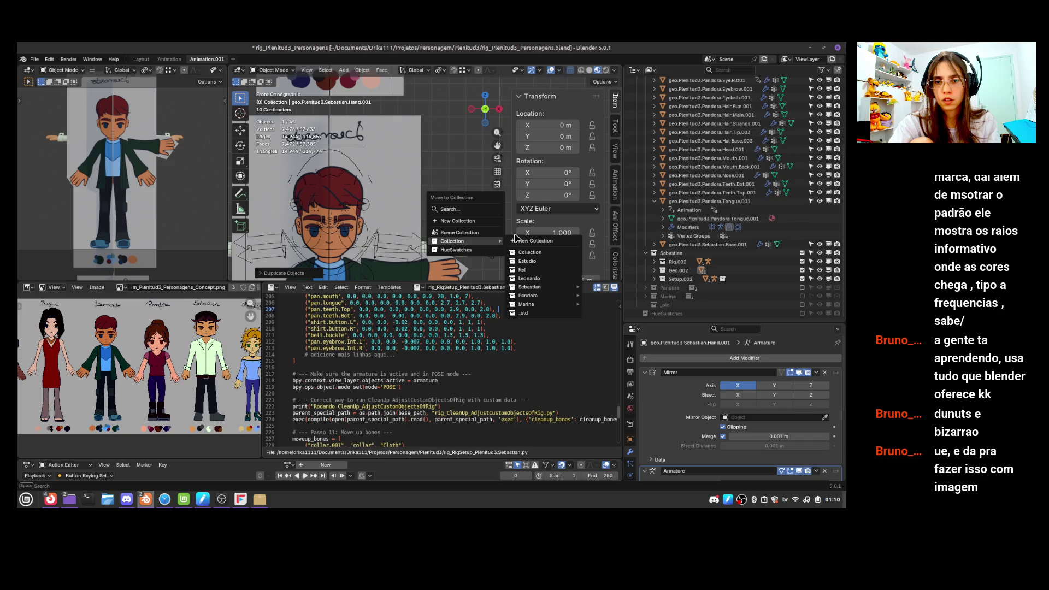
click(570, 280)
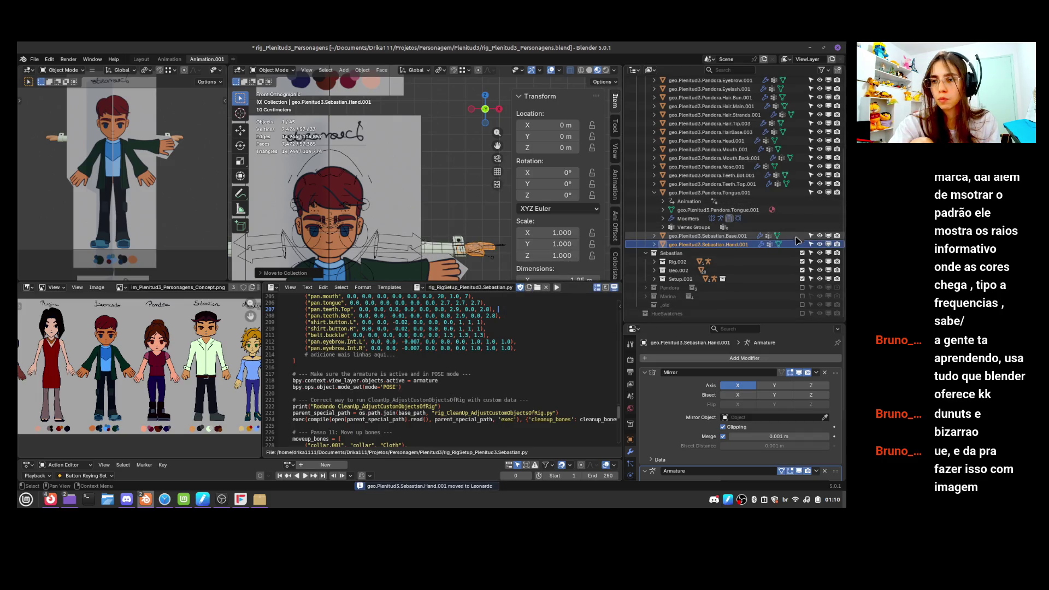
Exclude the Sebastian collection again, then select the body mesh and enter Edit Mode
click(654, 192)
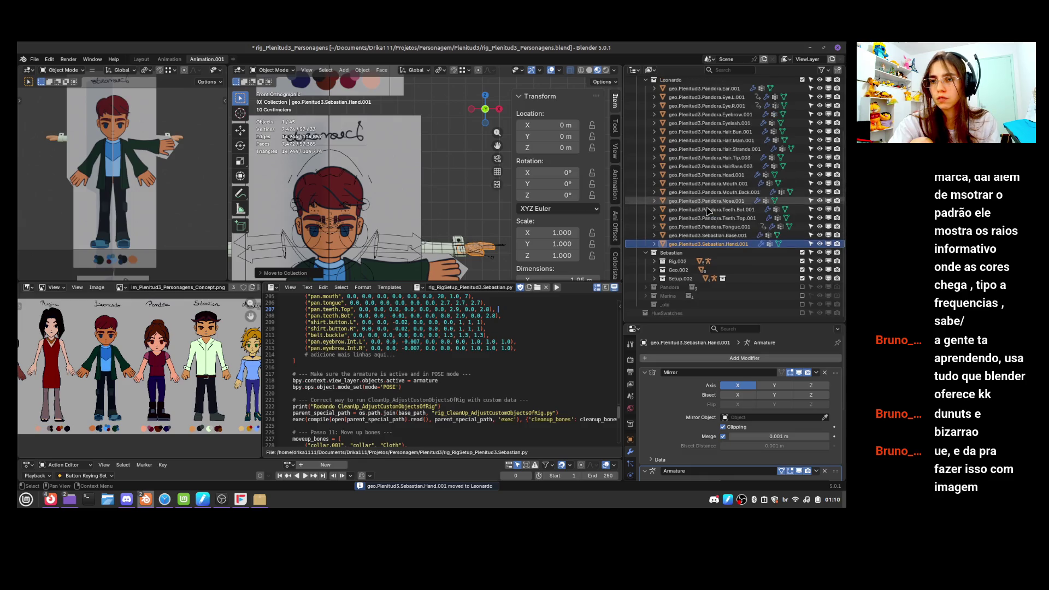
click(802, 253)
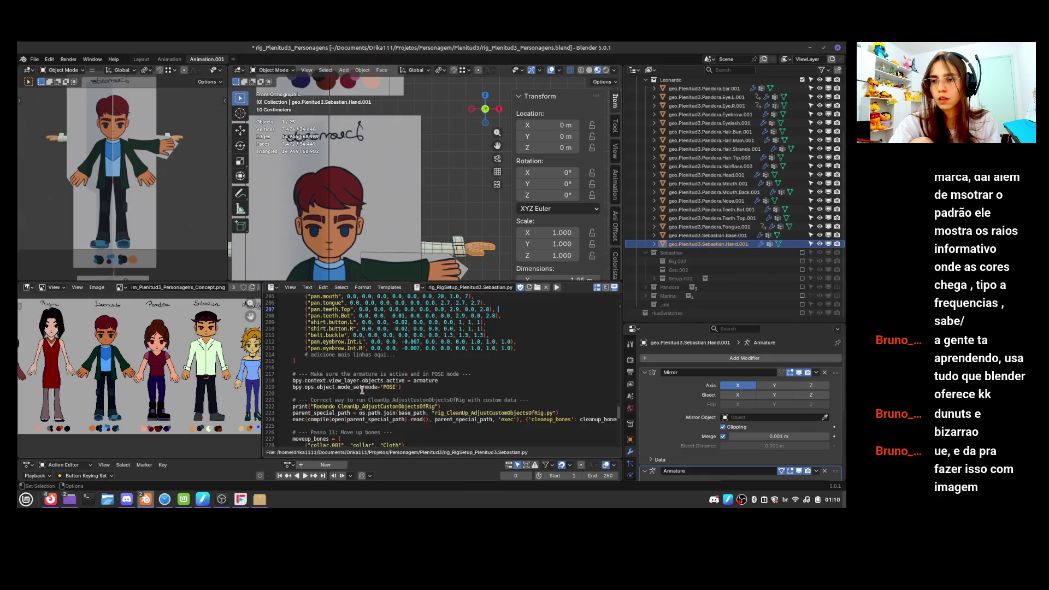
scroll(483, 246, down, 5)
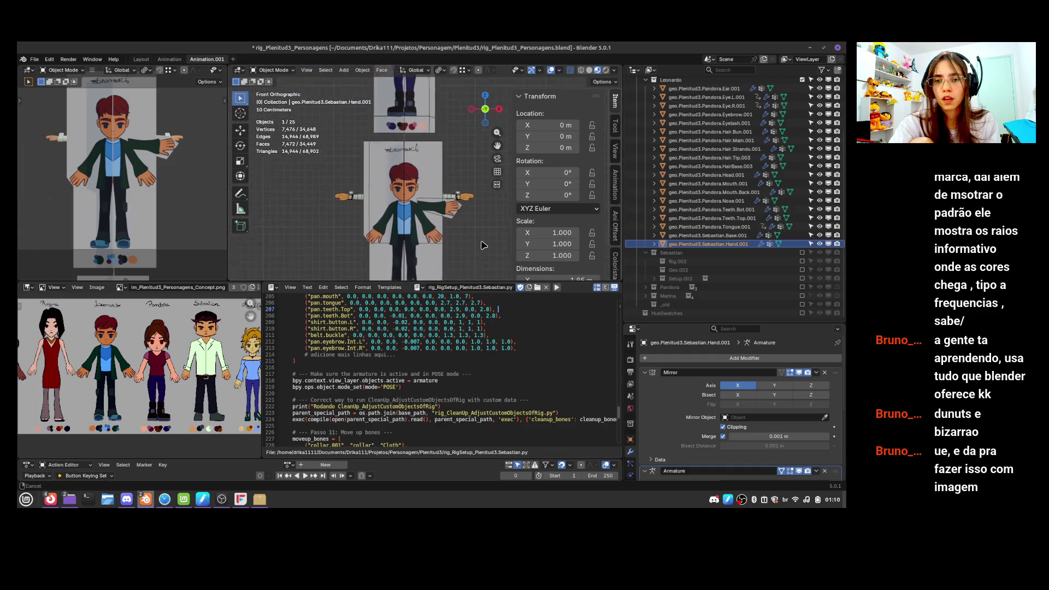
mouse_move(483, 245)
middle_down()
mouse_move(405, 263)
mouse_move(476, 242)
middle_up()
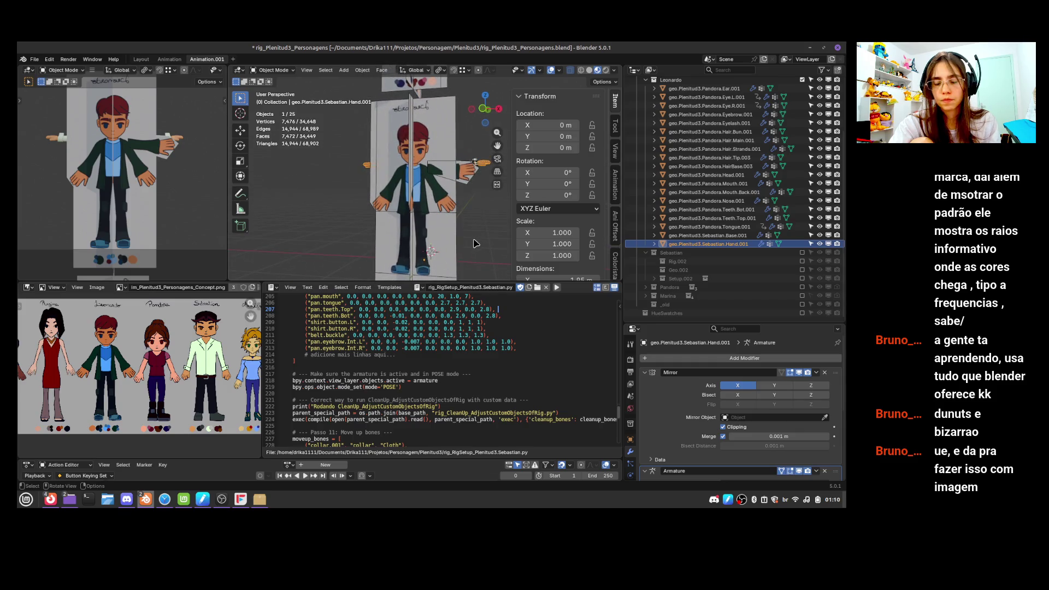
key(KP_1)
scroll(472, 233, up, 4)
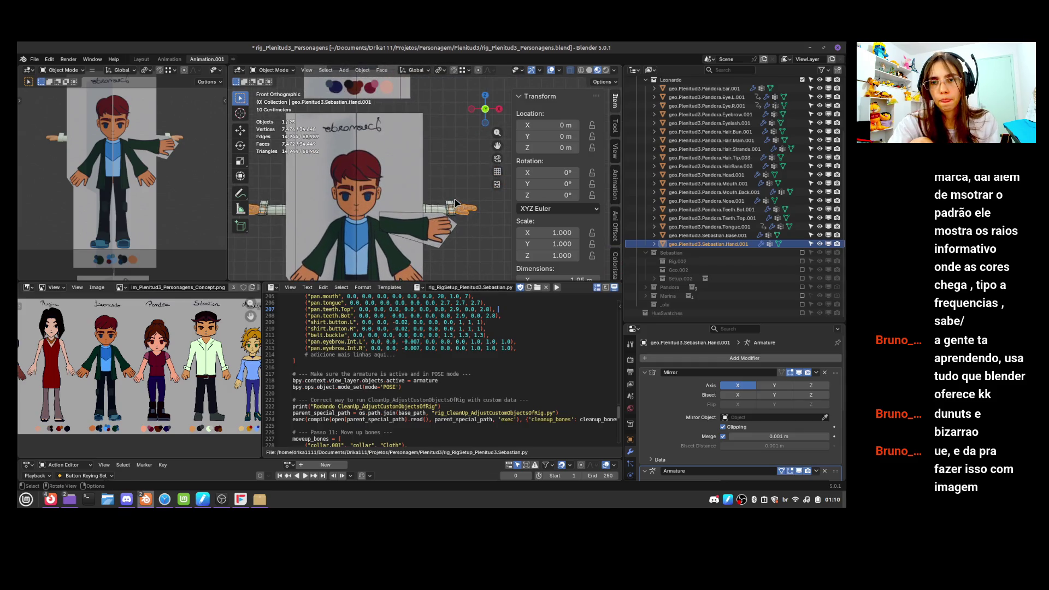
click(457, 205)
key(Tab)
Delete the forearm and wrist vertices from the Sebastian.Base.001 body mesh
shift+scroll(459, 224, down, 5)
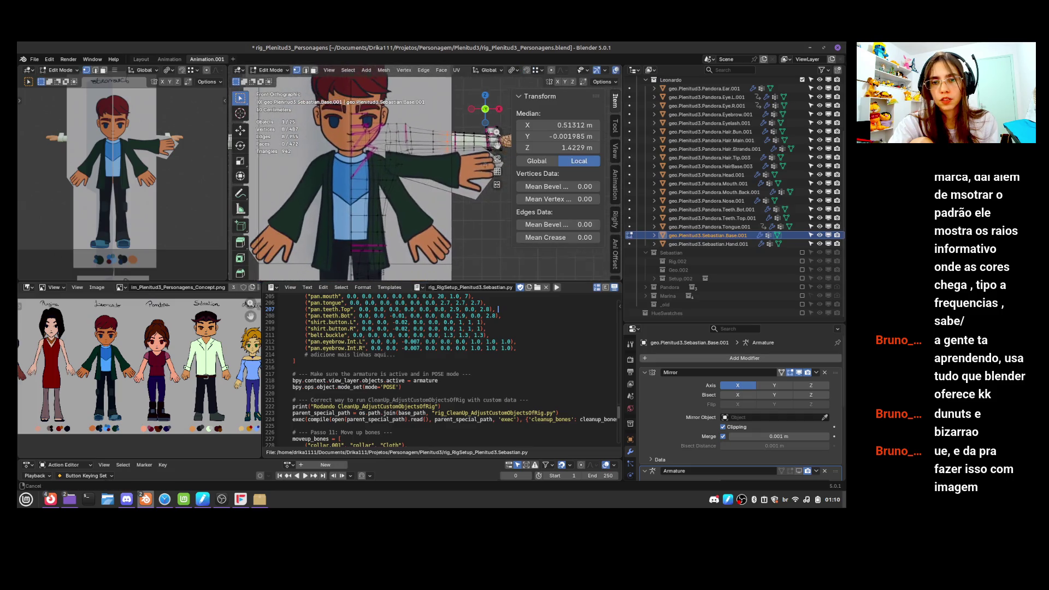
ctrl+scroll(462, 238, up, 3)
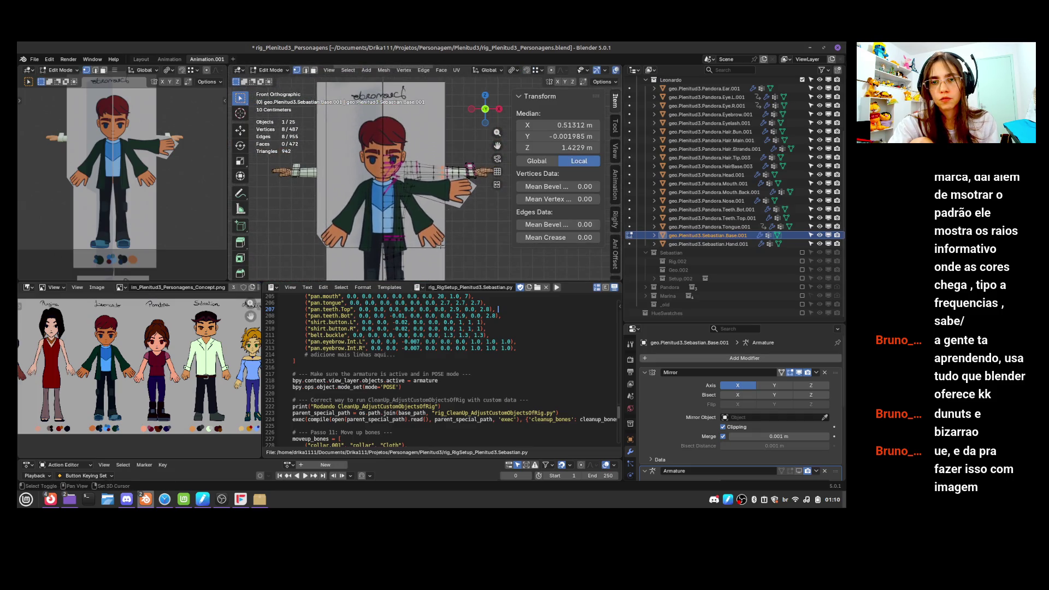
shift+scroll(472, 182, down, 2)
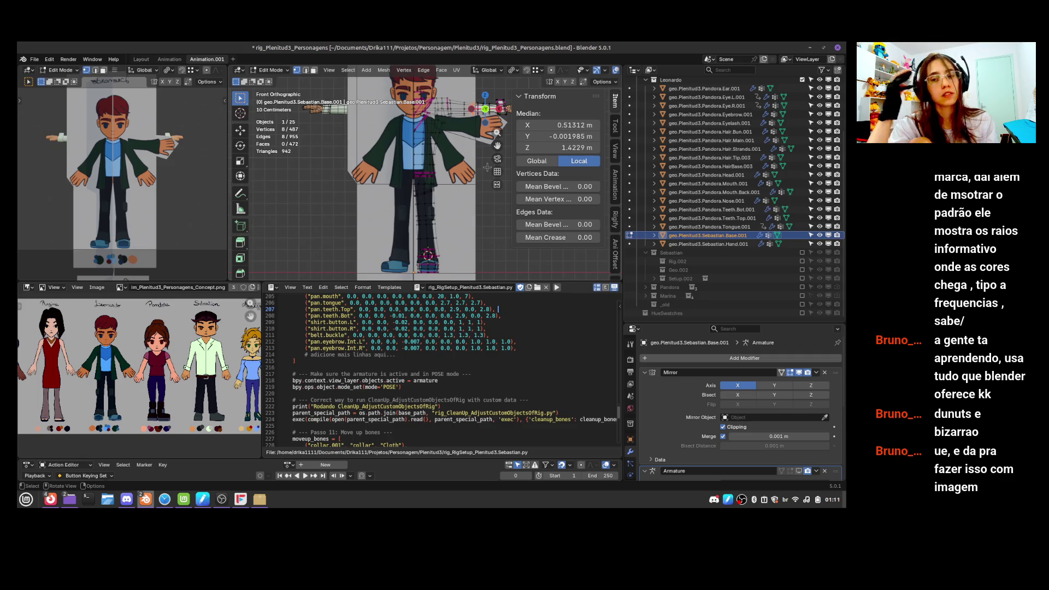
ctrl+middle_drag(464, 220, 432, 276)
scroll(424, 208, up, 3)
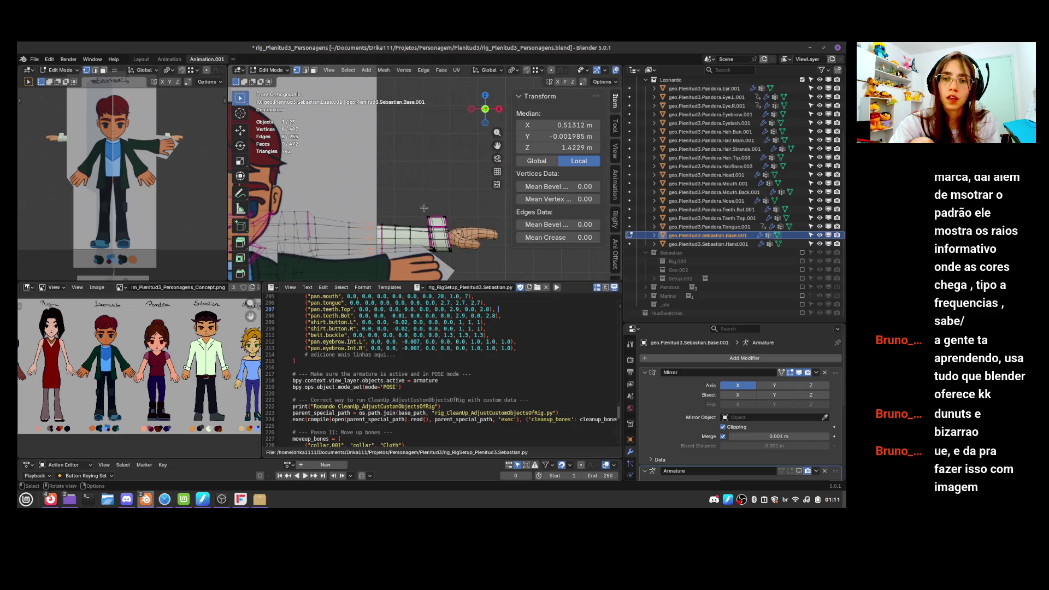
key(ctrl+l)
key(x)
click(458, 214)
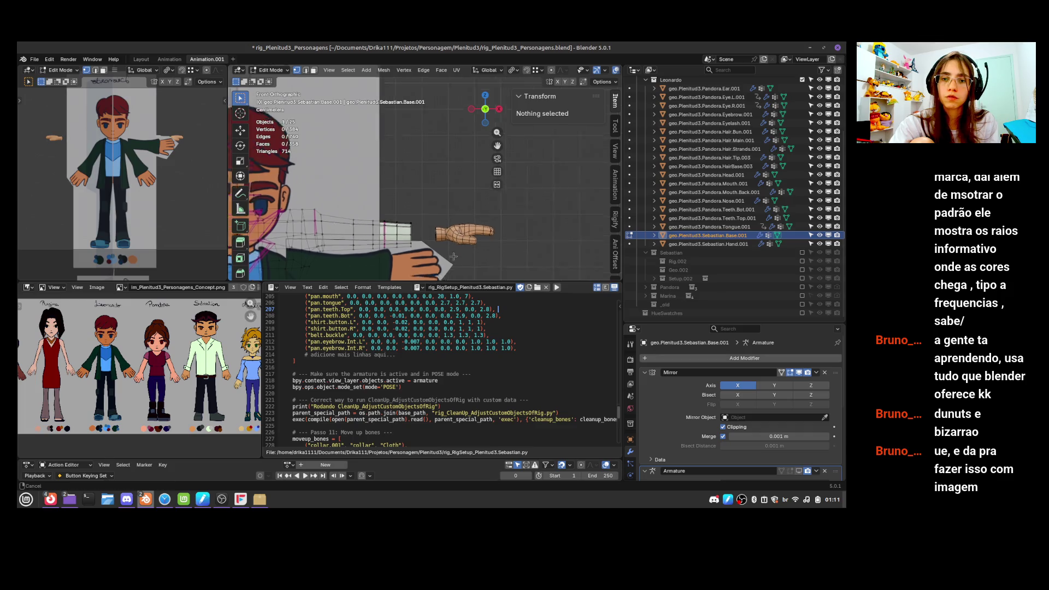
scroll(454, 256, down, 4)
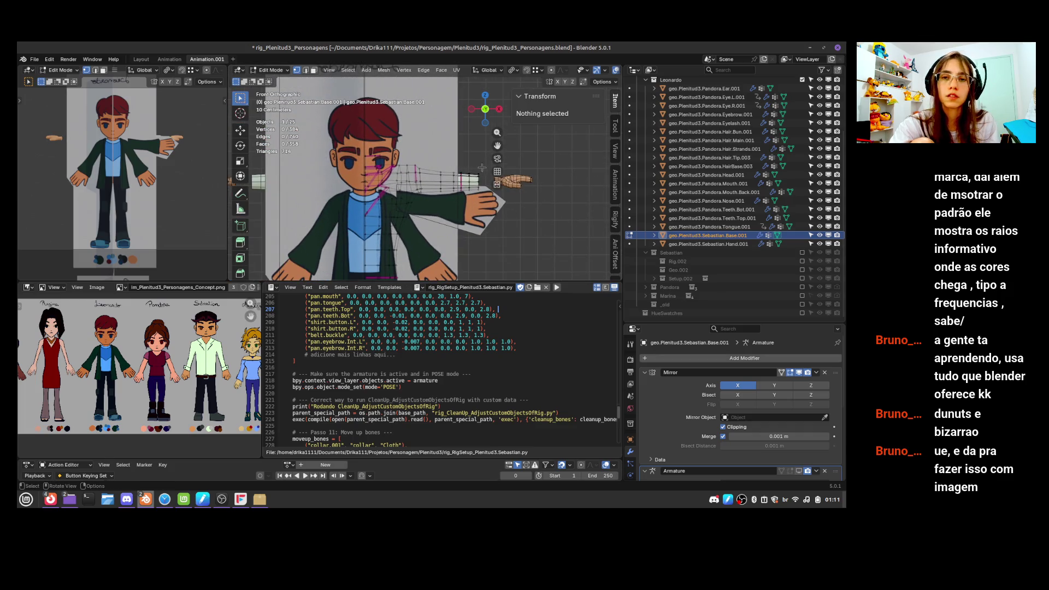
scroll(481, 168, up, 3)
scroll(492, 152, down, 2)
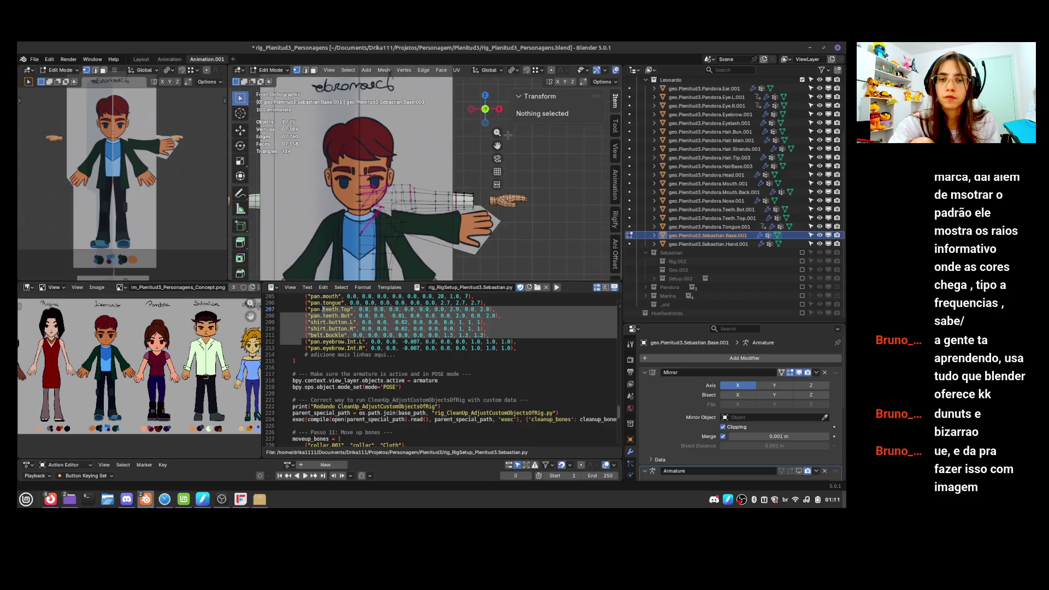
Select the connected half of the body mesh and set its Mean Crease to 0
scroll(508, 135, down, 3)
key(l)
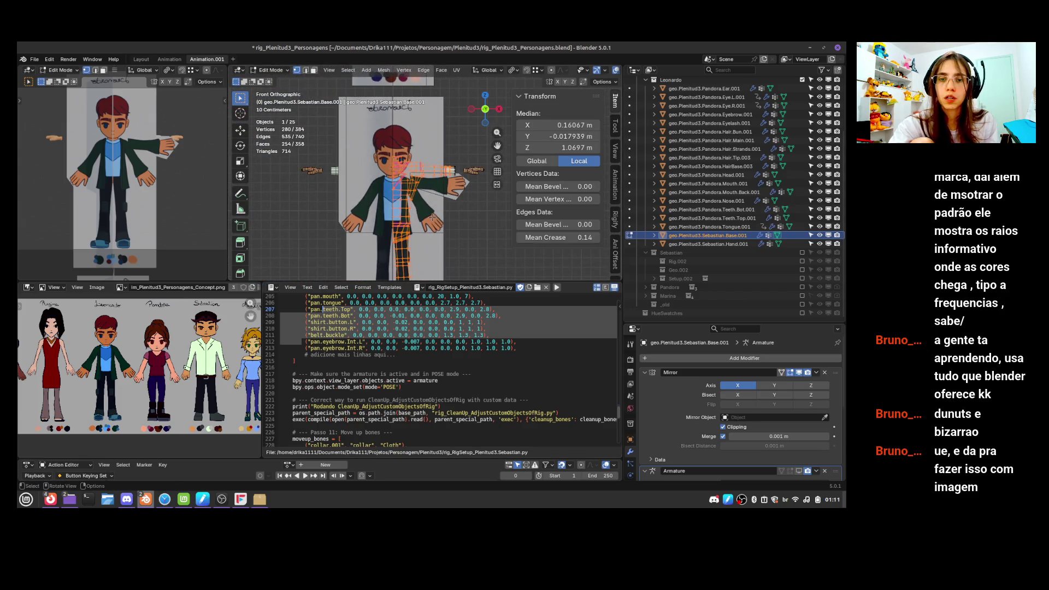
key(BackSpace)
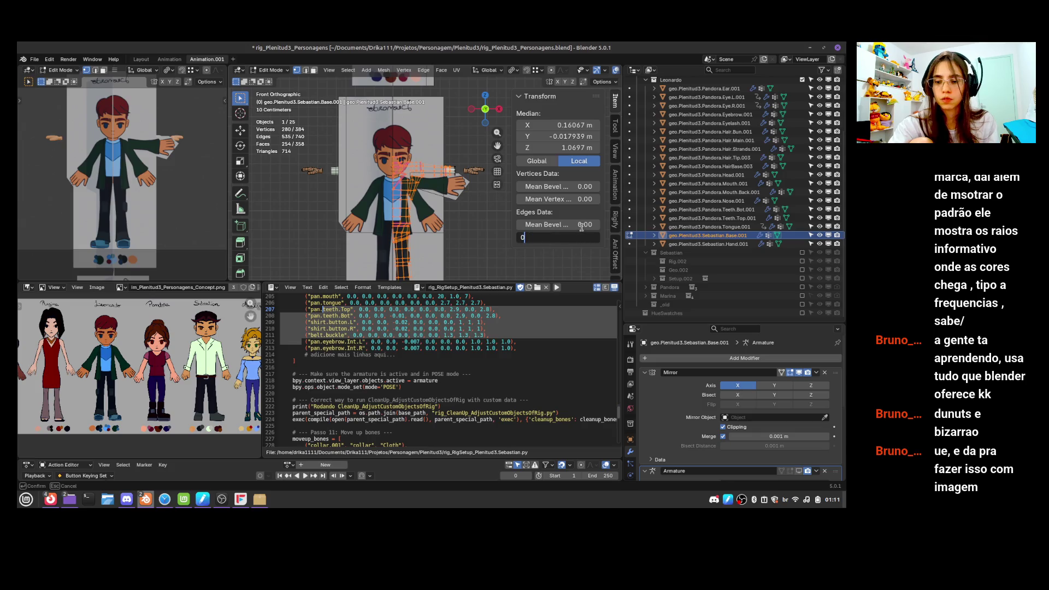
Dissolve an edge loop across the torso and return to Object Mode
click(445, 183)
scroll(476, 190, up, 3)
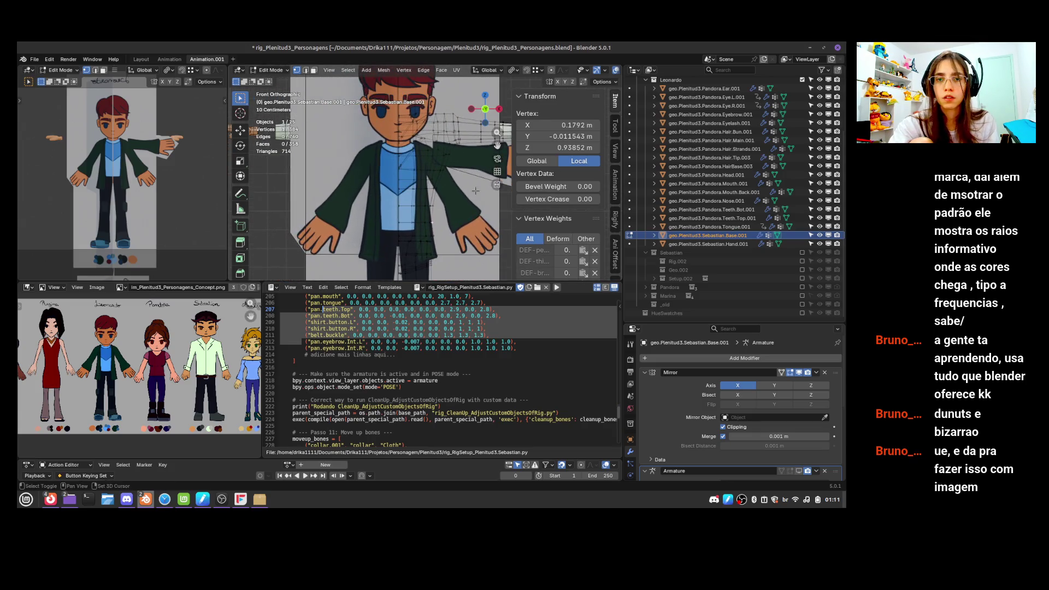
alt+click(387, 233)
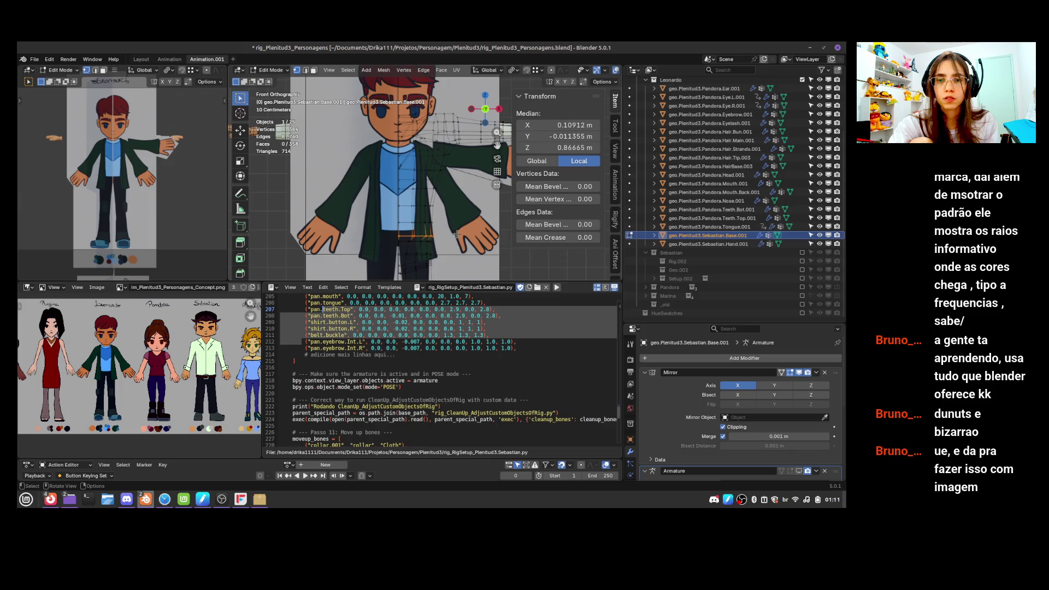
key(x)
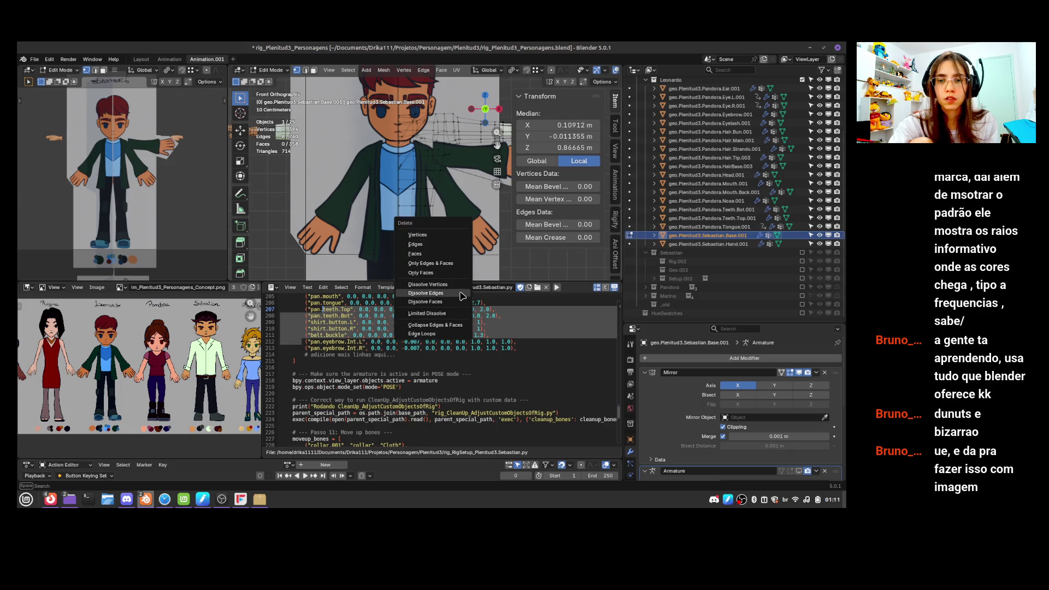
click(462, 295)
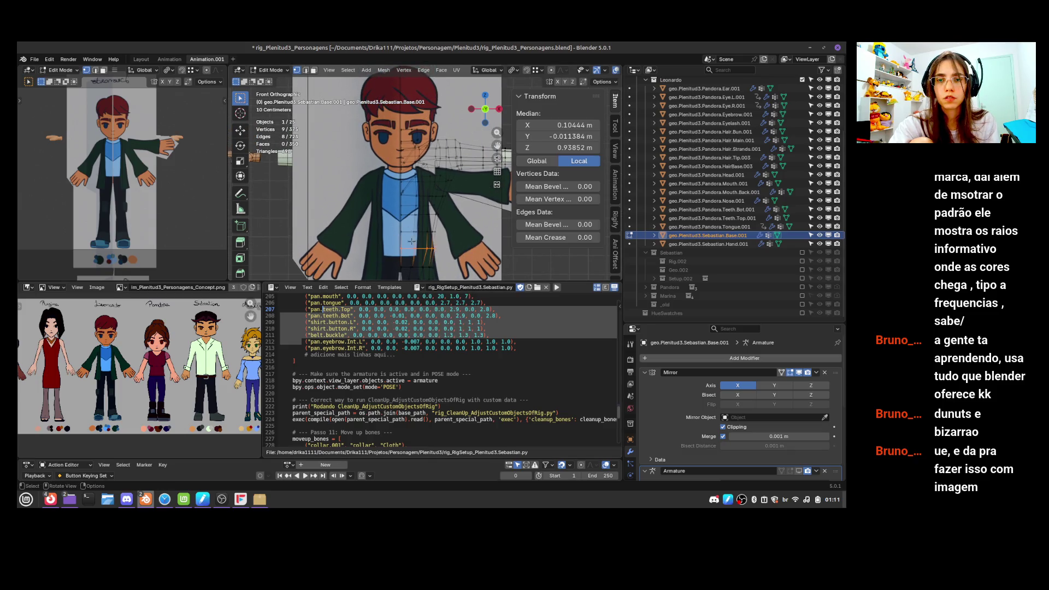
ctrl+drag(412, 241, 432, 244)
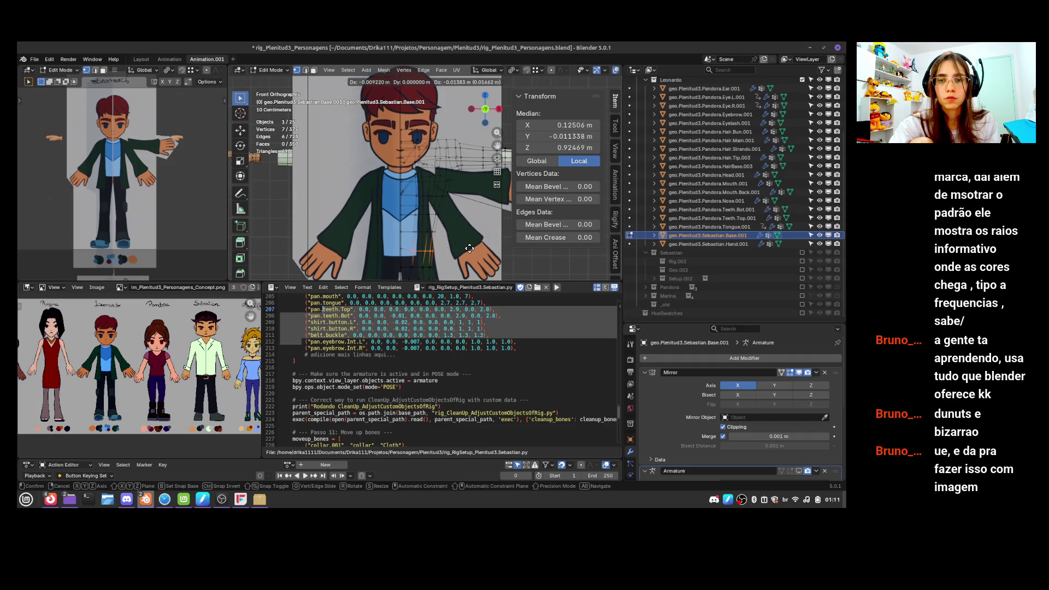
key(Tab)
scroll(464, 234, down, 2)
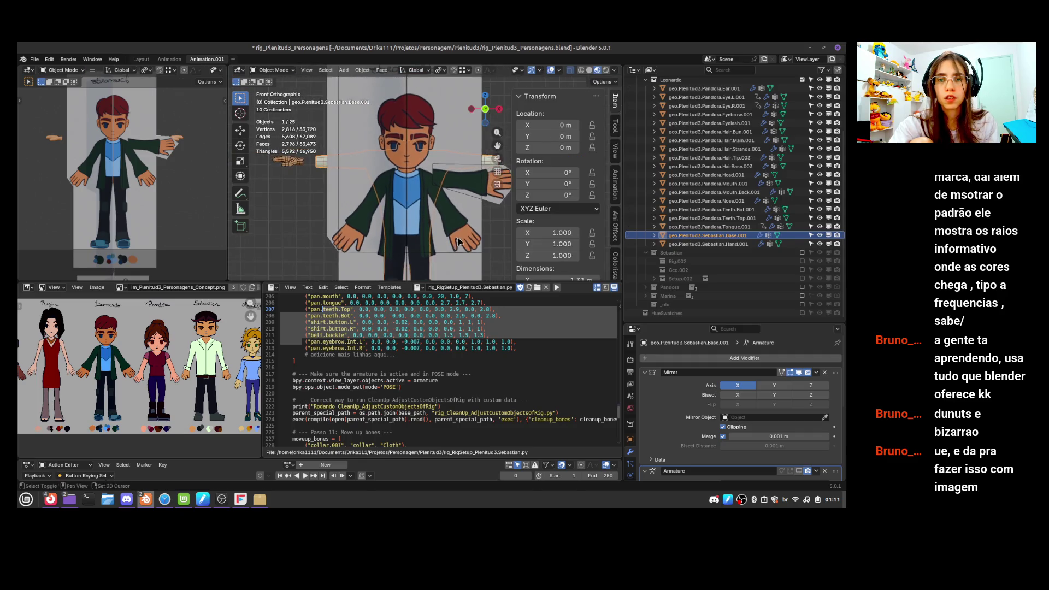
Back in Edit Mode, select vertices around the chest and head in front view
key(Tab)
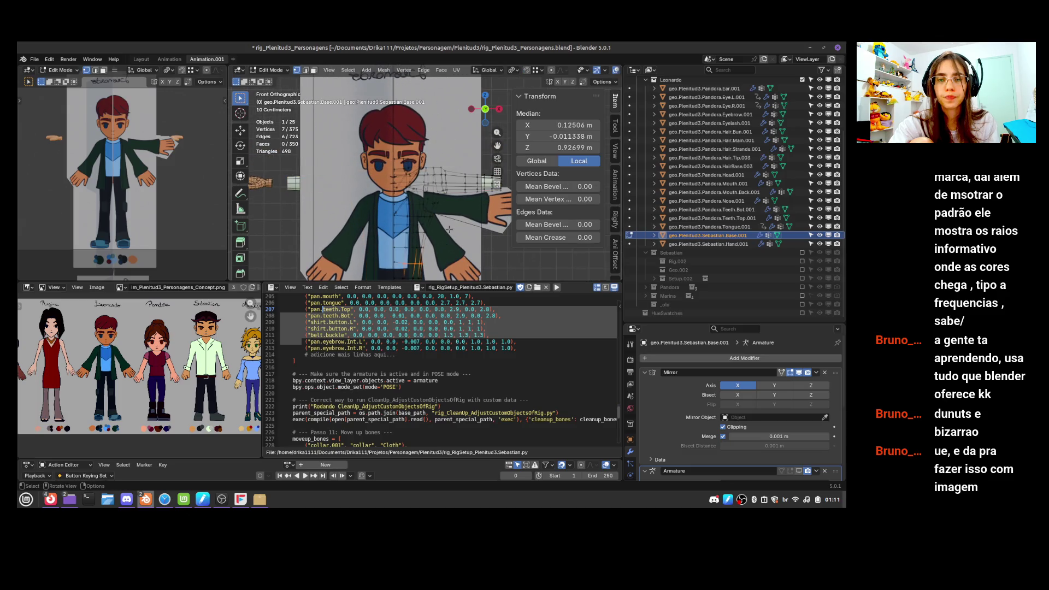
drag(404, 159, 421, 225)
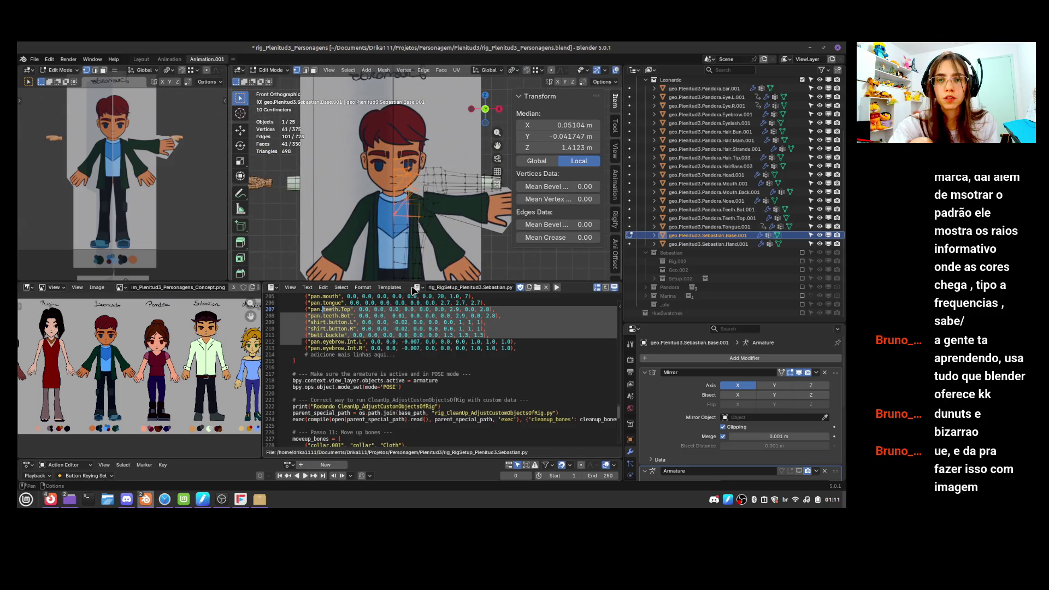
drag(393, 137, 422, 213)
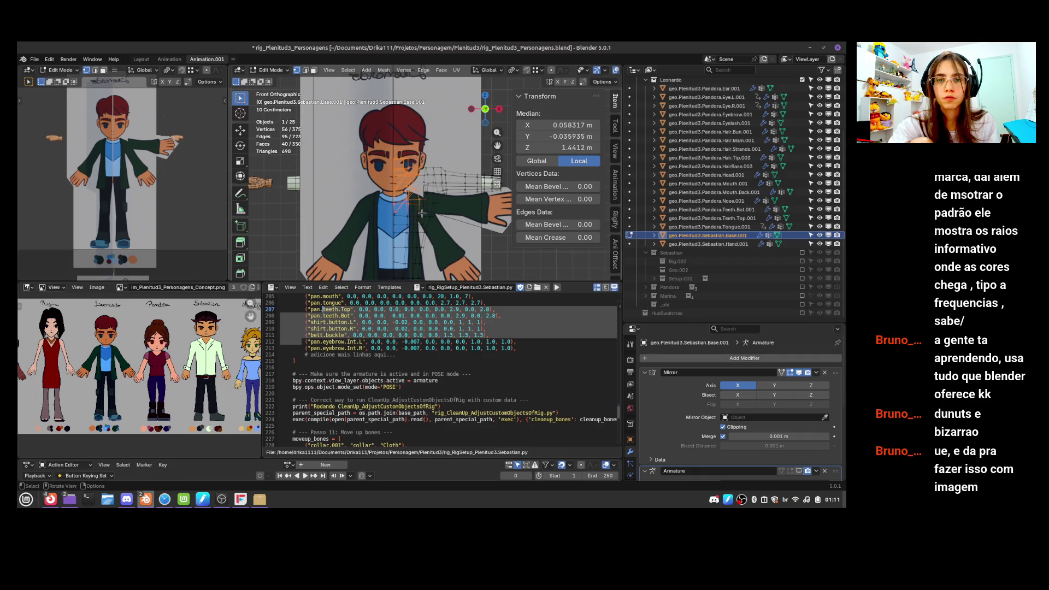
drag(378, 141, 420, 213)
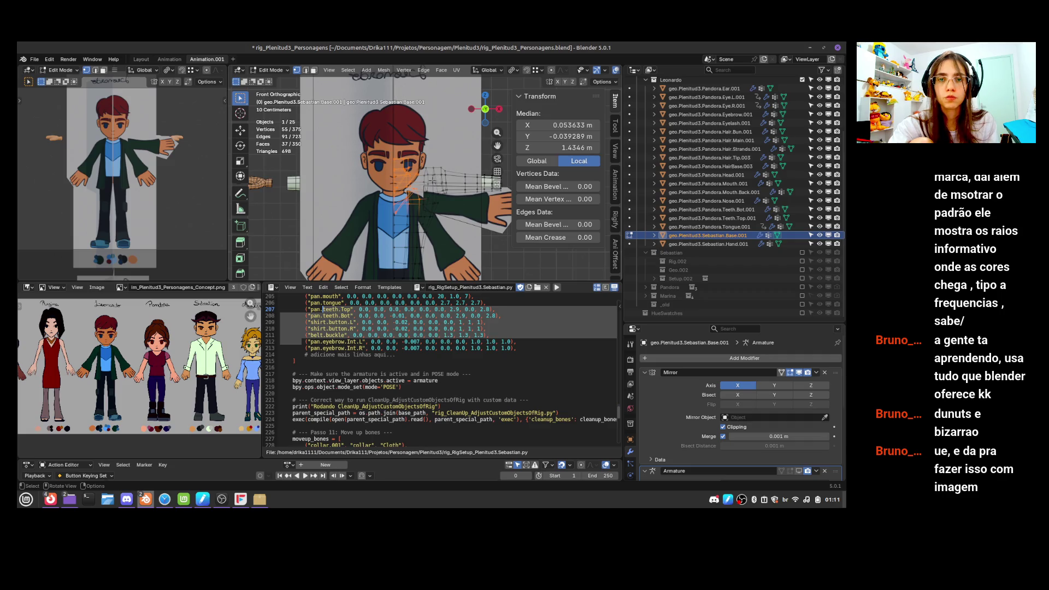
click(406, 197)
mouse_move(407, 196)
middle_down()
mouse_move(389, 211)
mouse_move(425, 206)
middle_up()
key(KP_1)
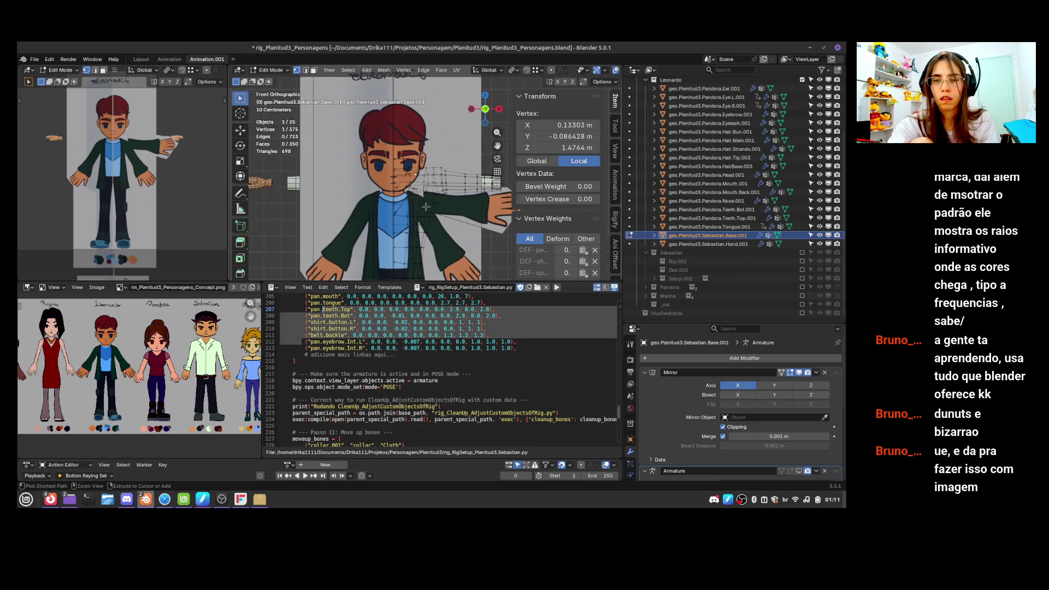
scroll(399, 164, up, 2)
Box-select the stray geometry beside the head and delete those vertices
mouse_move(359, 133)
mouse_down()
mouse_move(419, 172)
mouse_move(419, 234)
mouse_up()
scroll(415, 201, up, 3)
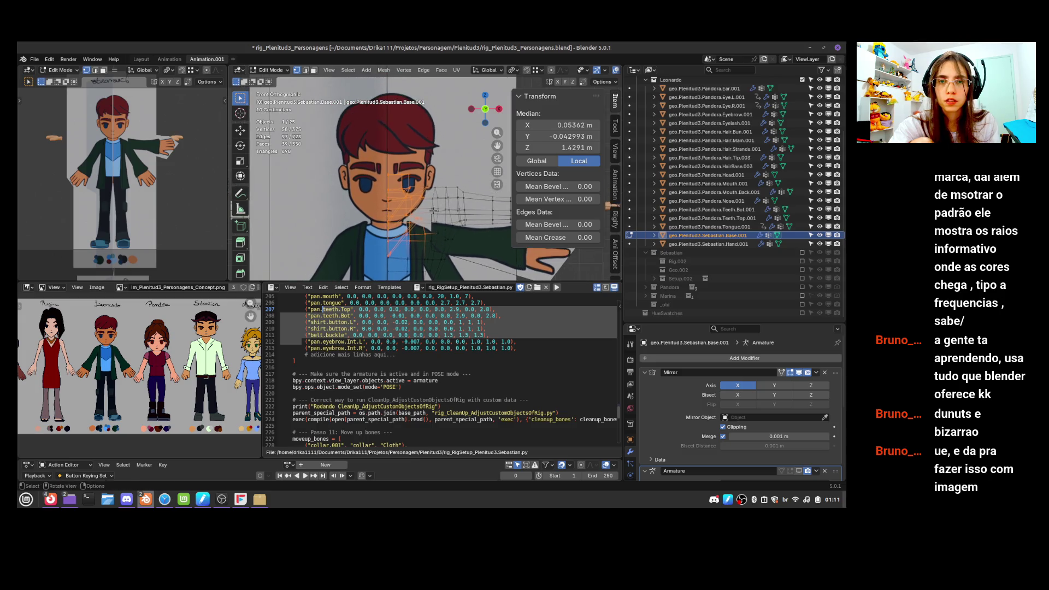
drag(346, 162, 400, 201)
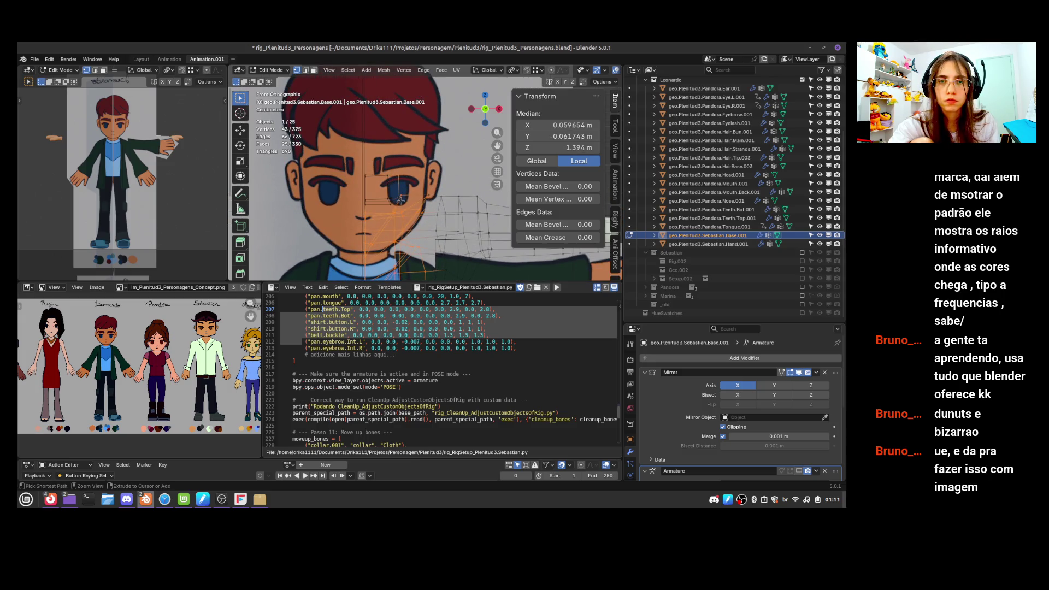
ctrl+click(437, 185)
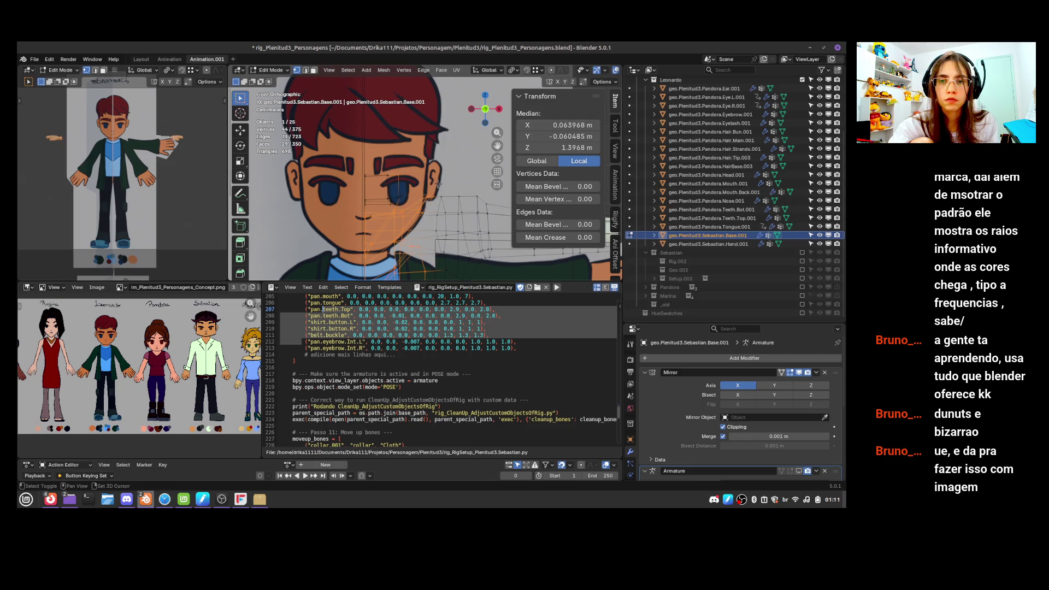
right_click(437, 185)
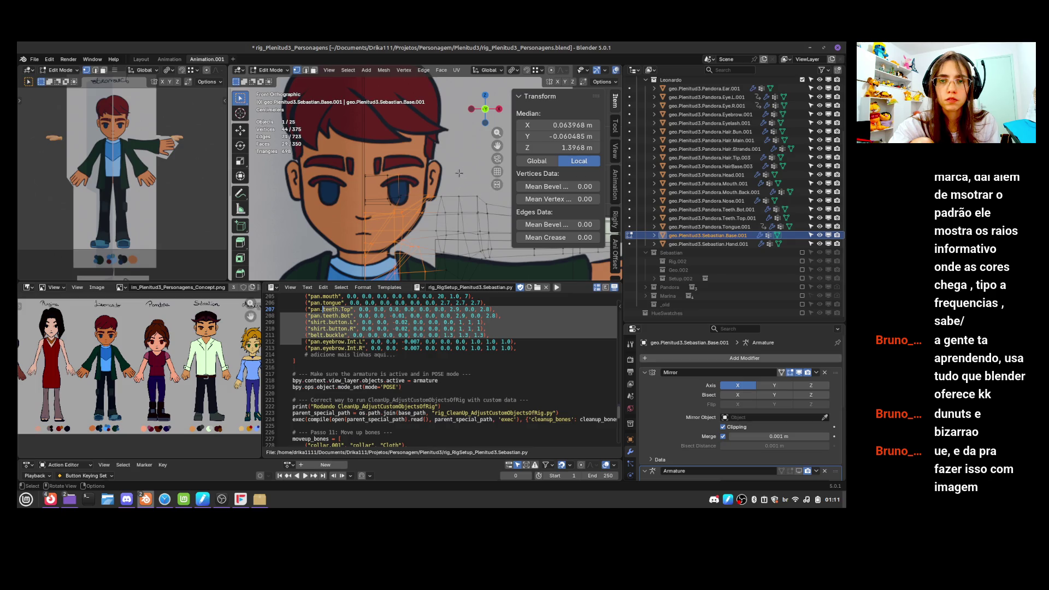
scroll(407, 205, up, 5)
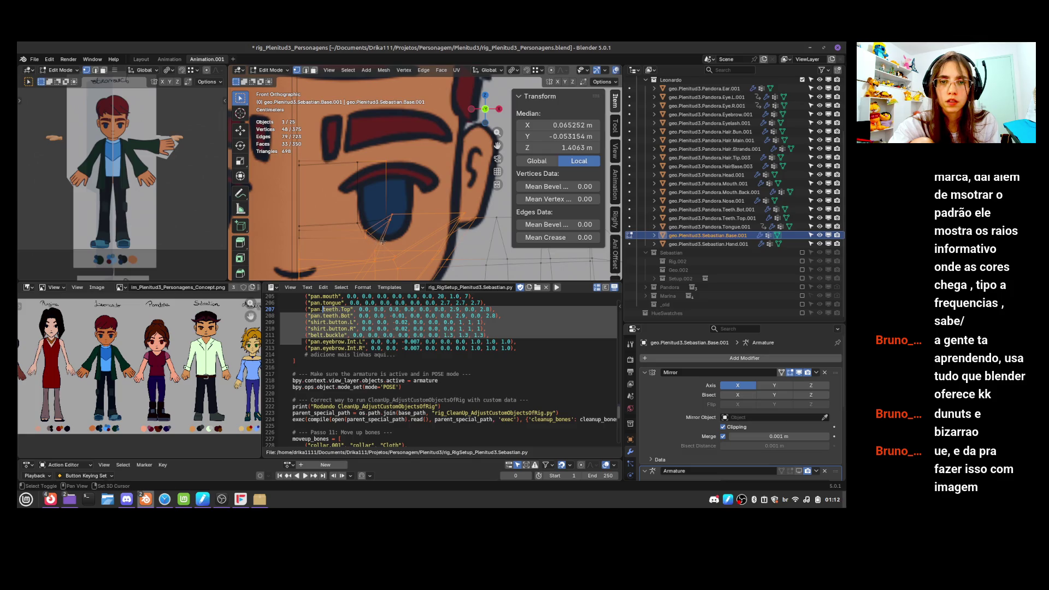
key(x)
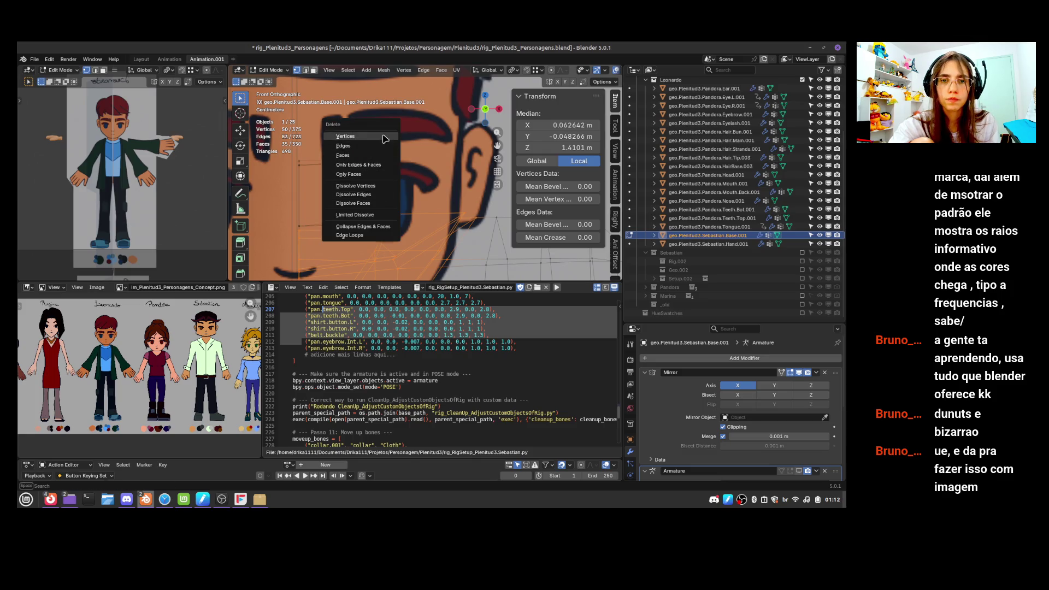
click(387, 138)
Undo the deletion, deselect one stray vertex, and delete the remaining selection again
right_click(394, 214)
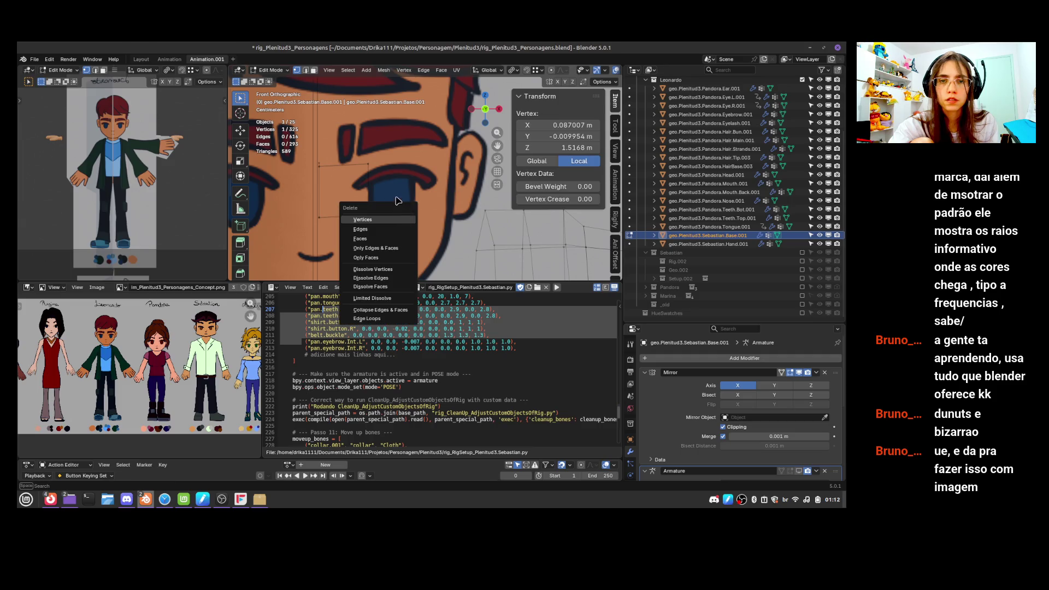
middle_drag(394, 214, 449, 215)
scroll(449, 214, down, 6)
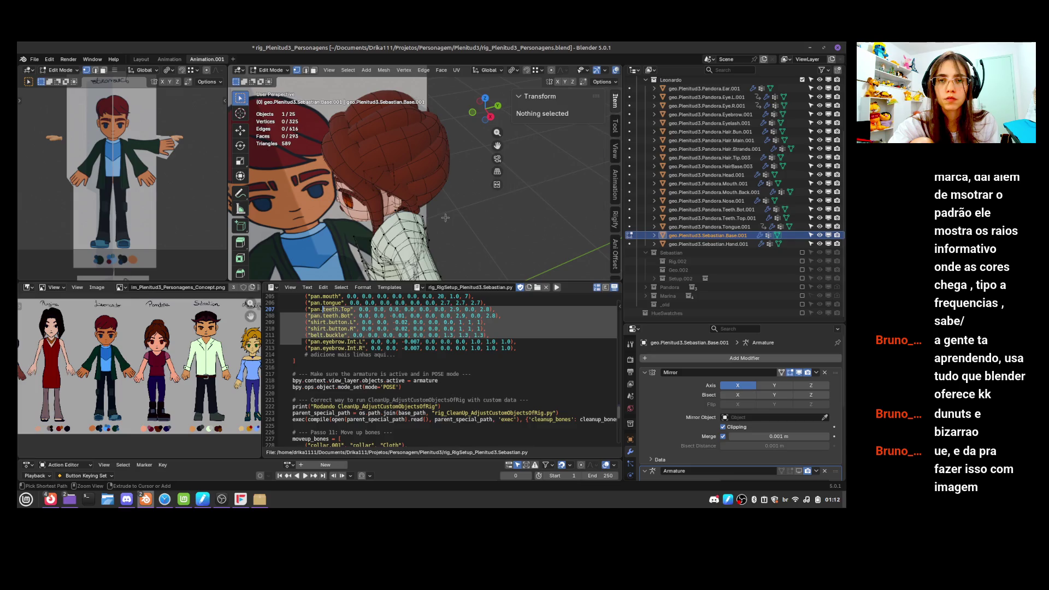
key(ctrl+z)
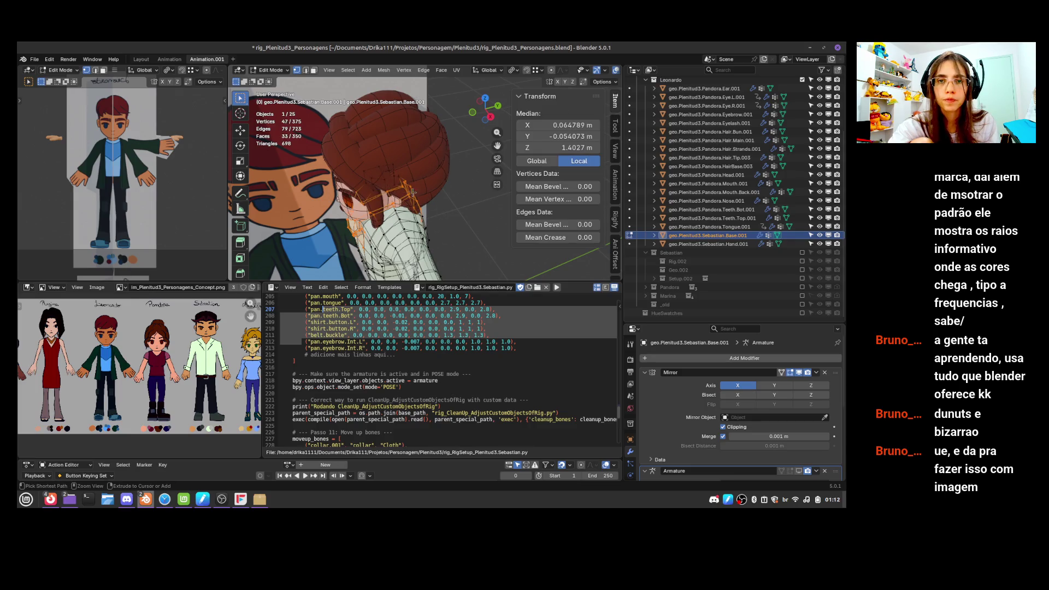
shift+click(411, 180)
key(x)
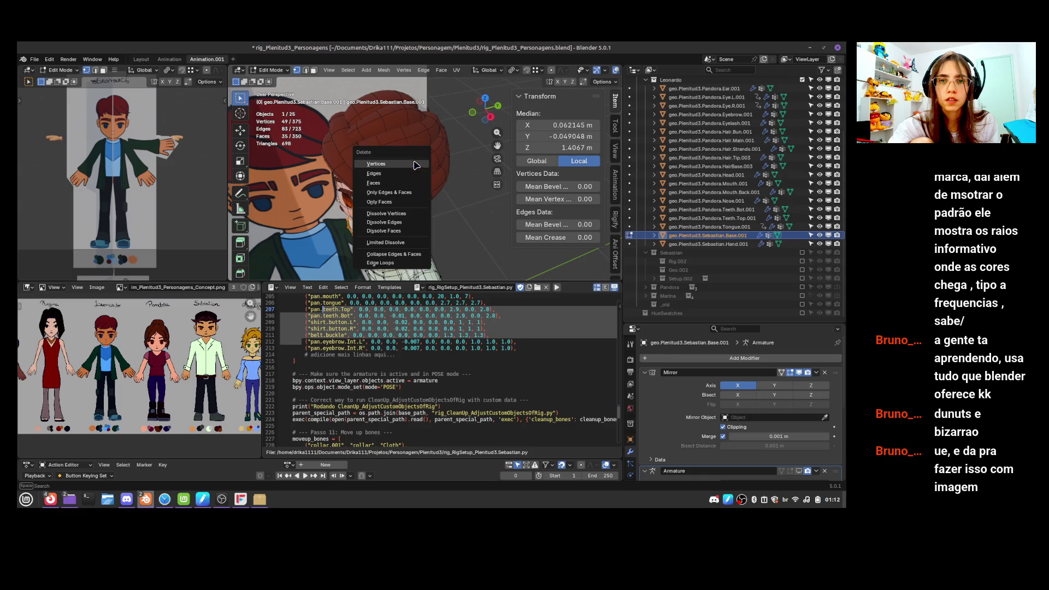
click(410, 163)
Check the trimmed 597-triangle mesh in front view and return to Object Mode
scroll(415, 180, up, 5)
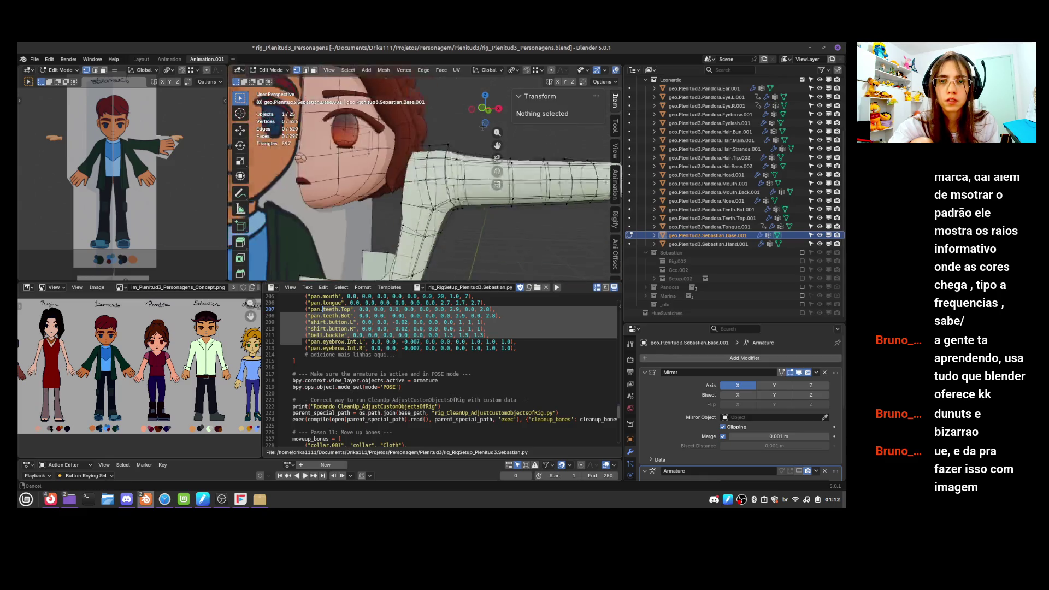
mouse_move(432, 207)
middle_down()
mouse_move(449, 231)
mouse_move(447, 219)
middle_up()
key(KP_1)
scroll(473, 240, down, 4)
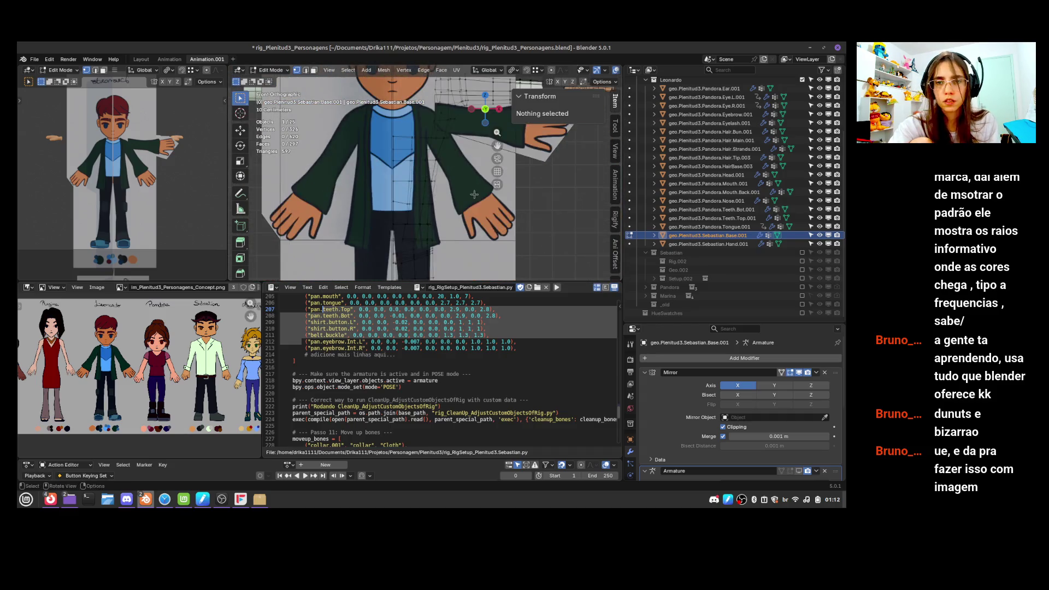
shift+scroll(473, 240, down, 8)
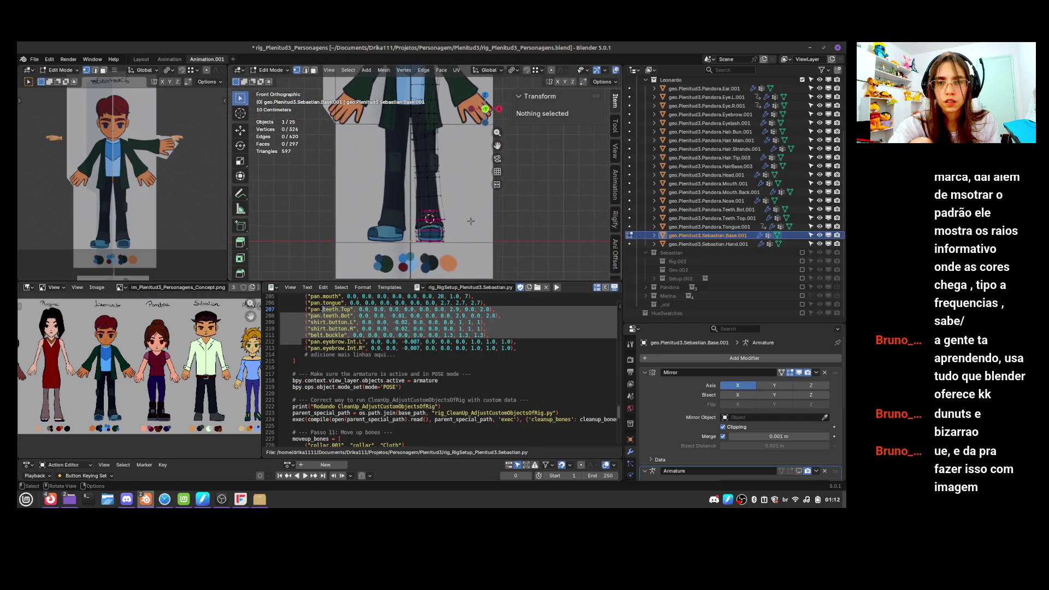
key(Tab)
scroll(467, 236, up, 2)
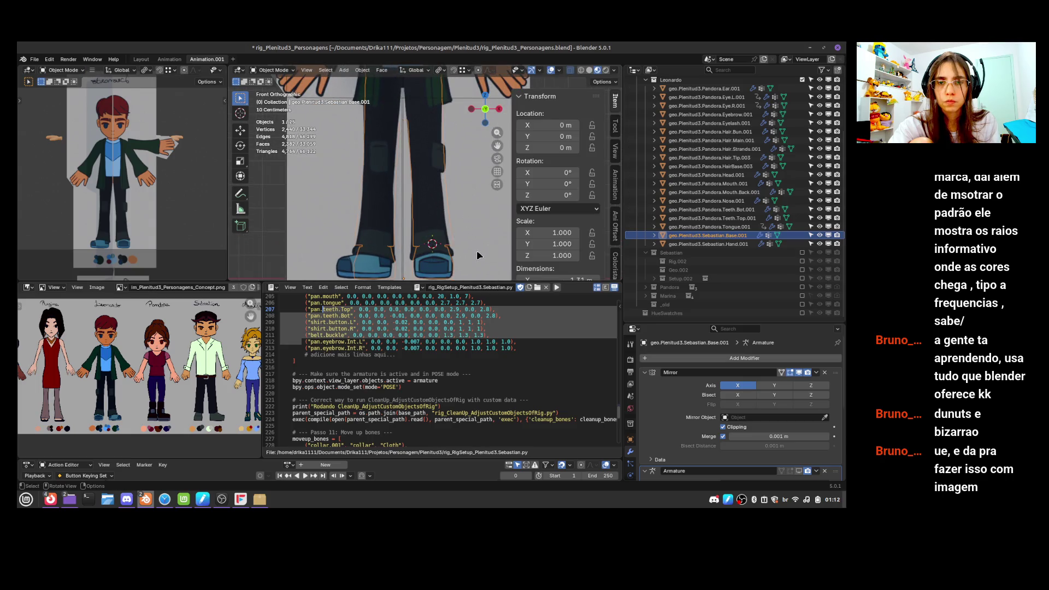
Orbit to the hair and briefly inspect Hair.Strands.001 in Edit Mode
key(KP_3)
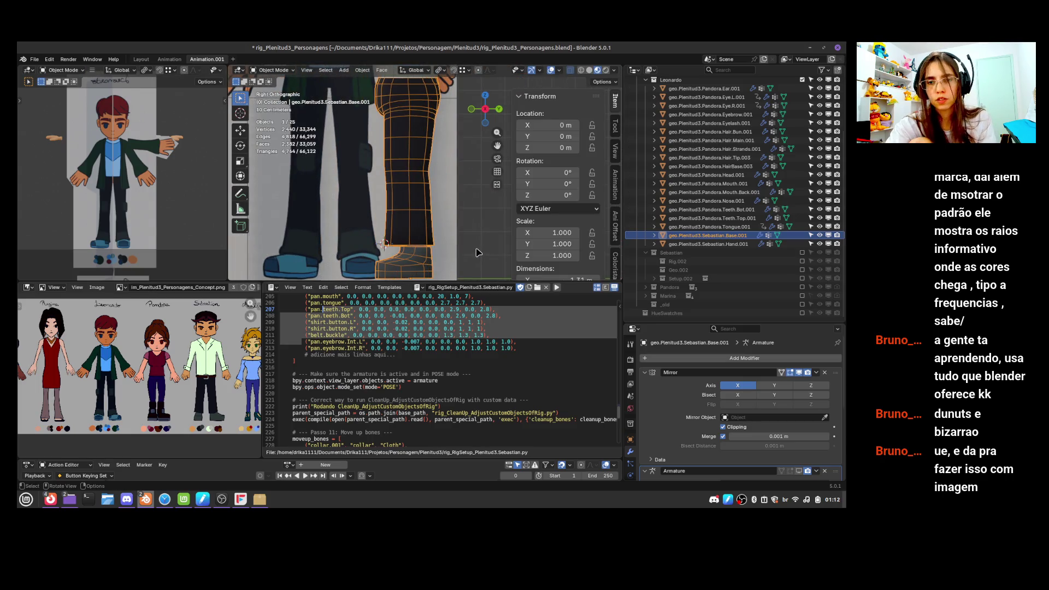
scroll(450, 247, down, 3)
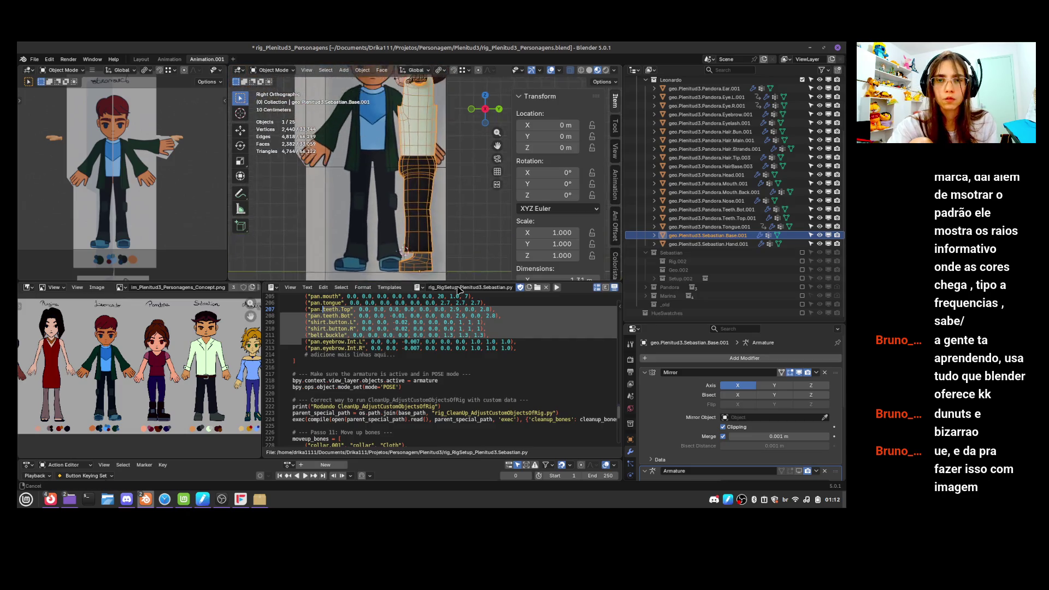
mouse_move(526, 230)
middle_down()
mouse_move(447, 227)
mouse_move(509, 224)
mouse_move(473, 216)
mouse_move(452, 244)
mouse_move(496, 230)
mouse_move(443, 211)
middle_up()
click(431, 207)
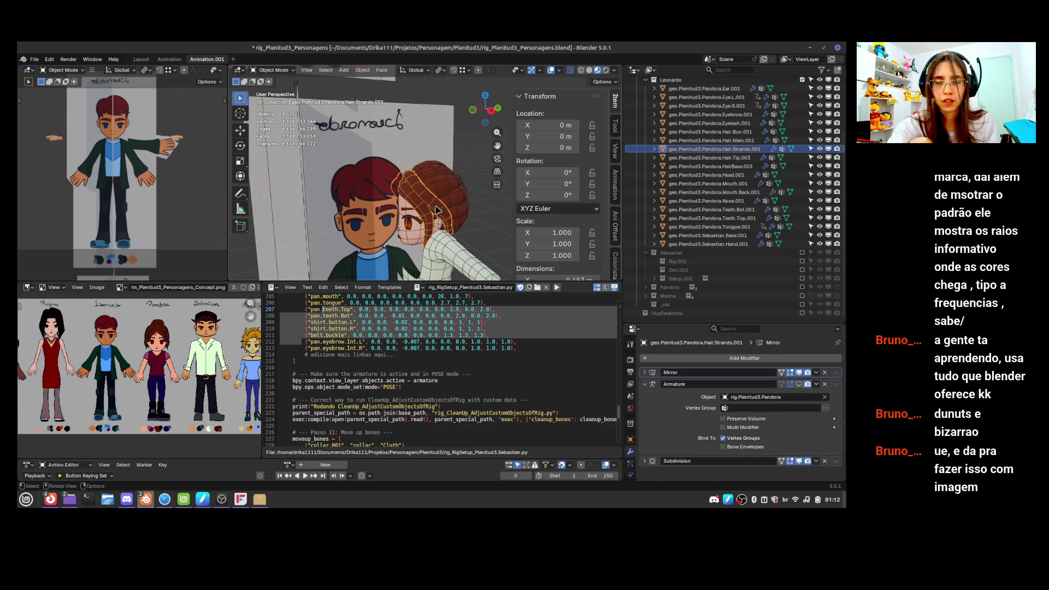
key(Tab)
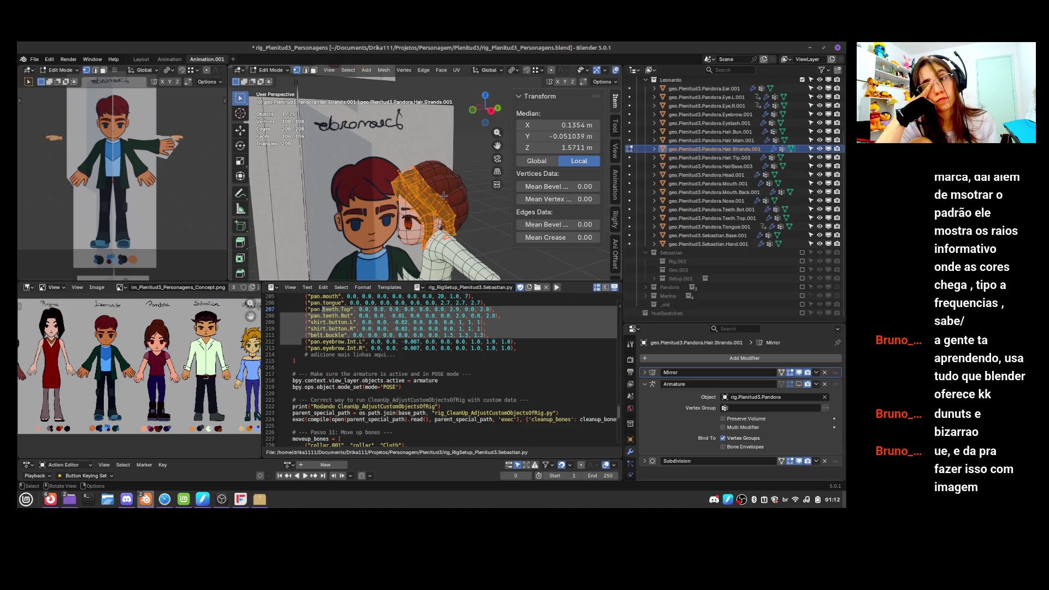
key(Tab)
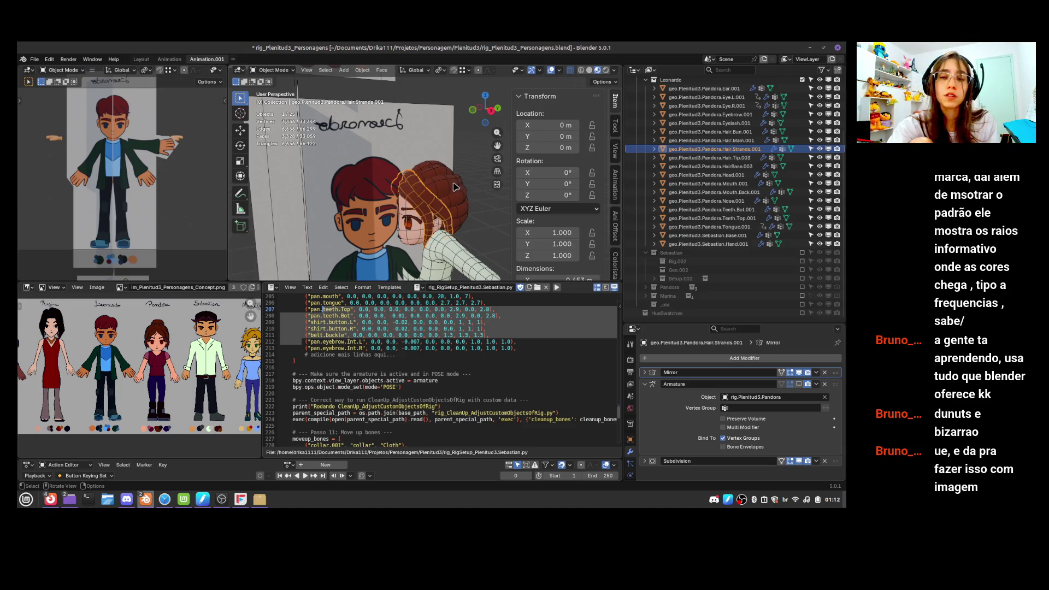
Delete Hair.Main.001 and Hair.Strands.001, then select the HairBase.003 hair piece
click(448, 191)
click(437, 204)
middle_drag(419, 228, 444, 231)
scroll(444, 230, down, 4)
shift+click(453, 185)
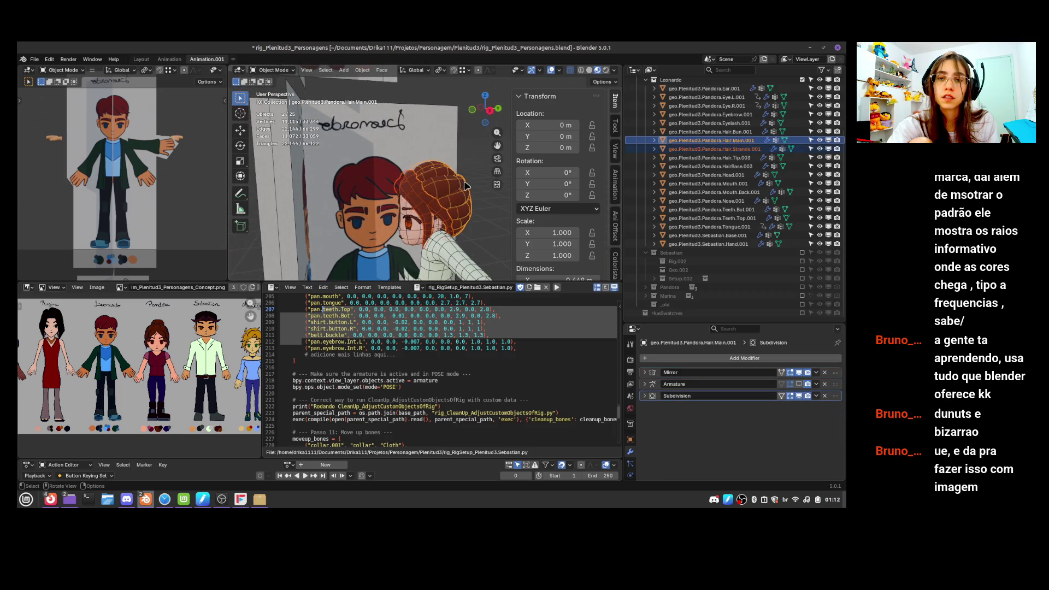
key(x)
click(467, 179)
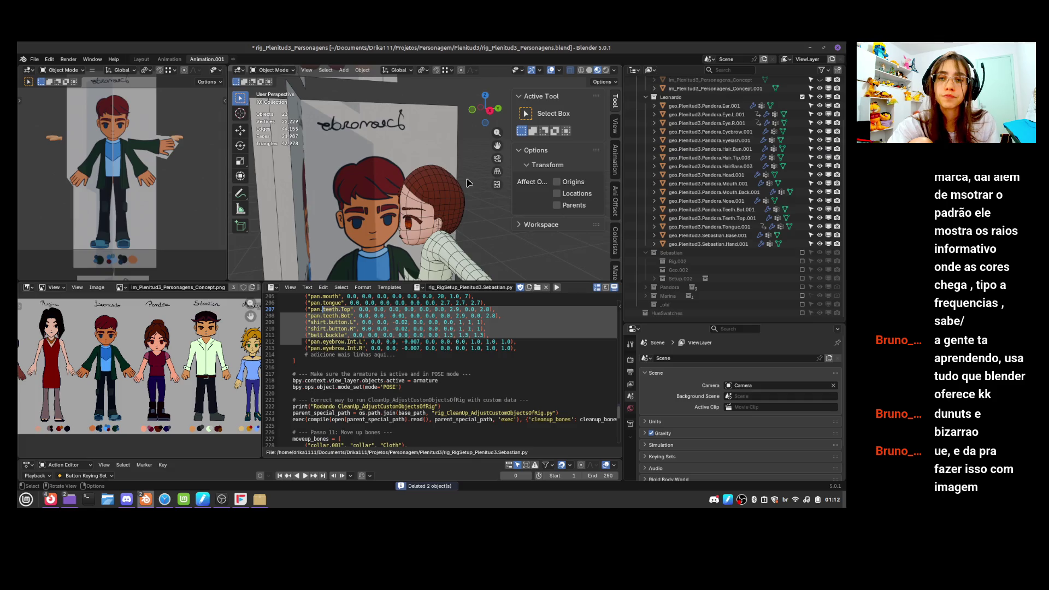
click(452, 205)
mouse_move(454, 207)
middle_down()
mouse_move(471, 195)
mouse_move(471, 208)
mouse_move(459, 208)
middle_up()
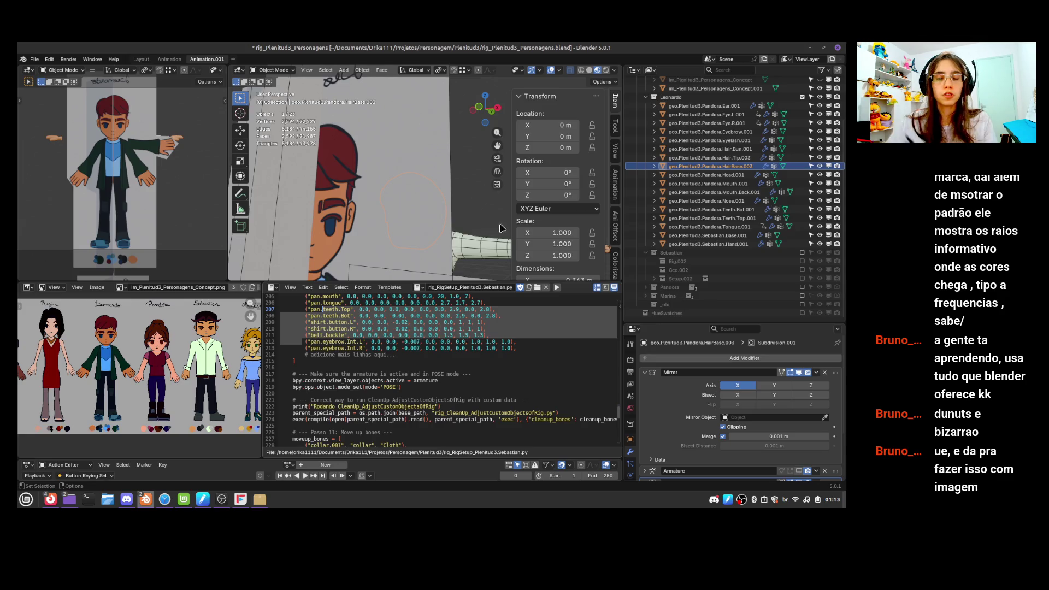
Orbit and pan from the legs up to the upper body, then select Sebastian.Base.001
scroll(495, 235, down, 5)
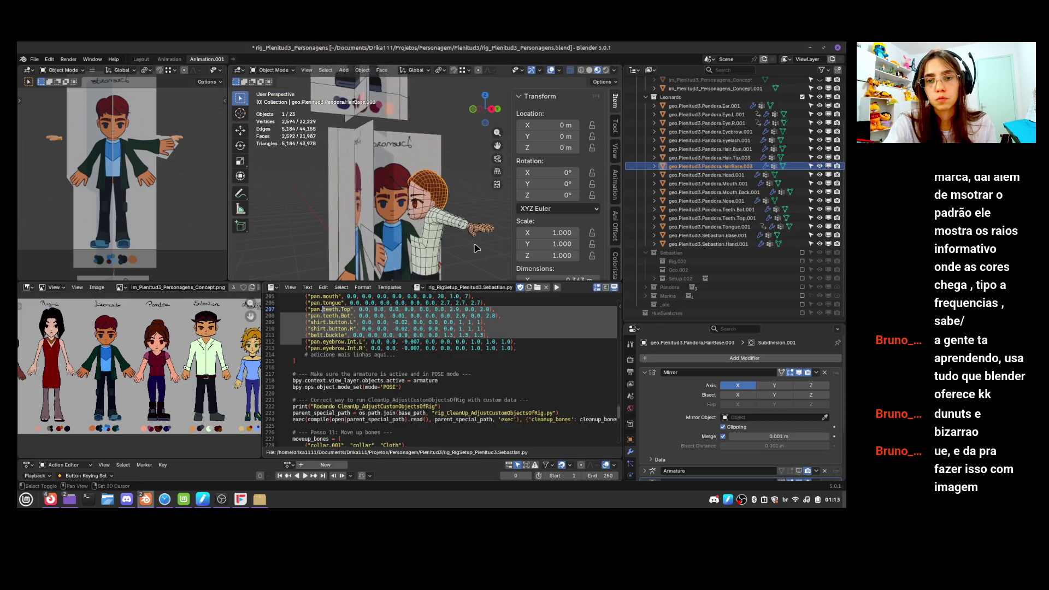
middle_drag(474, 247, 493, 194)
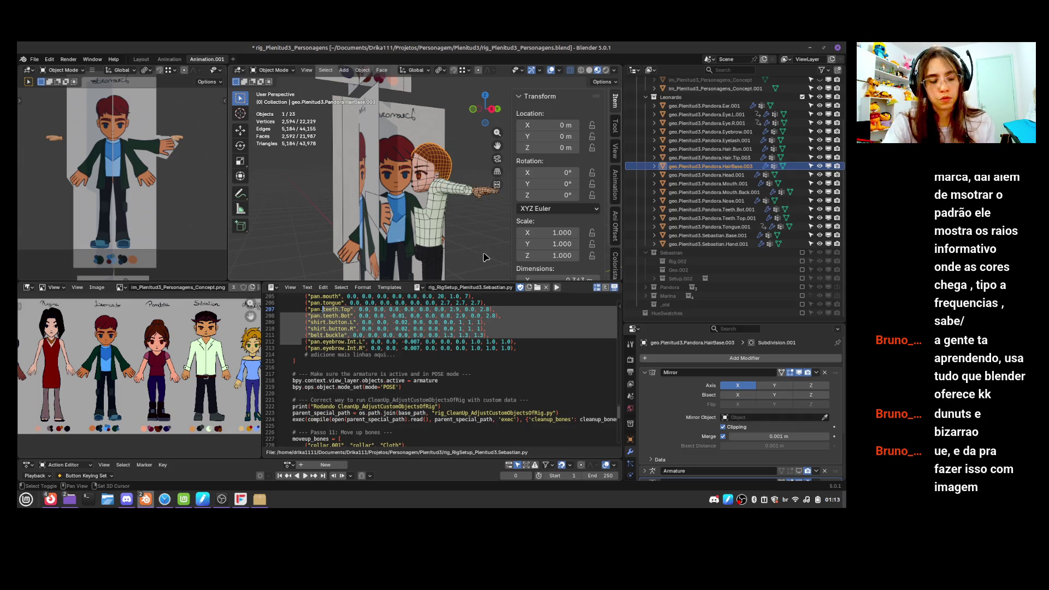
shift+middle_drag(489, 247, 490, 169)
shift+middle_drag(480, 225, 464, 273)
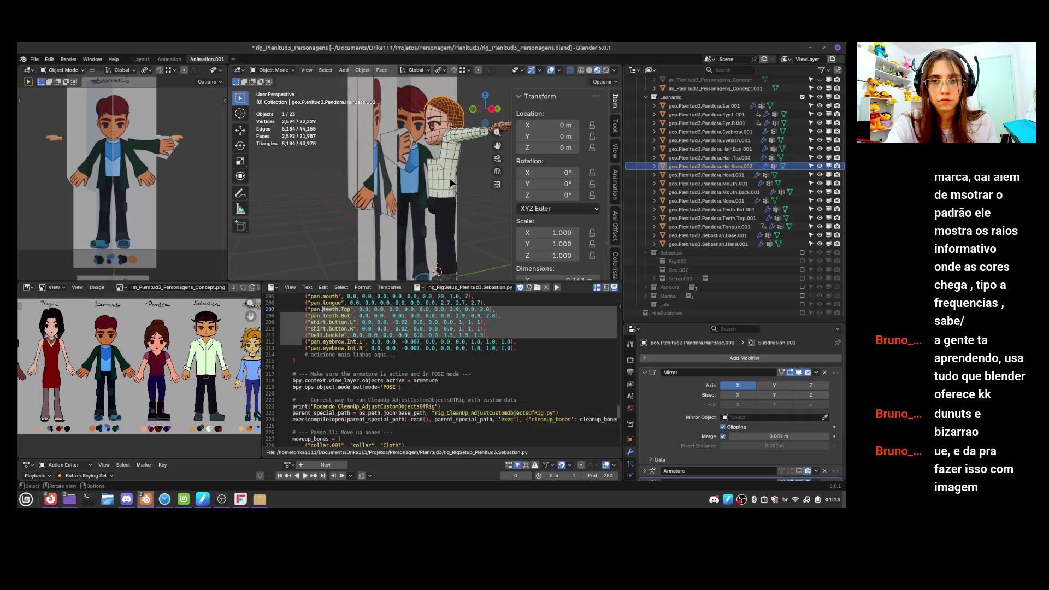
click(458, 159)
shift+click(457, 158)
click(458, 159)
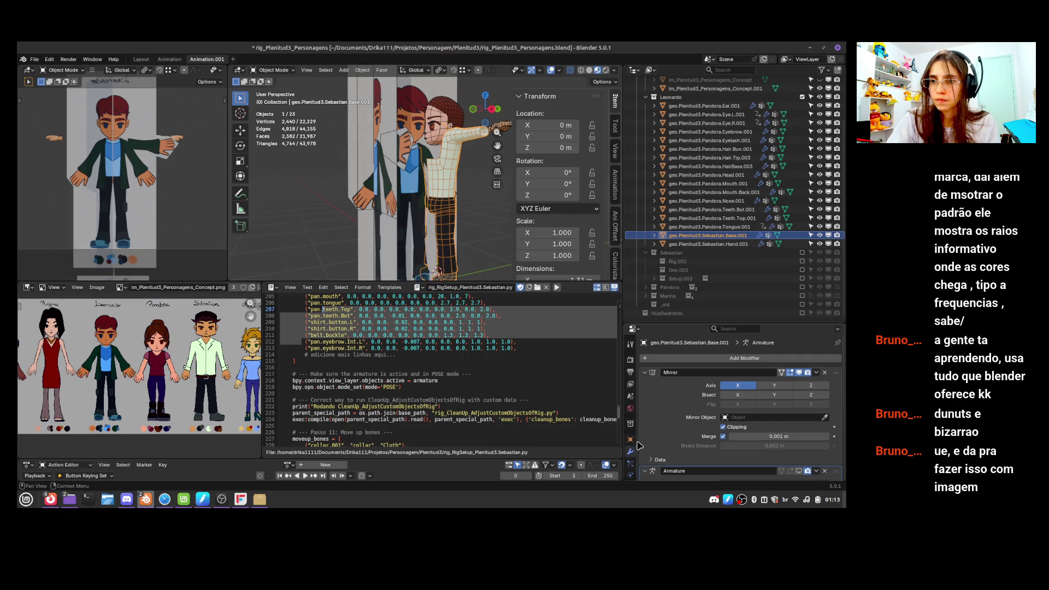
Remove all materials from Sebastian.Base.001 and the Peru material from Sebastian.Hand.001
scroll(631, 467, down, 4)
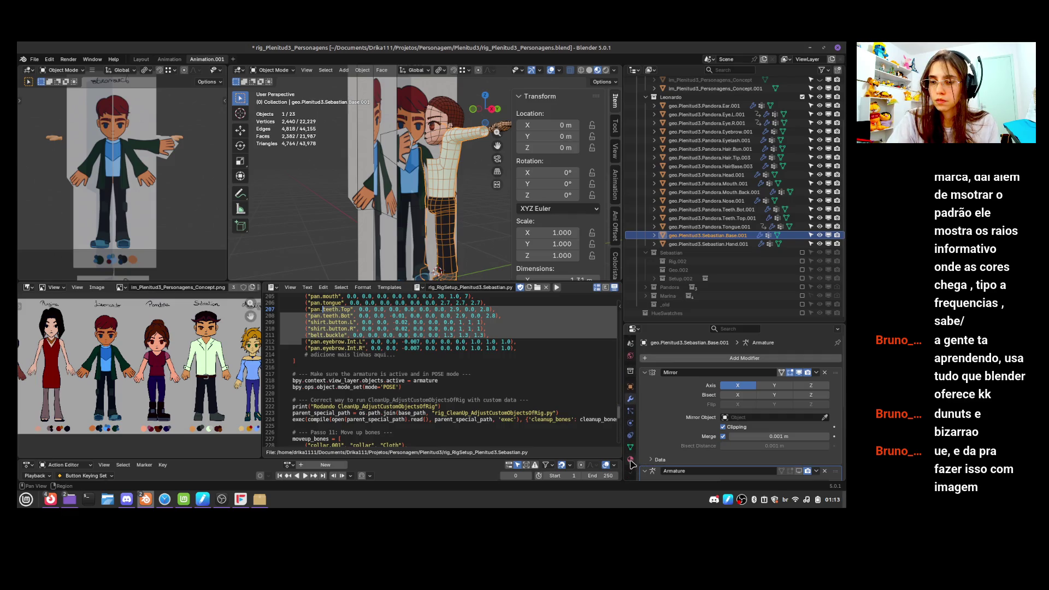
click(630, 459)
click(837, 367)
click(837, 367)
click(837, 367)
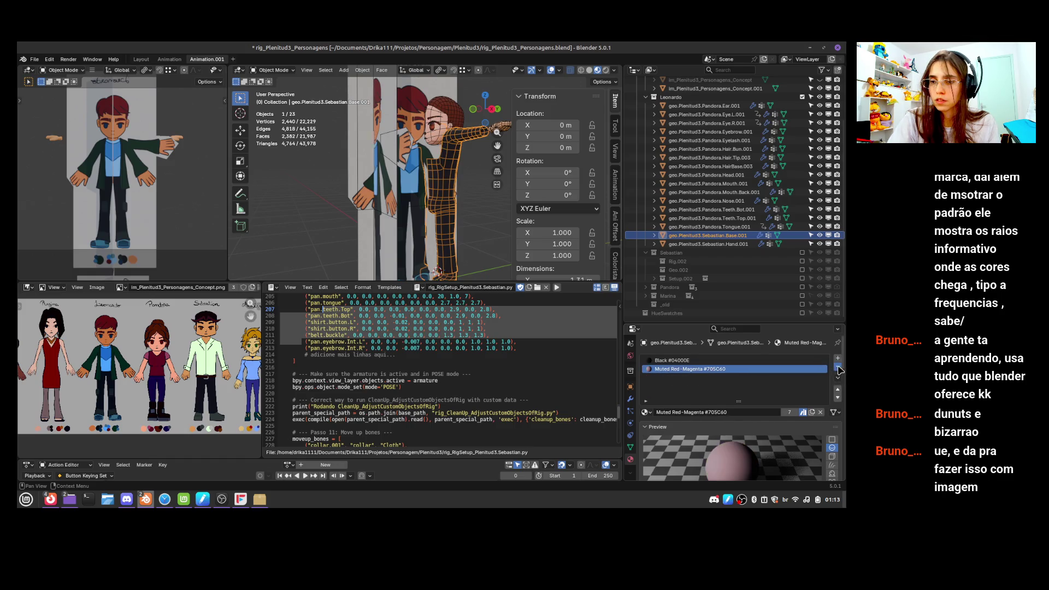
click(837, 367)
click(837, 367)
click(708, 244)
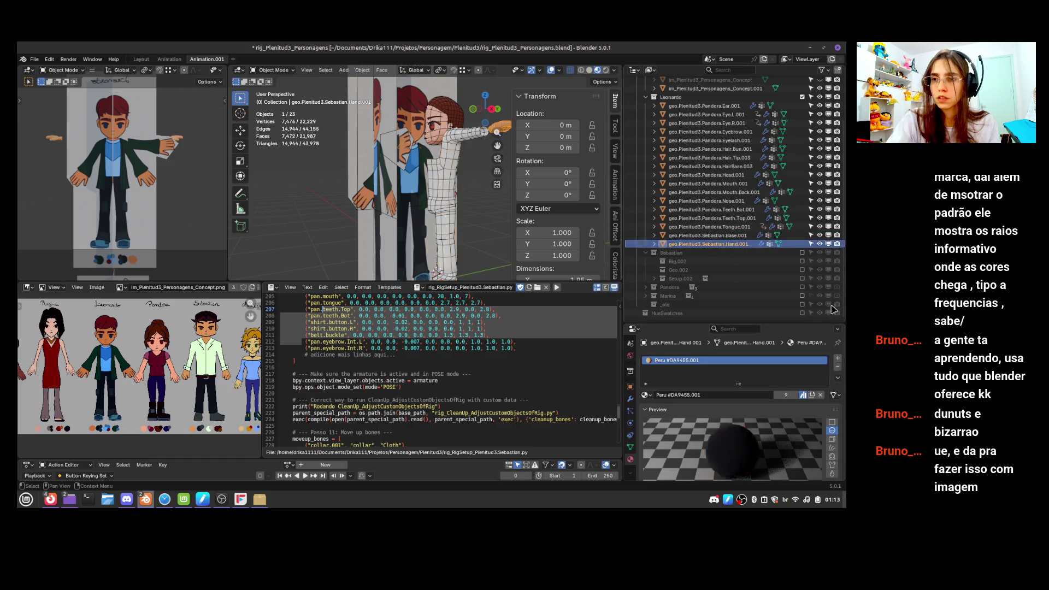
click(838, 368)
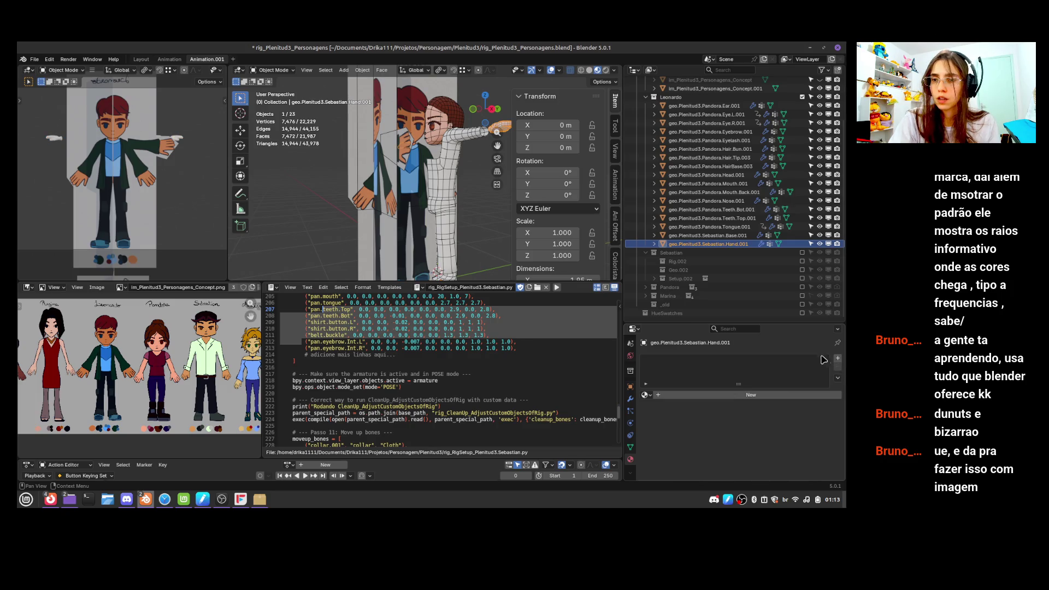
Clear the materials from Ear.001, Eye.L.001, Eye.R.001, Eyebrow.001 and Eyelash.001
click(728, 107)
click(837, 367)
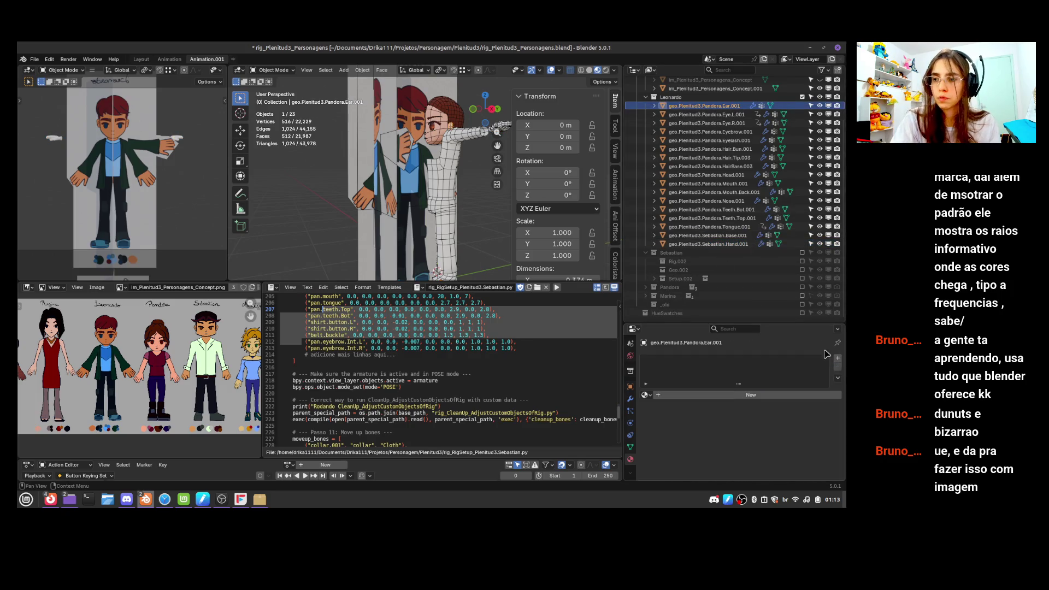
click(705, 114)
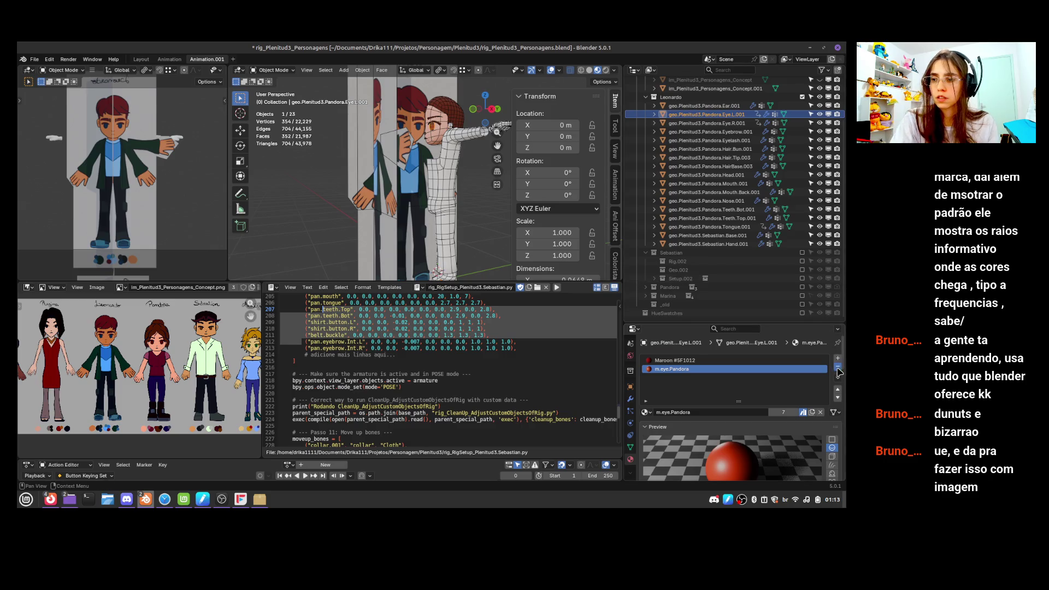
click(837, 367)
click(705, 123)
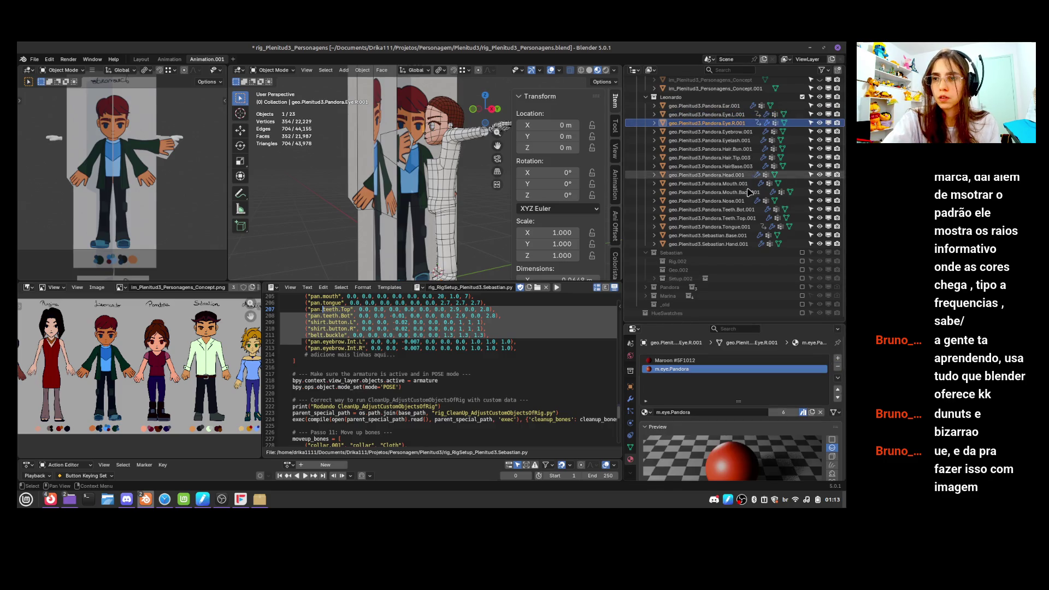
click(838, 367)
click(705, 132)
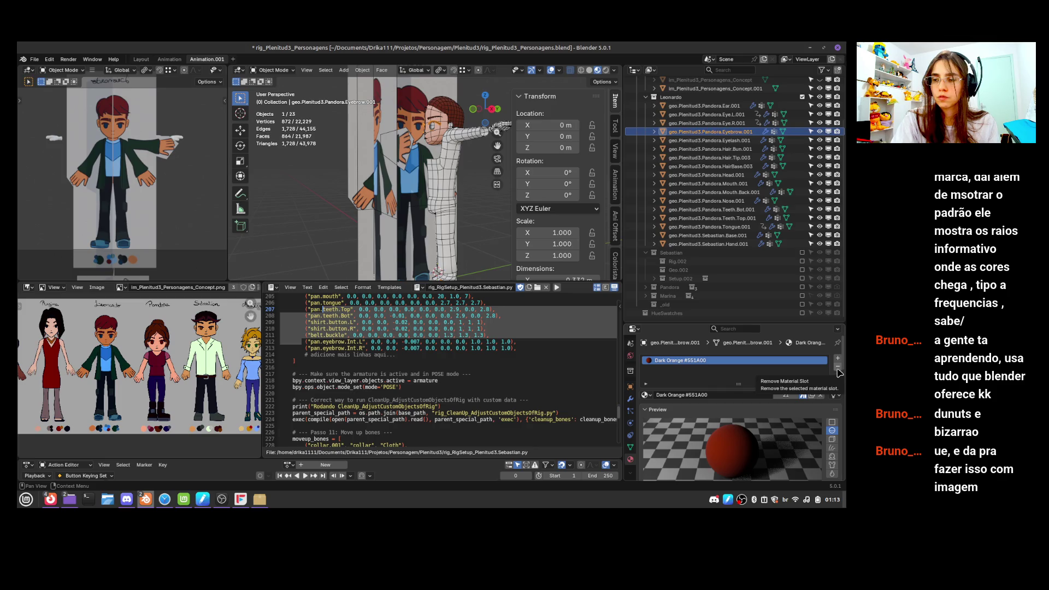
click(838, 369)
click(705, 140)
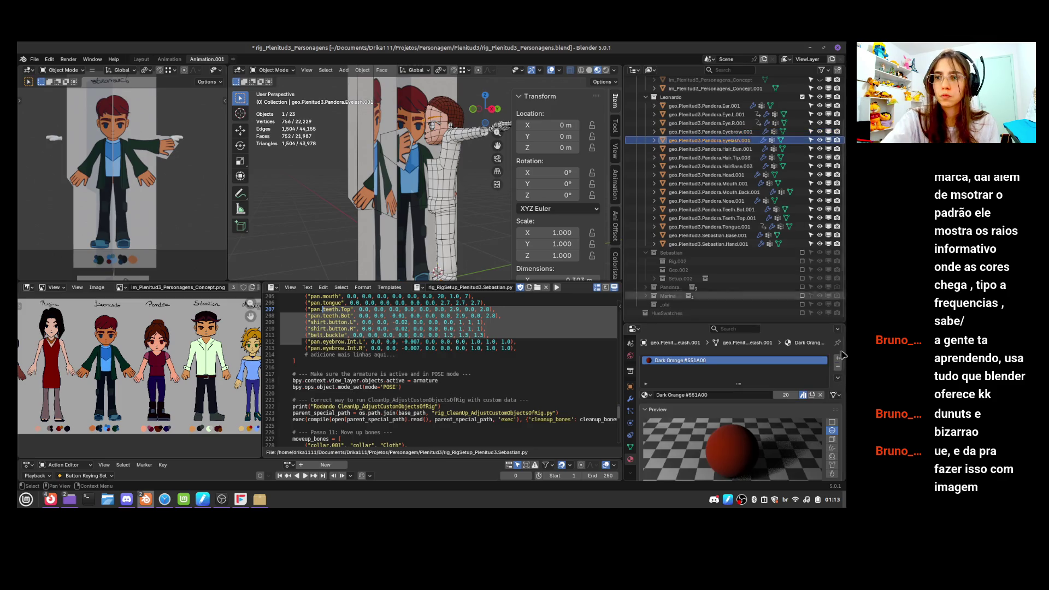
click(837, 367)
Delete the Hair.Bun.001 object from the Outliner
click(705, 149)
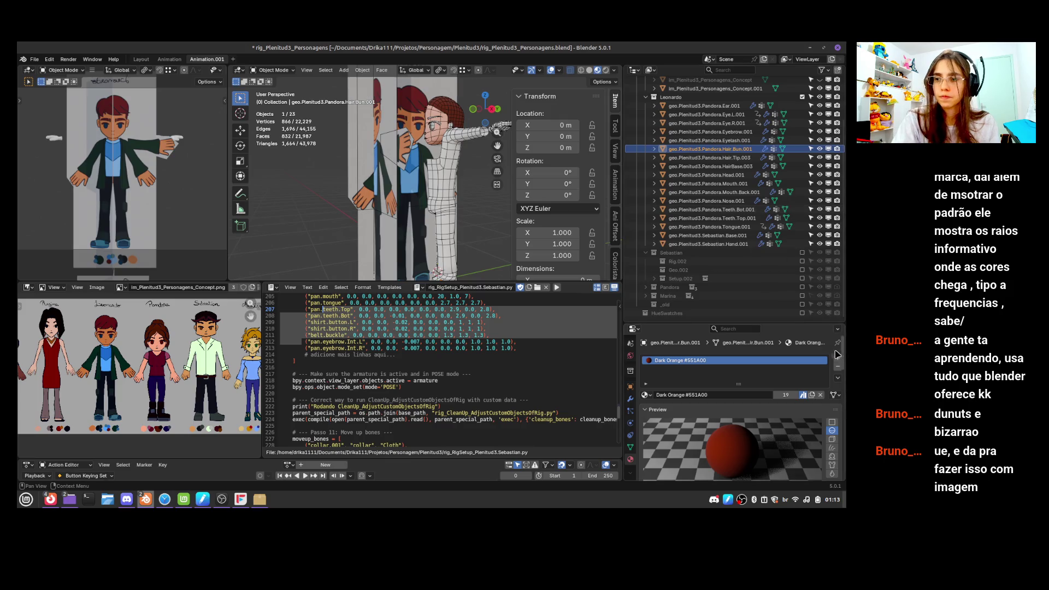
right_click(728, 151)
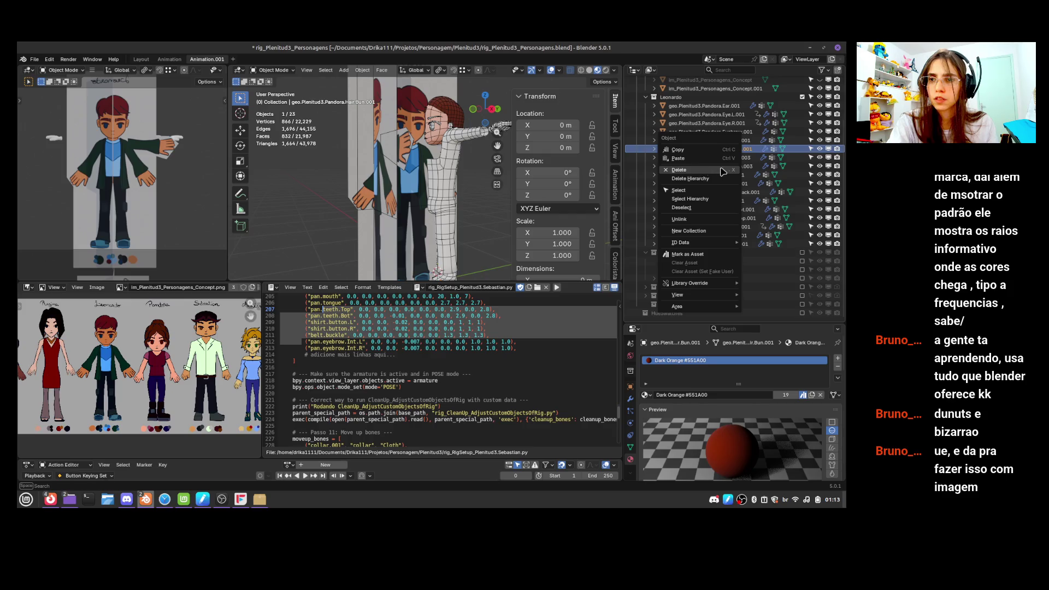
click(723, 170)
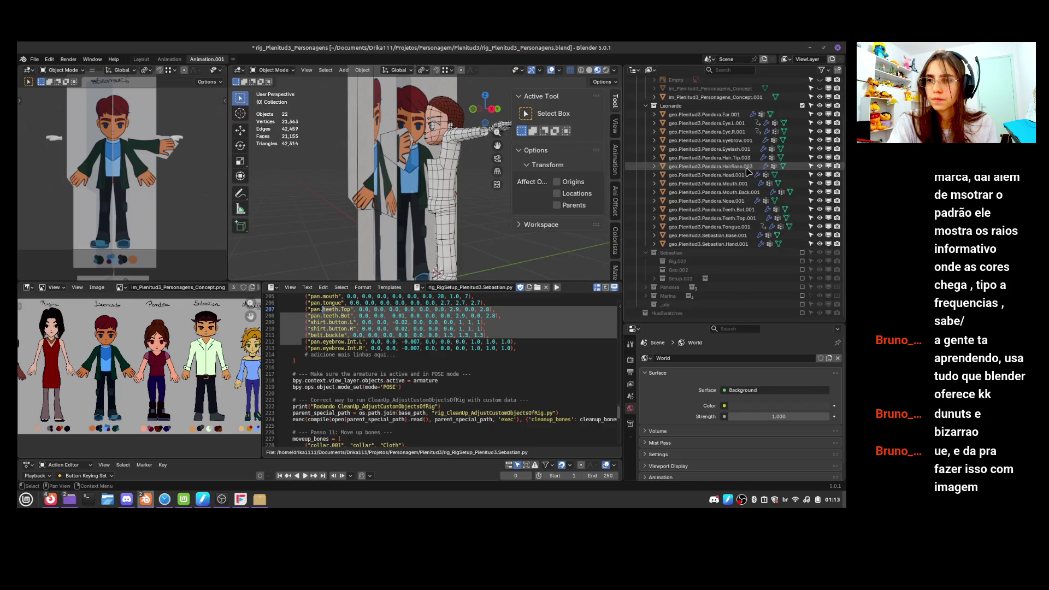
click(721, 166)
Remove the materials from Head.001, Mouth.001, Mouth.Back.001 and Nose.001
click(749, 175)
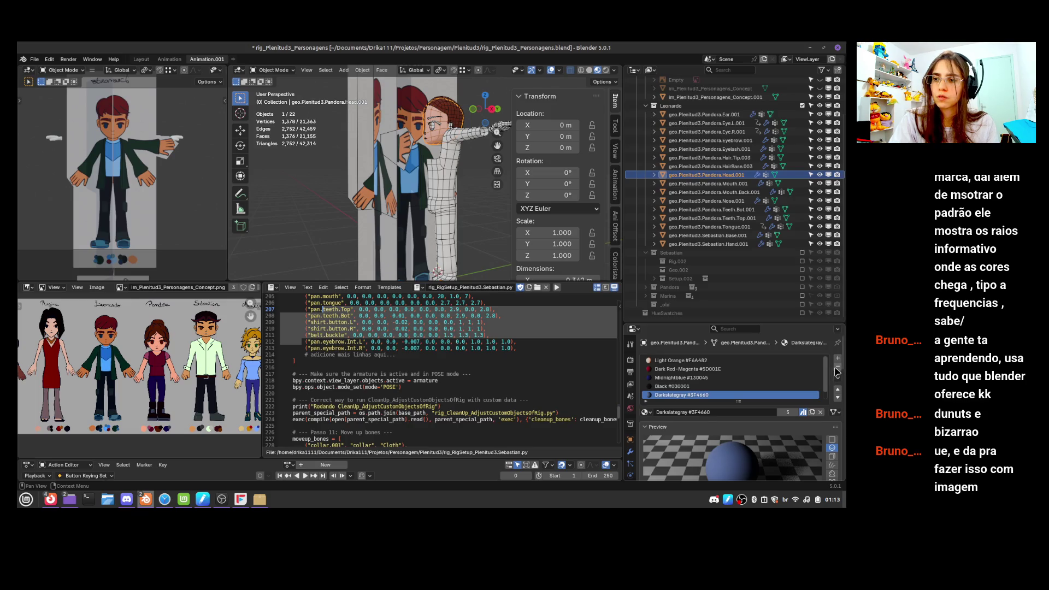
click(838, 372)
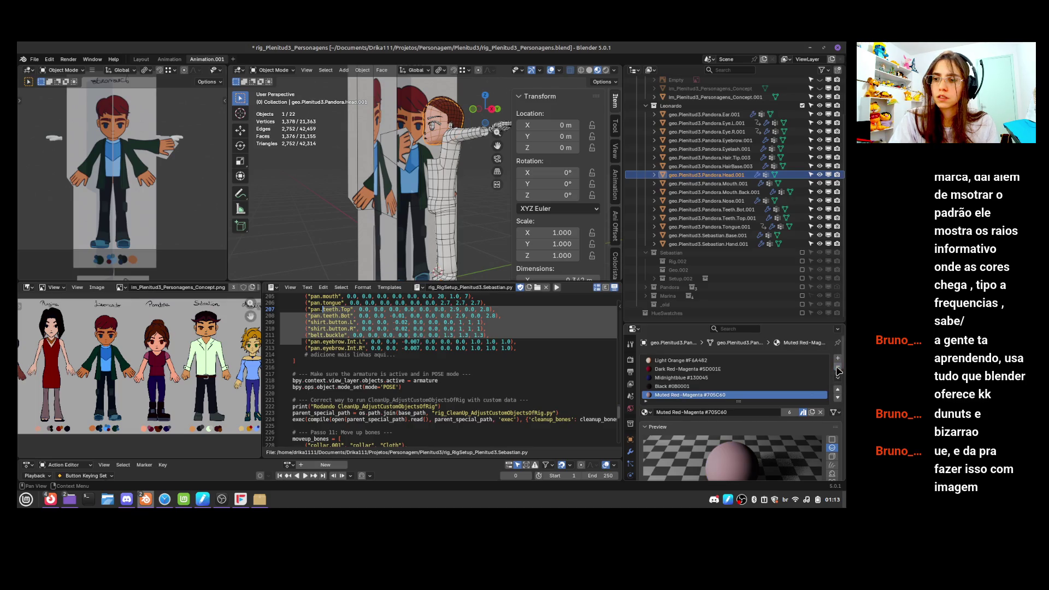
click(838, 371)
click(838, 372)
click(838, 371)
click(838, 372)
click(736, 185)
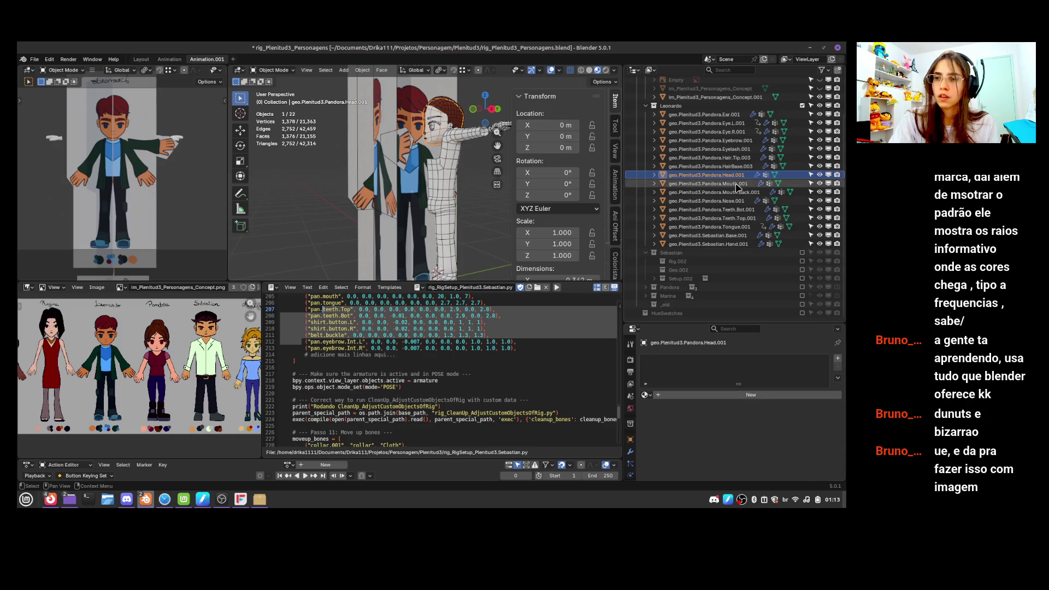
click(839, 371)
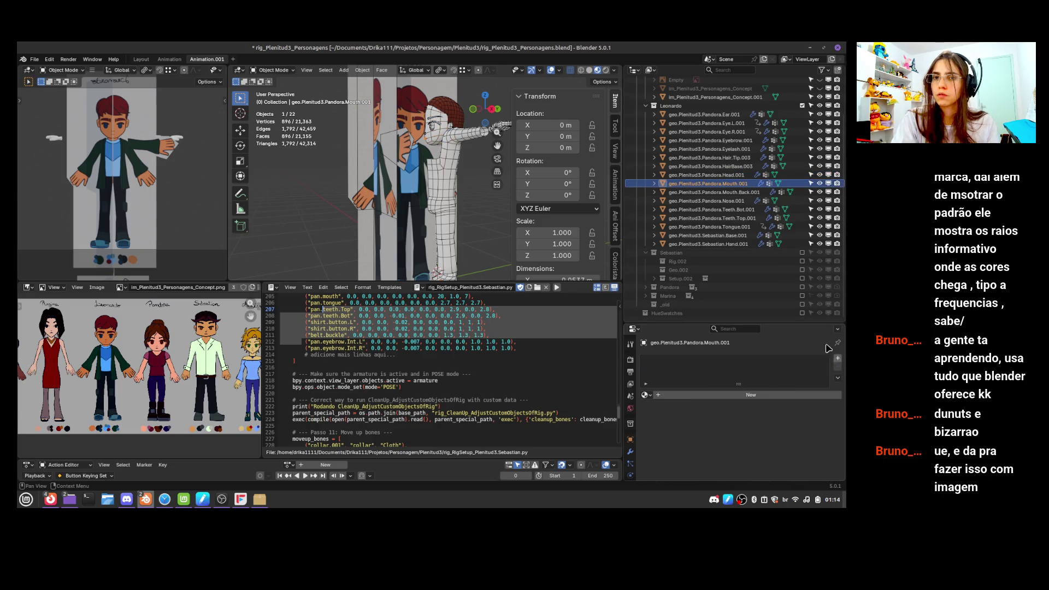
click(711, 192)
click(838, 367)
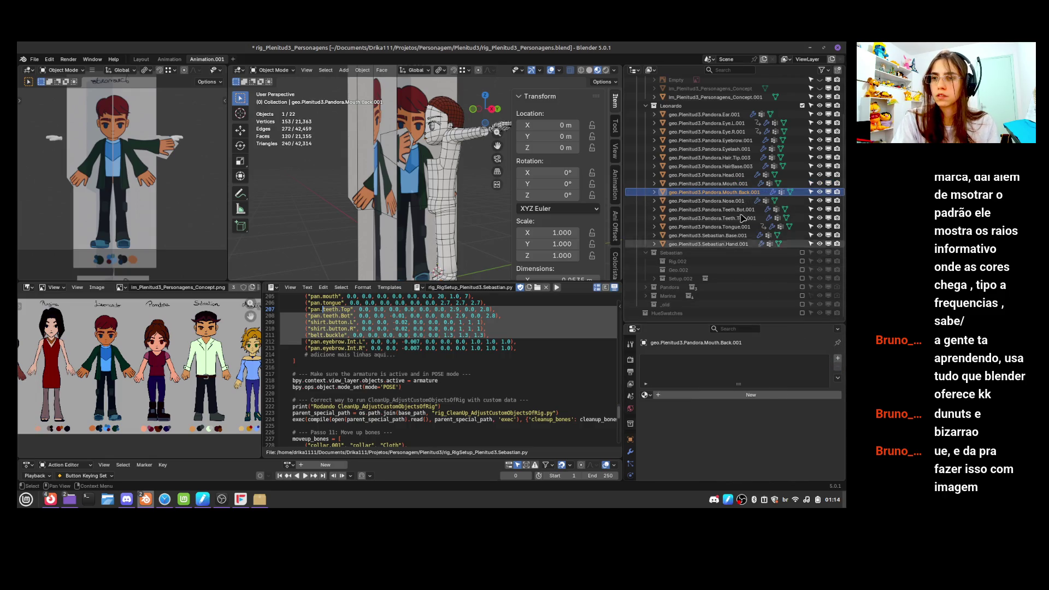
click(726, 201)
click(838, 371)
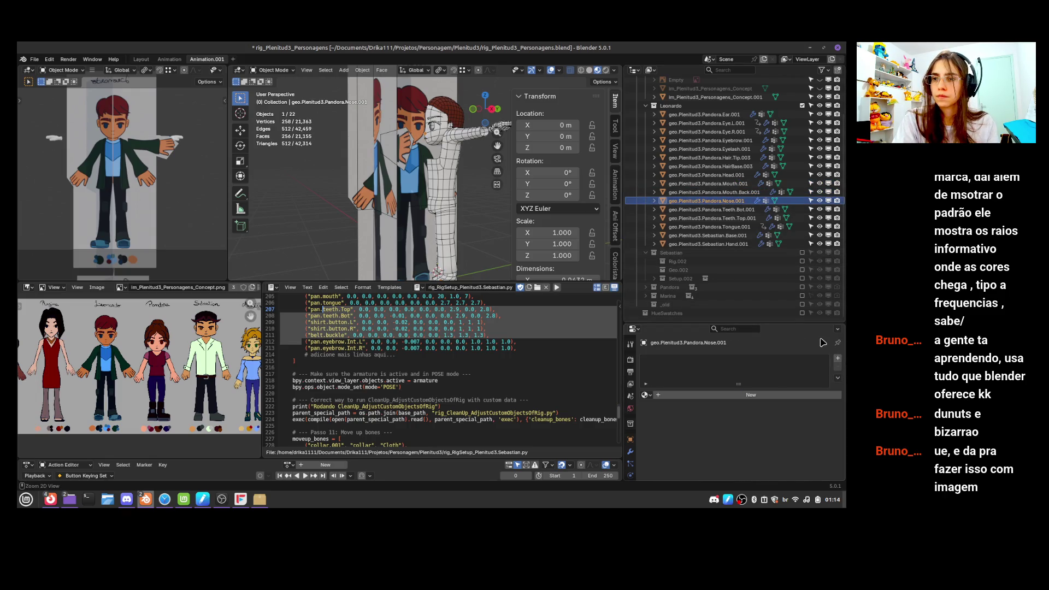
Undo and redo to restore the material removals, then save rig_Plenitud3_Personagens.blend
key(ctrl+z)
key(ctrl+z)
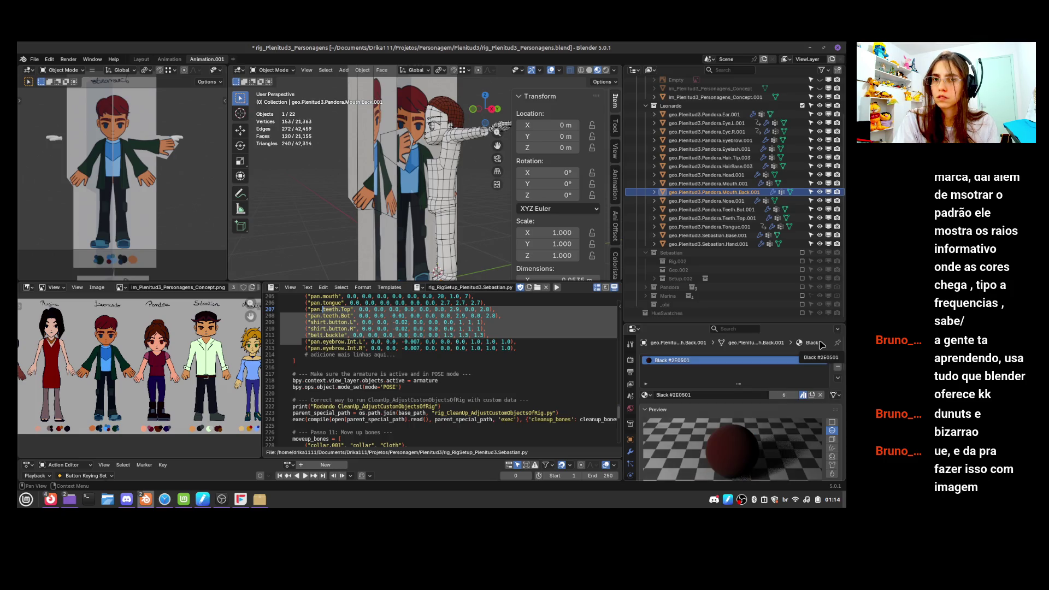
key(ctrl+shift+z)
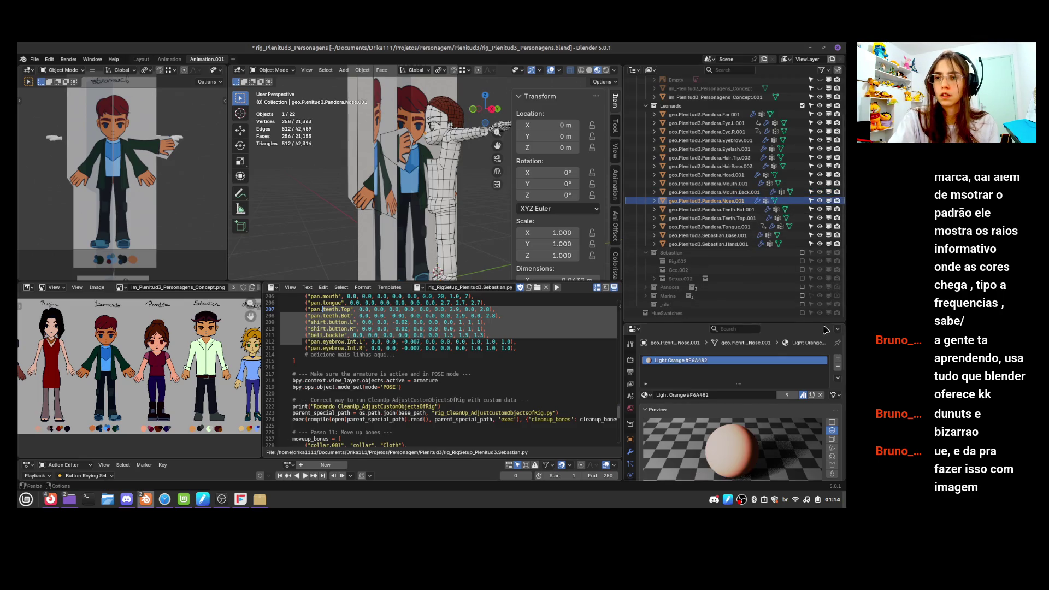
key(ctrl+shift+z)
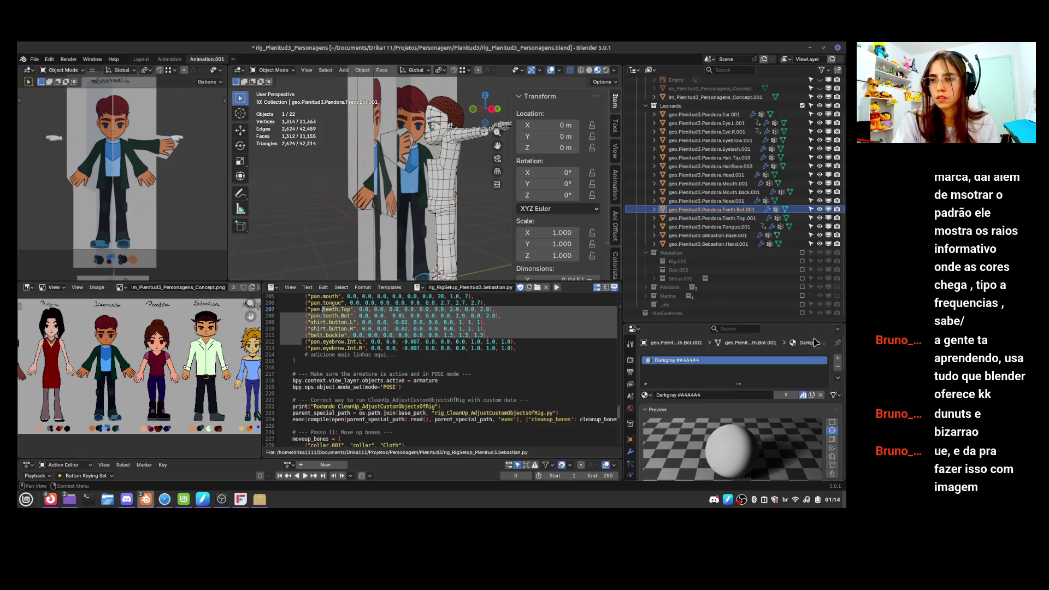
key(ctrl+shift+z)
key(ctrl+shift+z)
key(ctrl+shift+z)
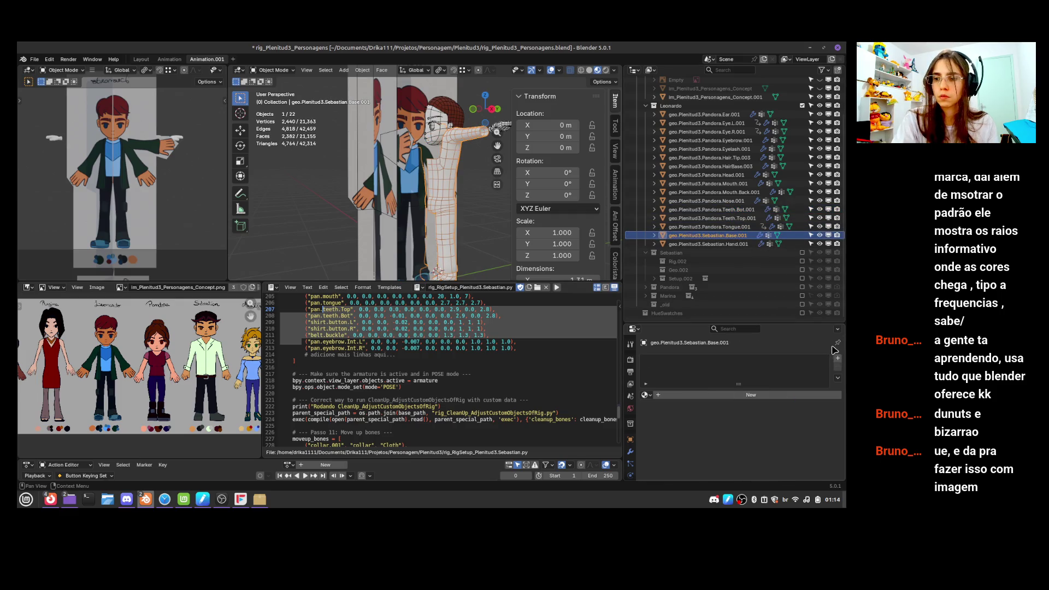
key(ctrl+shift+z)
key(ctrl+s)
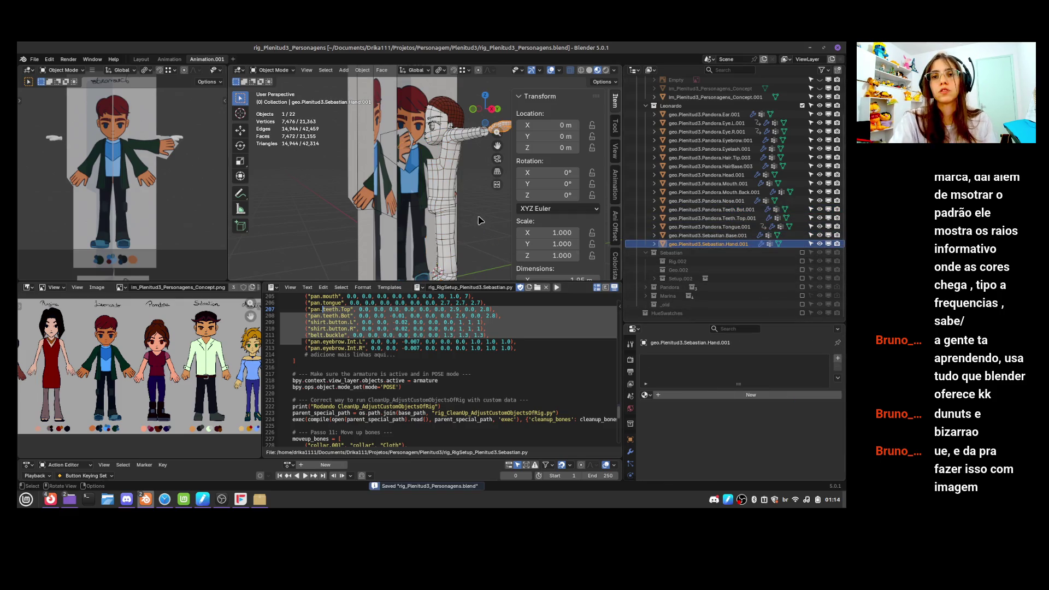
mouse_move(478, 220)
middle_down()
mouse_move(486, 227)
mouse_move(384, 234)
mouse_move(429, 231)
mouse_move(451, 243)
mouse_move(440, 213)
mouse_move(450, 163)
mouse_move(465, 200)
middle_up()
key(KP_1)
key(ctrl+s)
Select the Sebastian.Base.001 body mesh and enter Edit Mode
click(450, 167)
scroll(445, 232, up, 3)
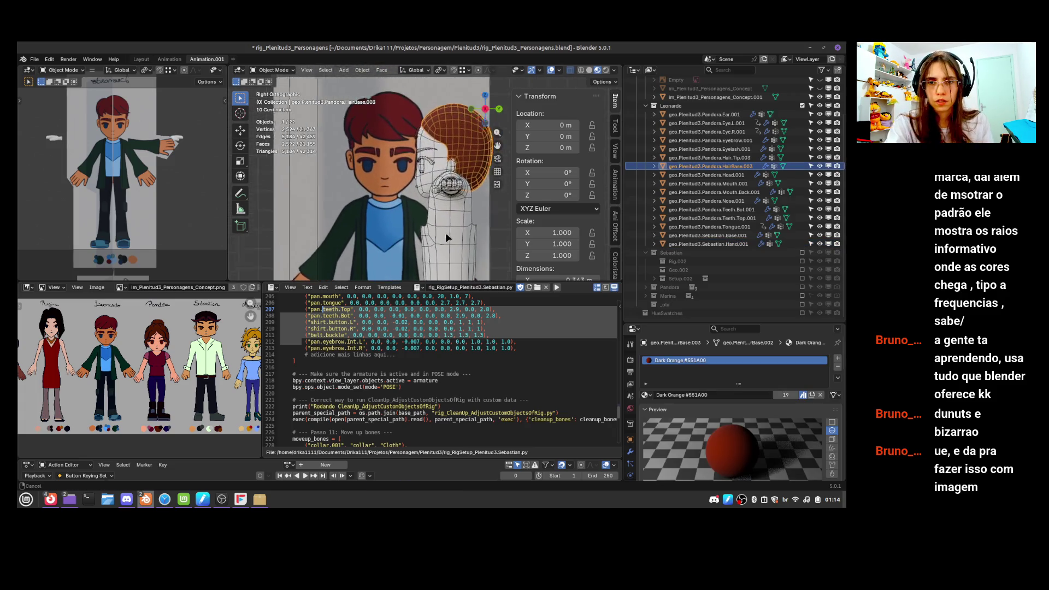
scroll(453, 219, down, 1)
scroll(465, 202, up, 1)
click(454, 219)
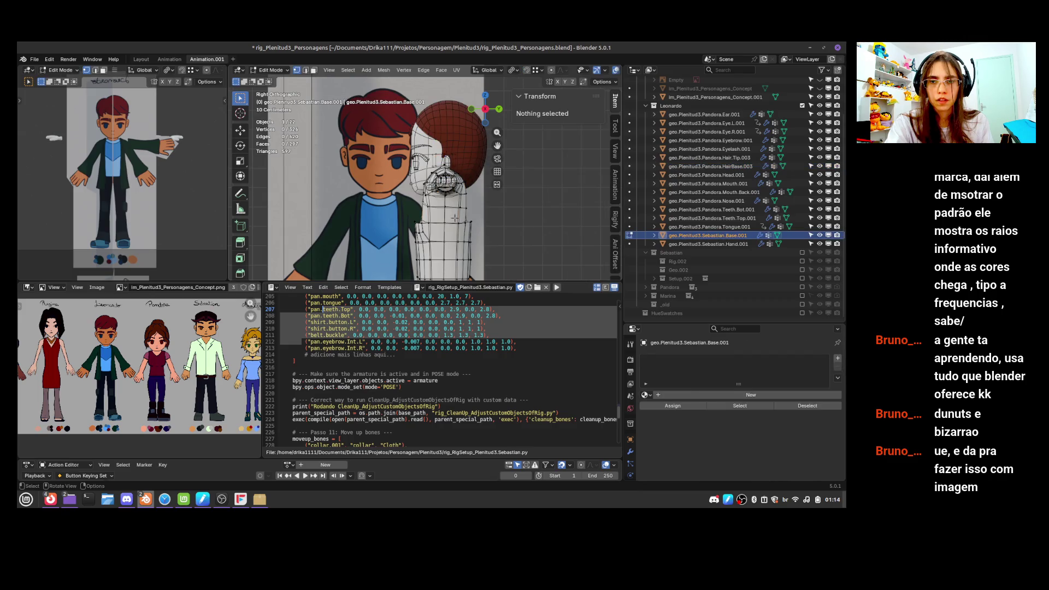
key(Tab)
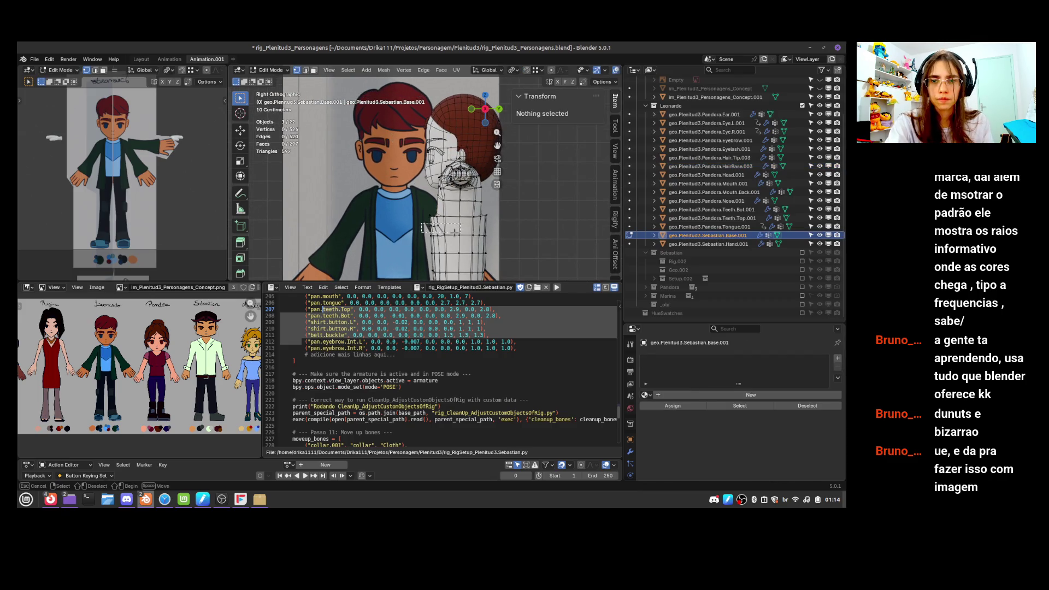
Select a few neck vertices and dissolve their edges
click(455, 232)
drag(413, 153, 493, 249)
scroll(493, 250, up, 2)
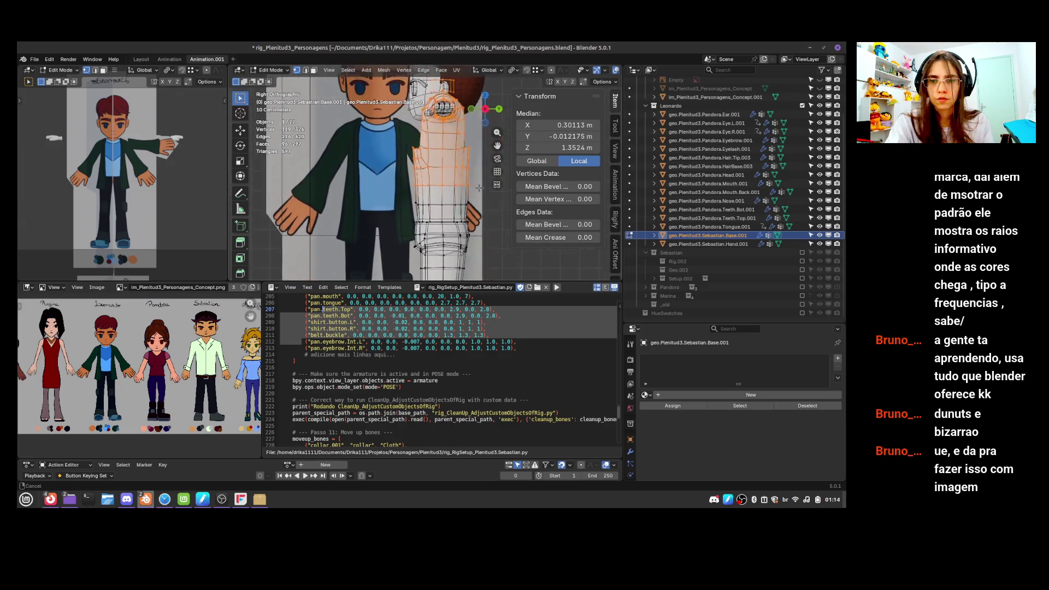
drag(426, 163, 484, 195)
key(x)
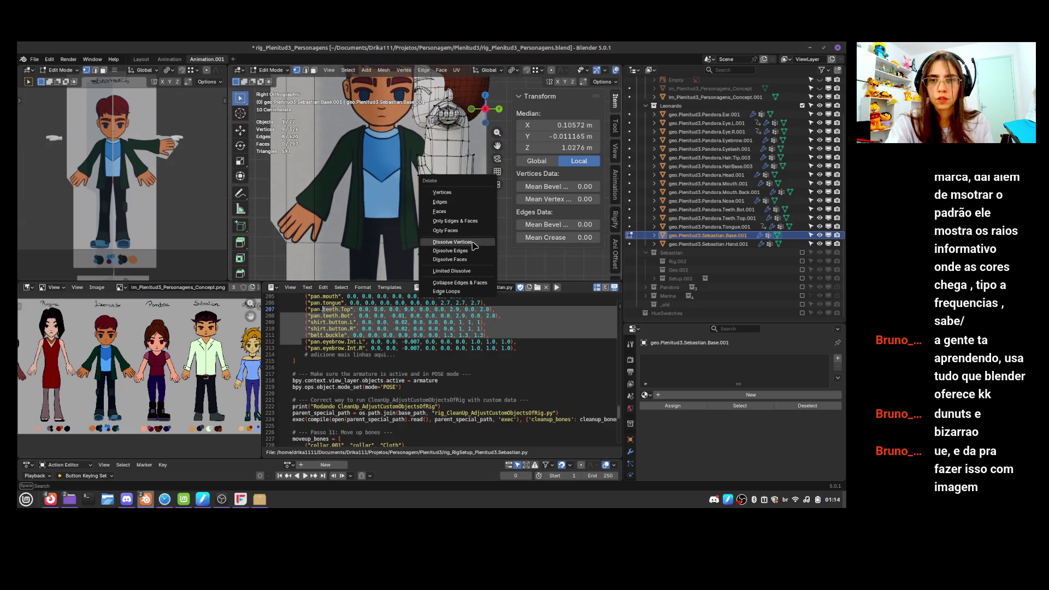
click(471, 250)
Reselect the neck and torso vertices and raise them along Z
shift+scroll(396, 120, up, 2)
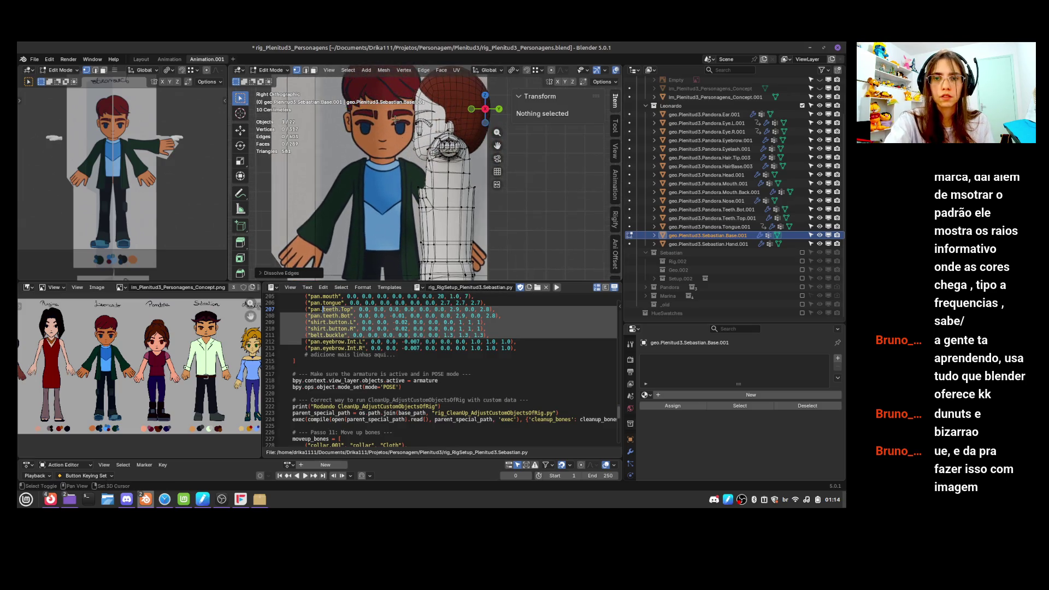
drag(393, 156, 492, 232)
key(g)
key(z)
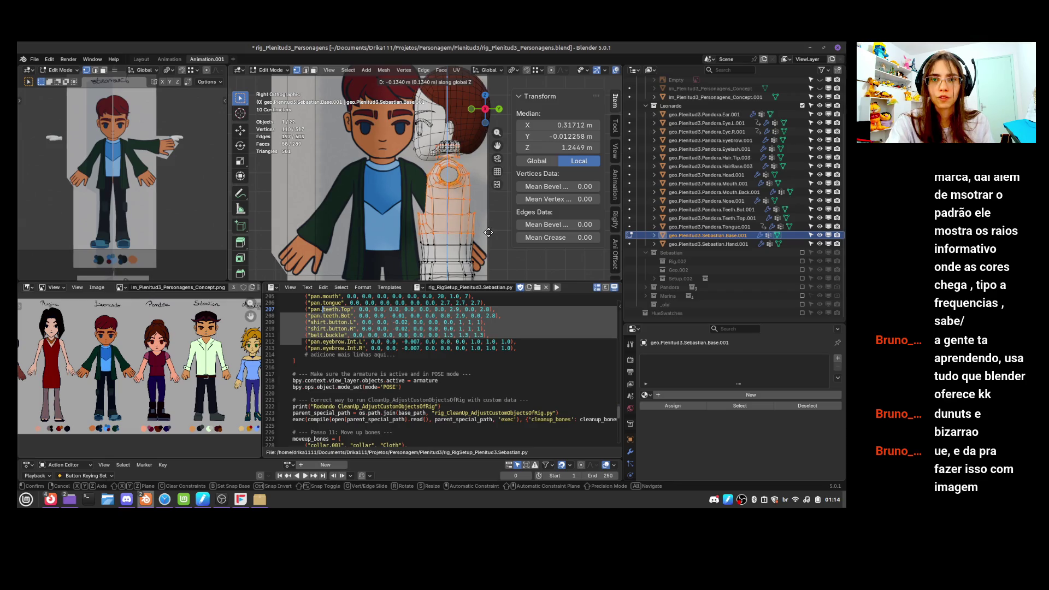
click(488, 228)
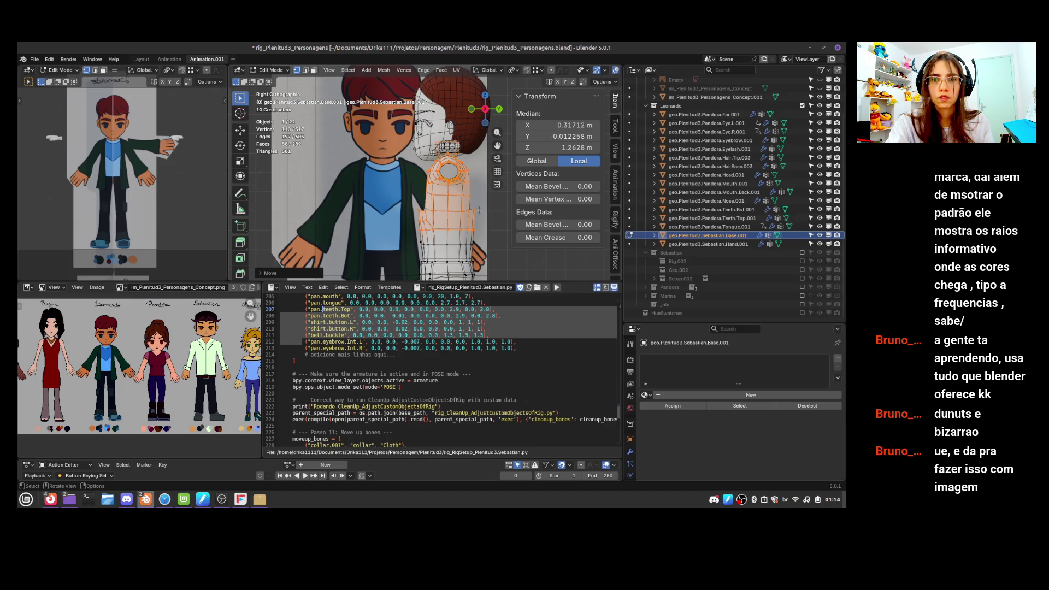
Select the mouth vertices near the teeth with their linked geometry and lower them along Z
shift+middle_drag(479, 210, 468, 224)
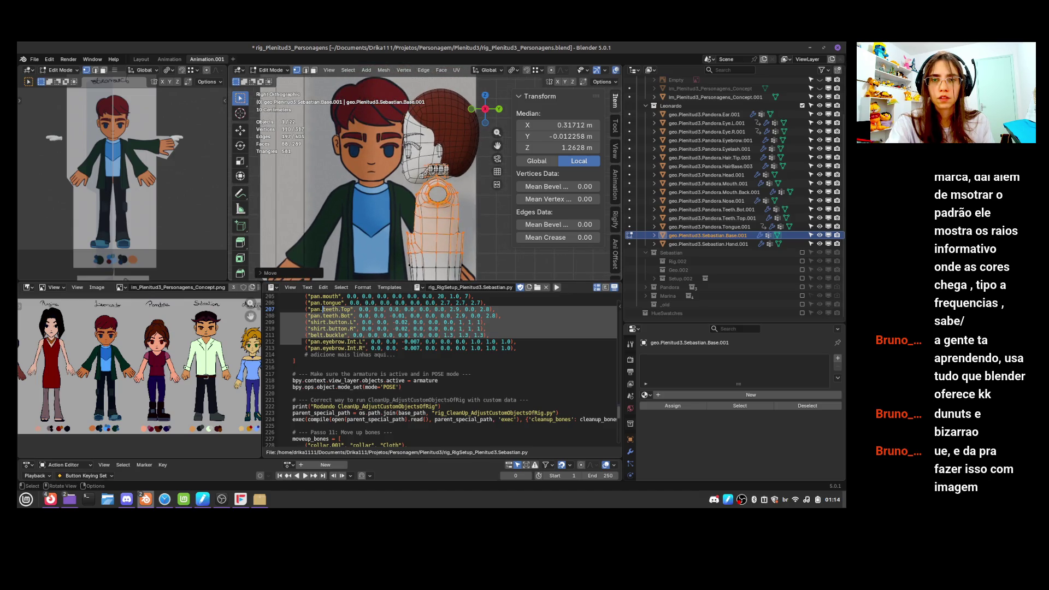
drag(442, 160, 451, 170)
key(ctrl+l)
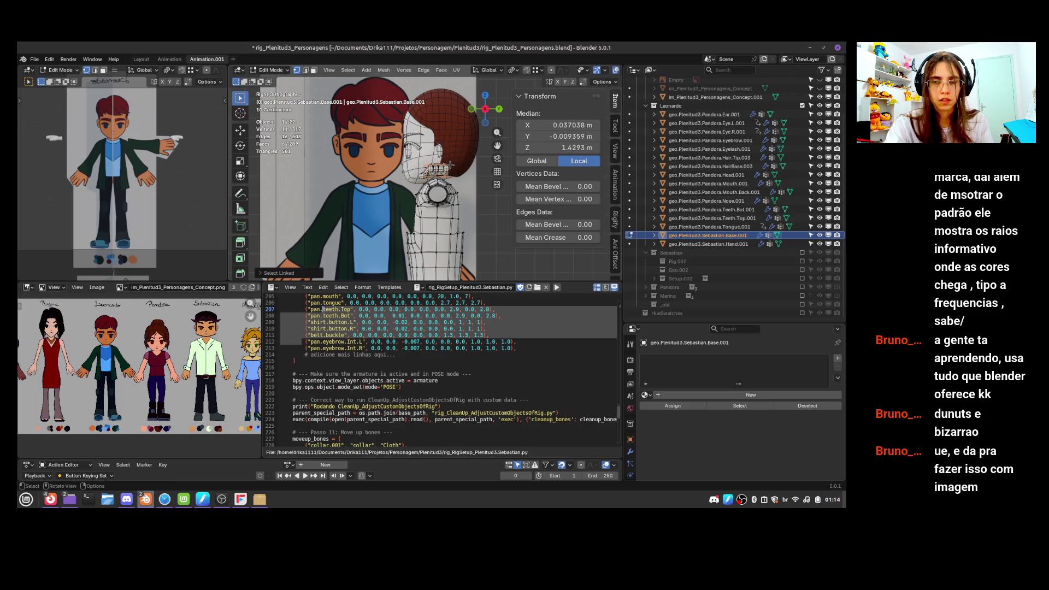
key(g)
key(z)
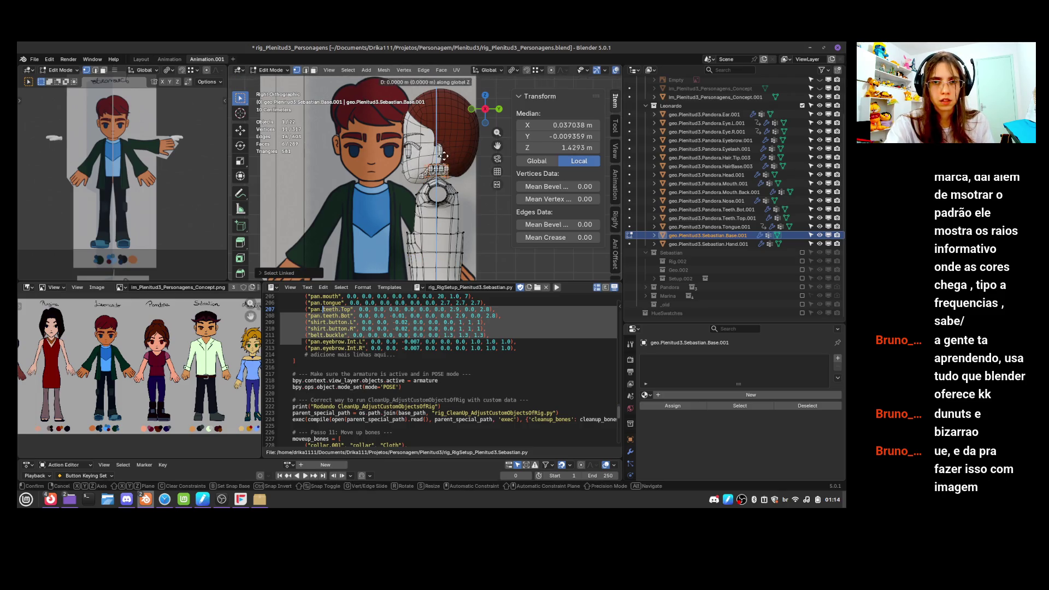
click(444, 157)
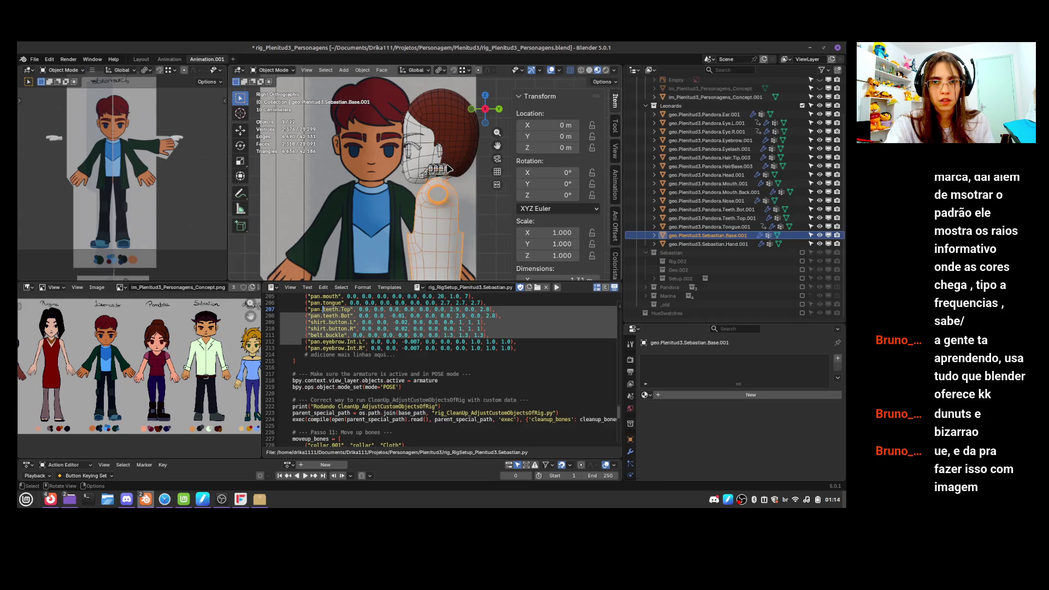
Move the linked hand mesh vertices to a new spot and return to Object Mode
key(l)
key(g)
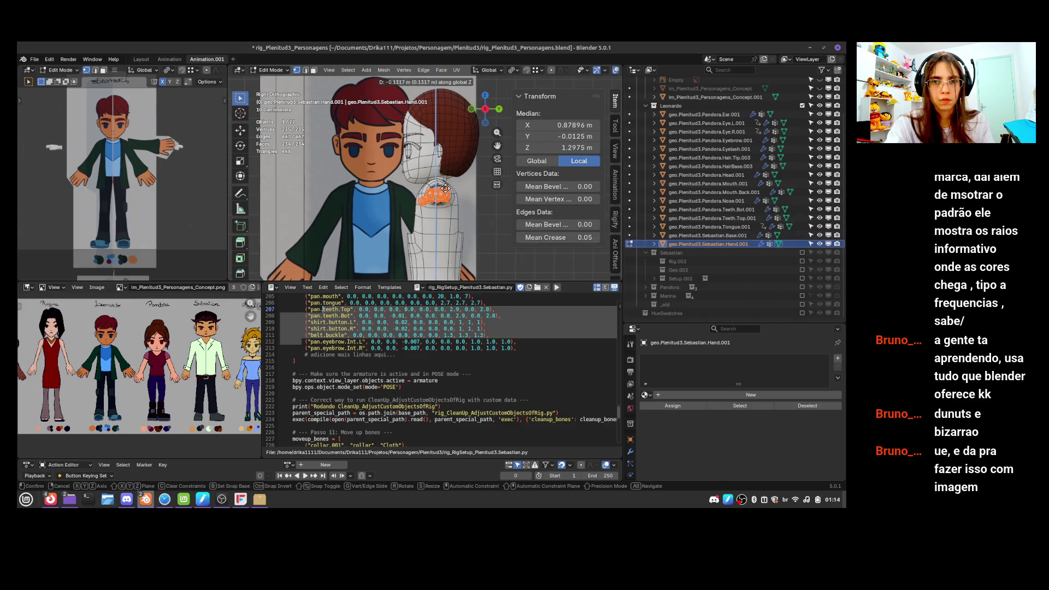
click(445, 192)
key(Tab)
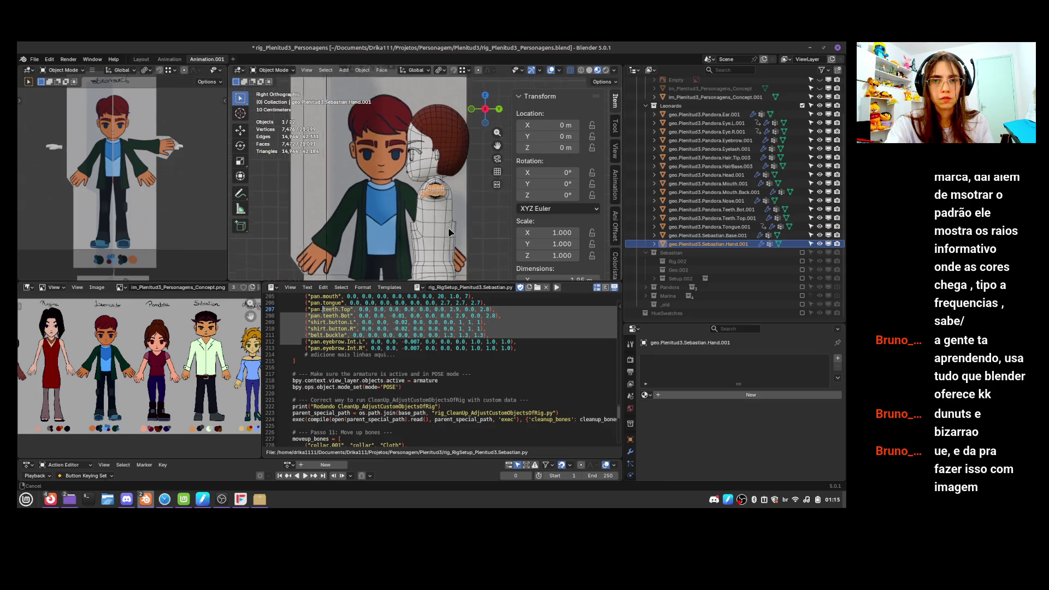
Edit the Sebastian base mesh and dissolve the waist edge loop
shift+scroll(456, 176, down, 8)
scroll(461, 186, down, 1)
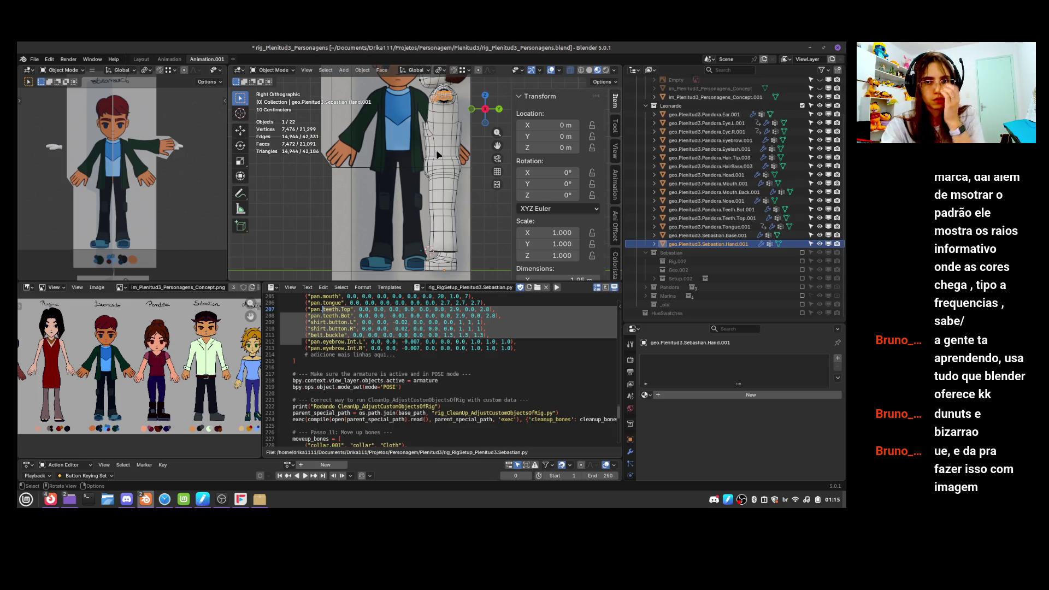
key(Tab)
click(448, 159)
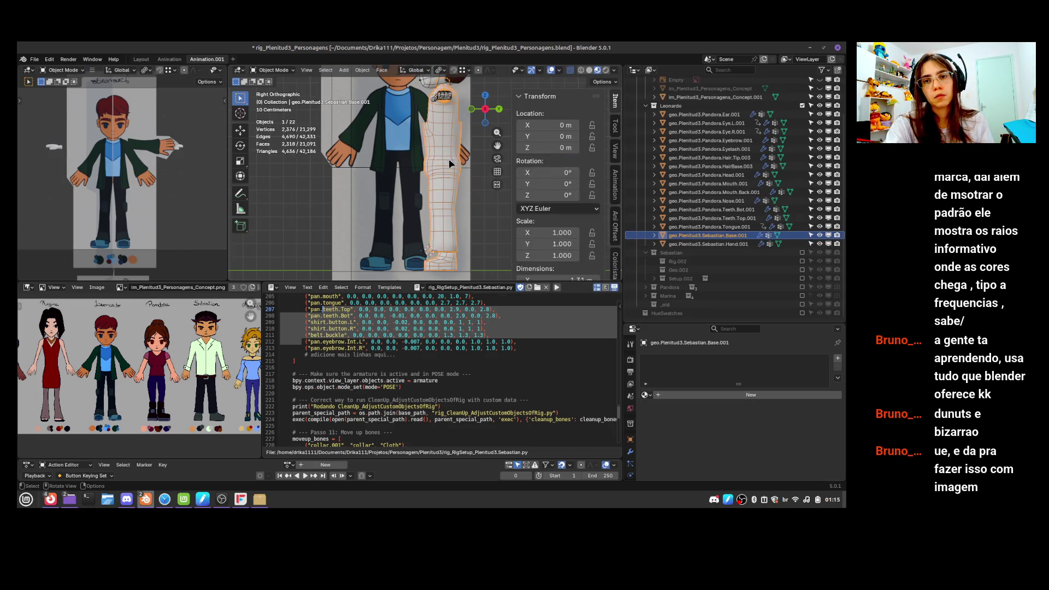
drag(411, 146, 471, 182)
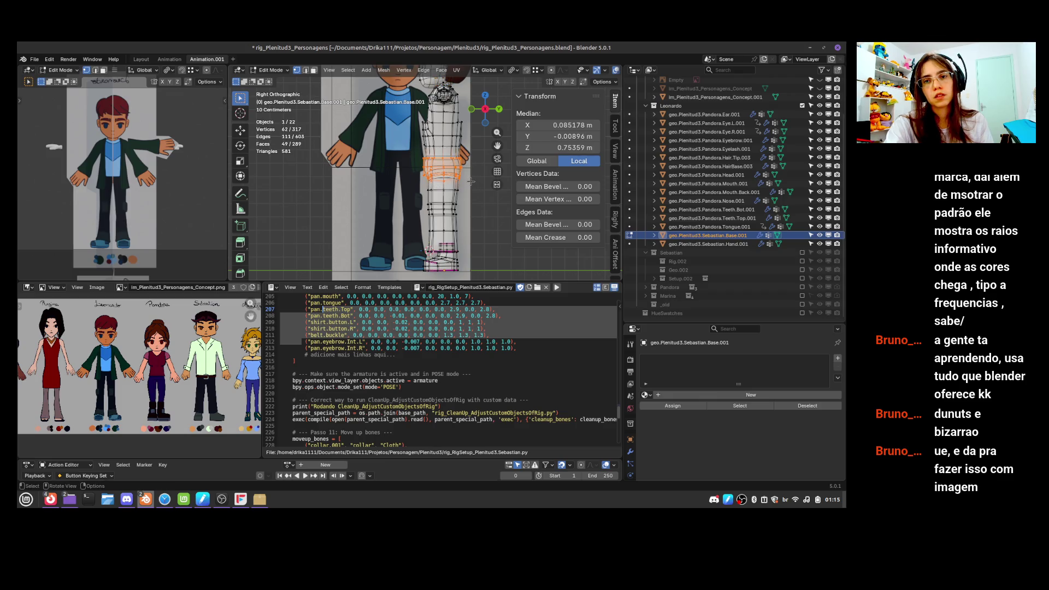
alt+click(471, 147)
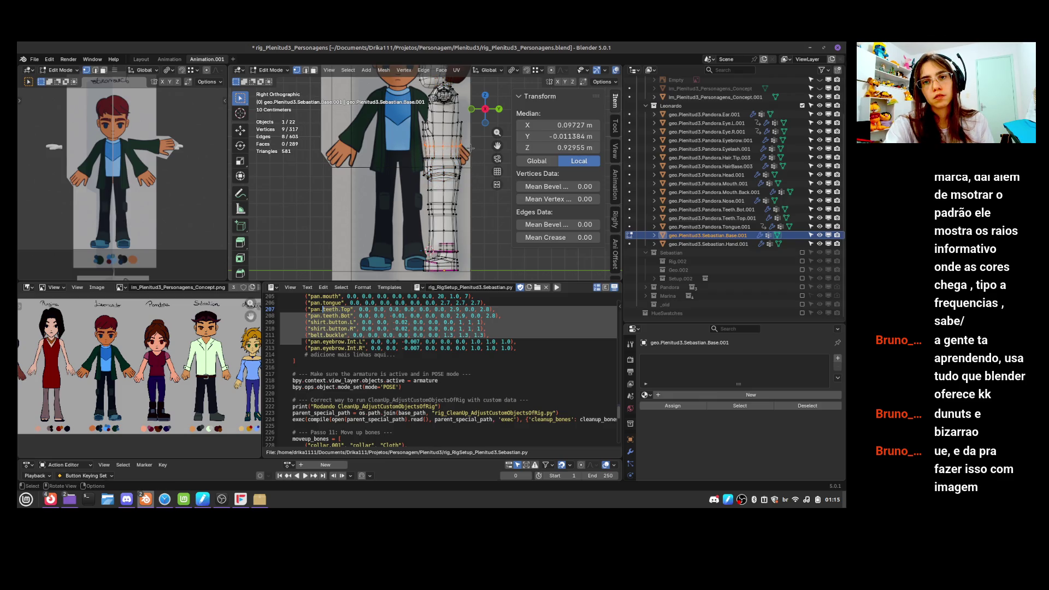
key(x)
click(453, 148)
Box-select the waist vertices and raise them along Z
key(b)
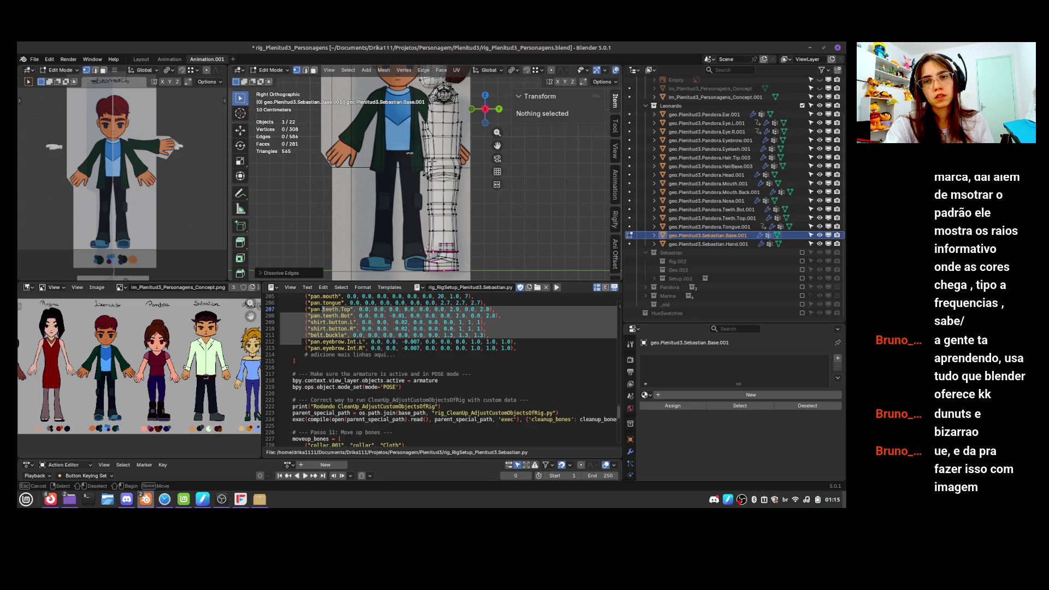
mouse_move(406, 153)
mouse_down()
mouse_move(485, 215)
mouse_move(488, 196)
mouse_up()
key(g)
key(z)
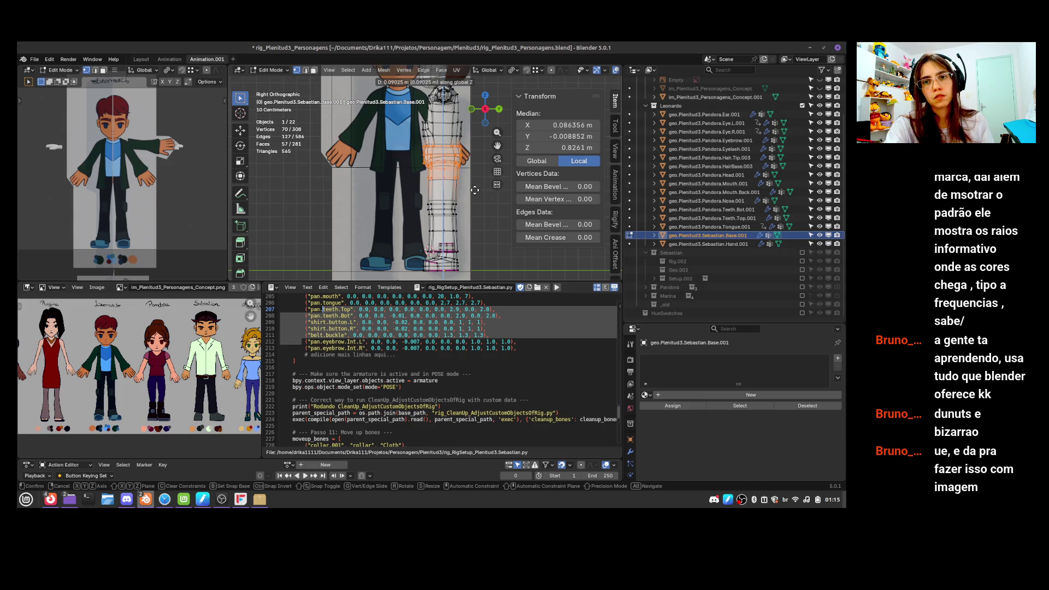
click(475, 185)
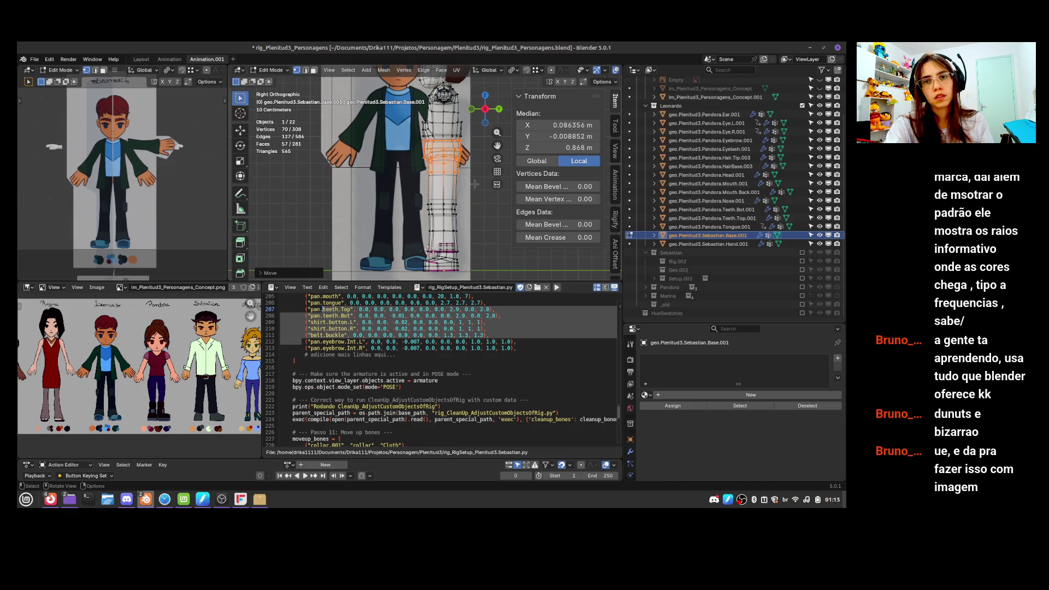
From the front view, select the right sleeve vertices and delete them
key(KP_1)
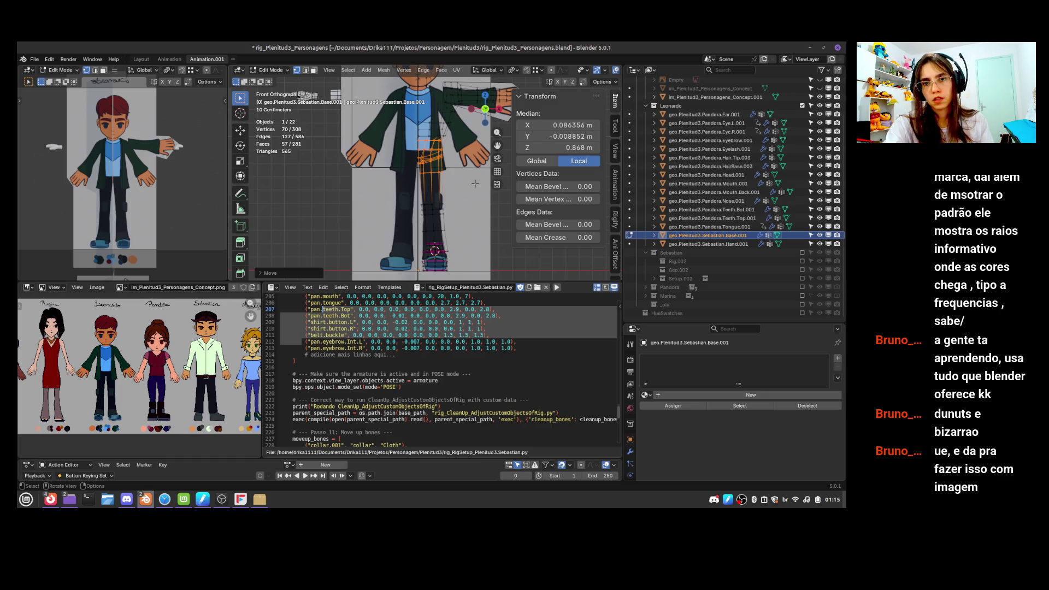
scroll(470, 188, up, 4)
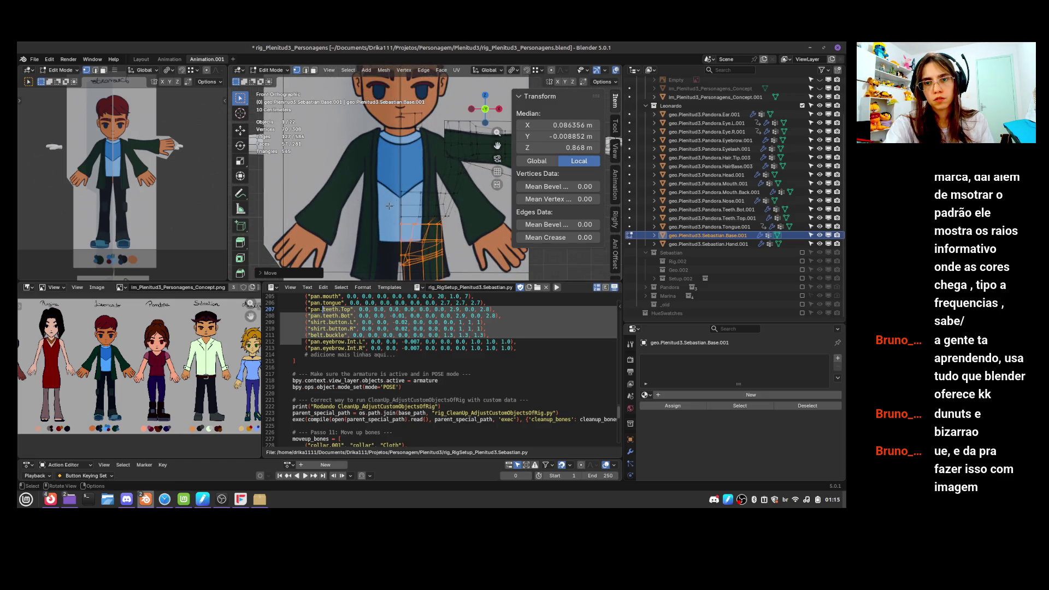
drag(418, 207, 461, 213)
shift+drag(378, 171, 469, 219)
shift+drag(432, 156, 479, 189)
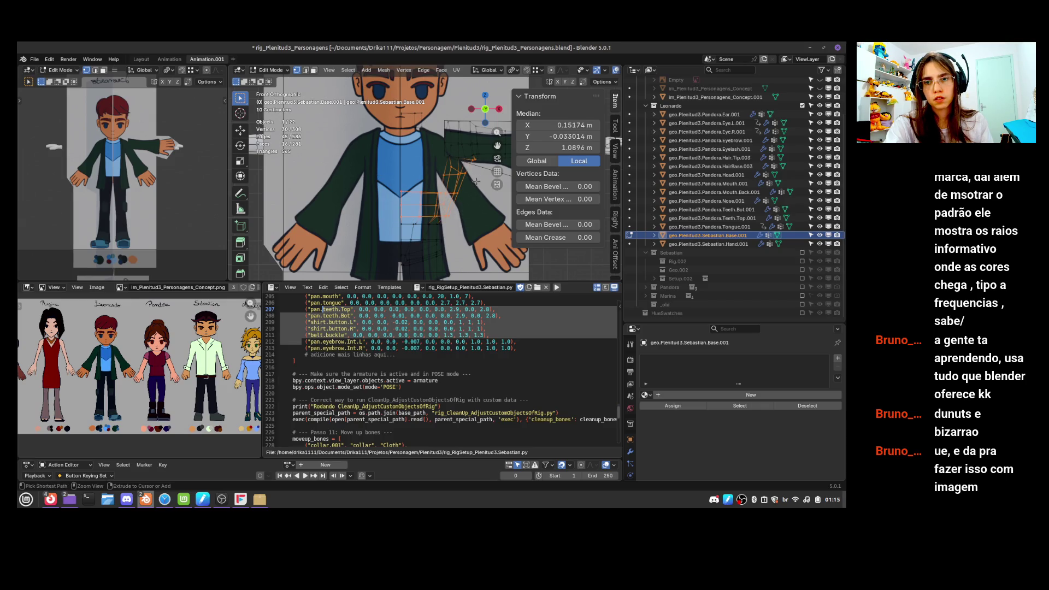
ctrl+drag(431, 157, 467, 182)
key(x)
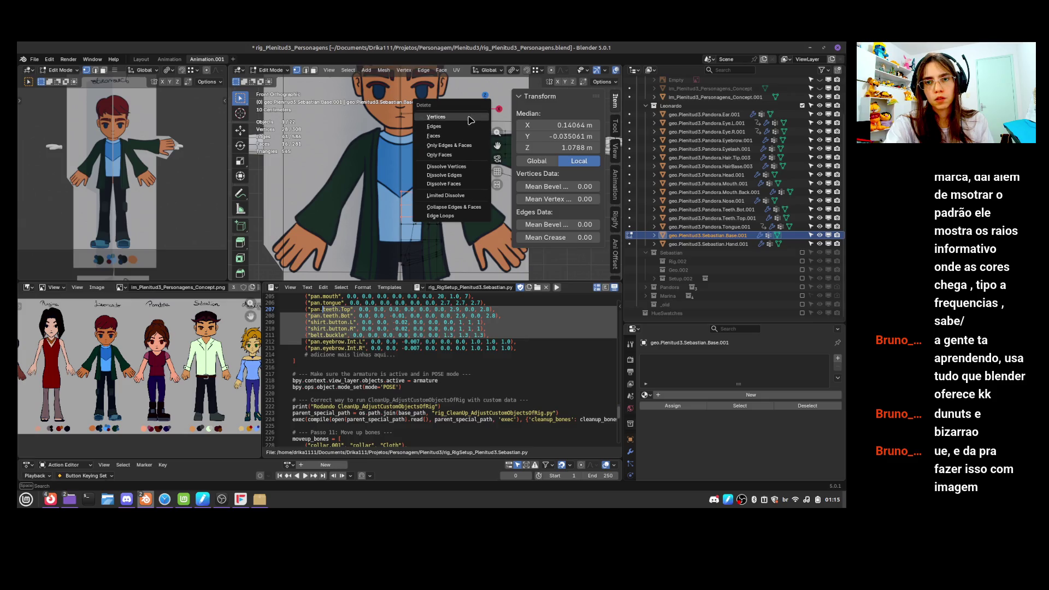
click(436, 116)
Raise the linked belt piece along Z and return to Object Mode
scroll(470, 175, down, 3)
scroll(470, 175, up, 3)
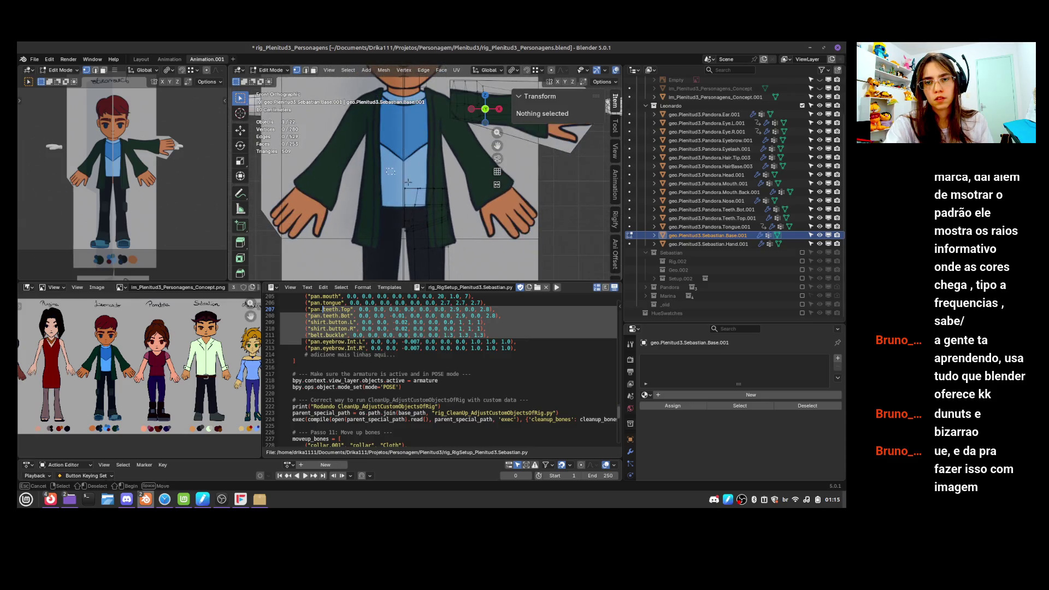
key(l)
key(g)
key(z)
click(464, 226)
key(Tab)
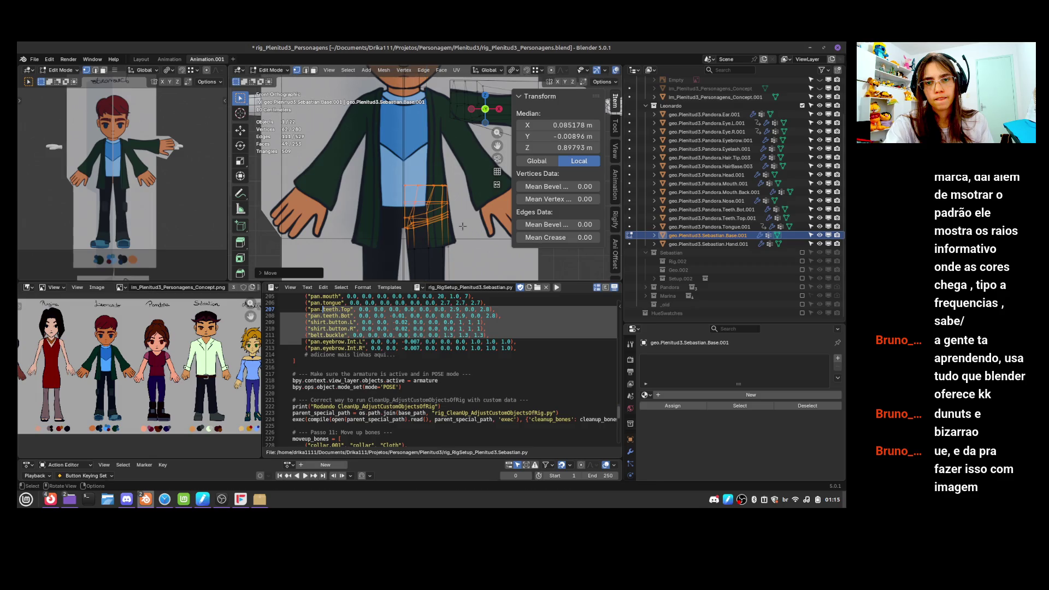
scroll(469, 213, down, 3)
scroll(473, 206, up, 3)
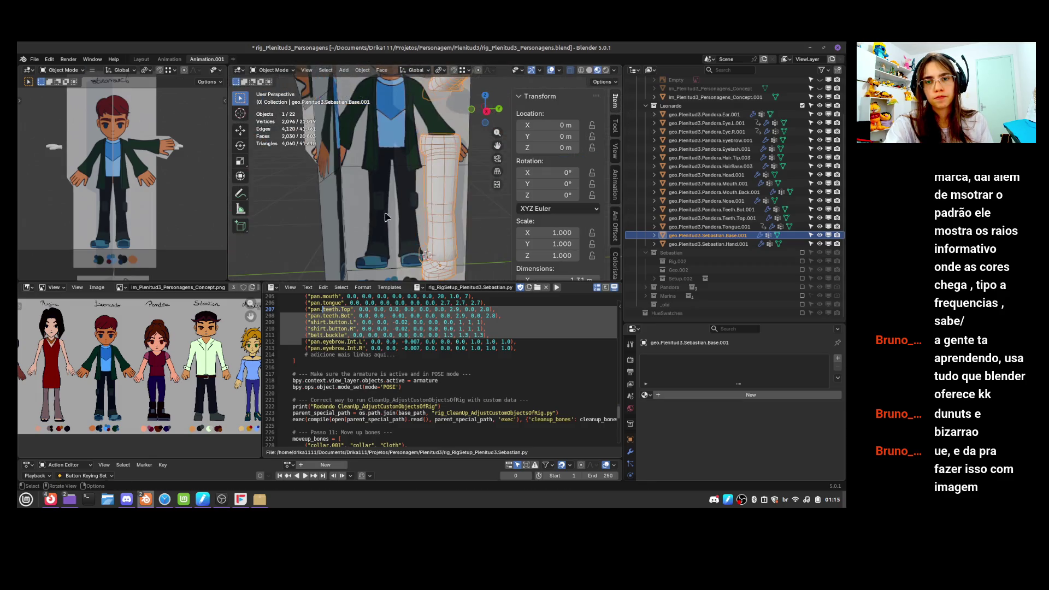
Check the character from the right side and save rig_Plenitud3_Personagens.blend
mouse_move(473, 206)
middle_down()
mouse_move(519, 166)
mouse_move(466, 200)
mouse_move(455, 180)
mouse_move(445, 227)
mouse_move(413, 210)
mouse_move(478, 226)
mouse_move(476, 241)
mouse_move(433, 223)
mouse_move(452, 218)
mouse_move(456, 200)
middle_up()
key(KP_3)
scroll(457, 200, down, 5)
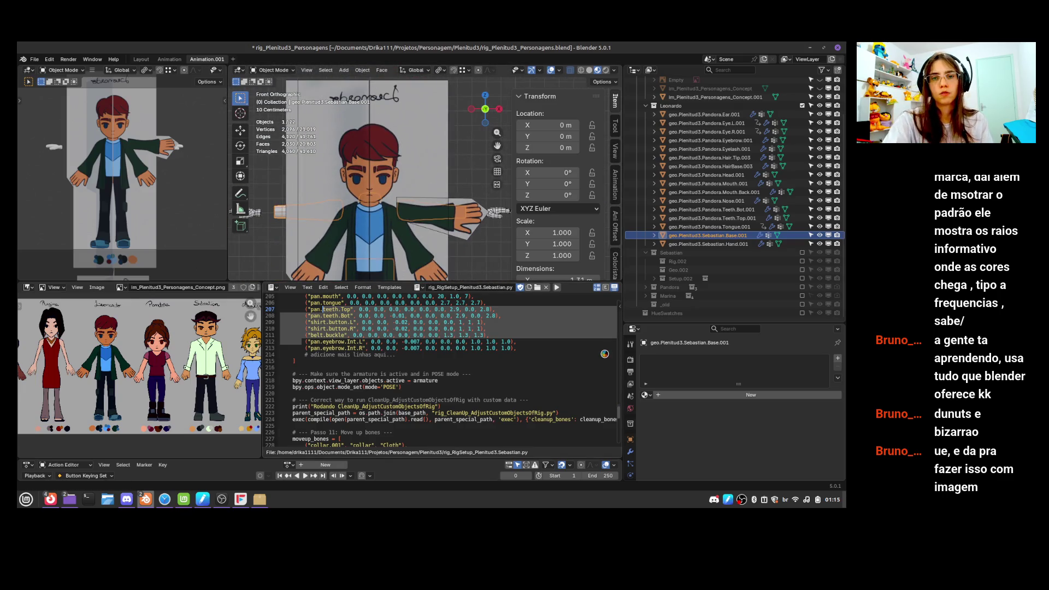
key(ctrl+s)
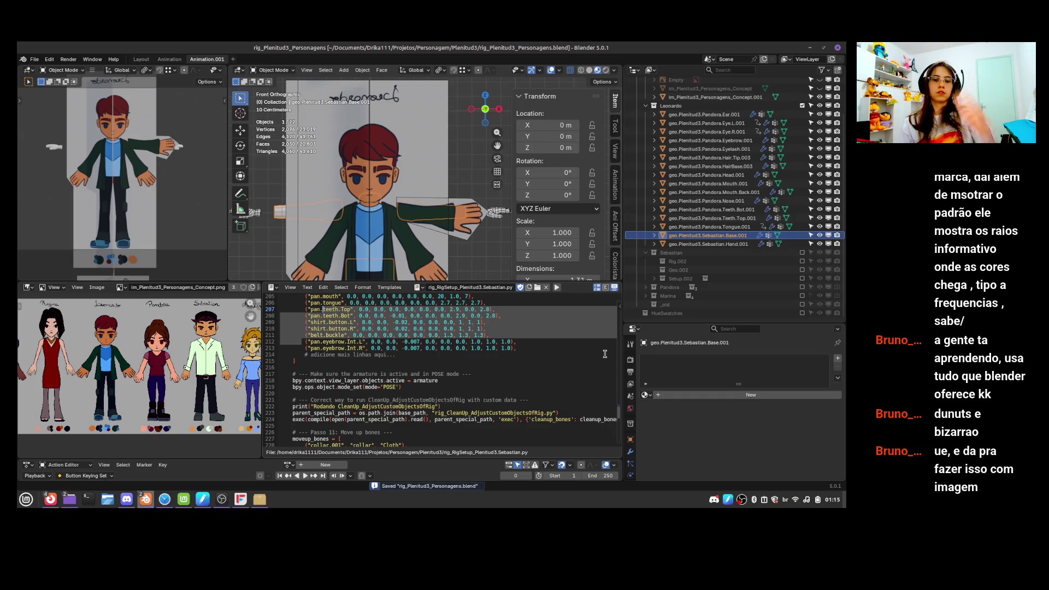
key(alt+Tab)
key(alt+Tab)
key(alt+Tab)
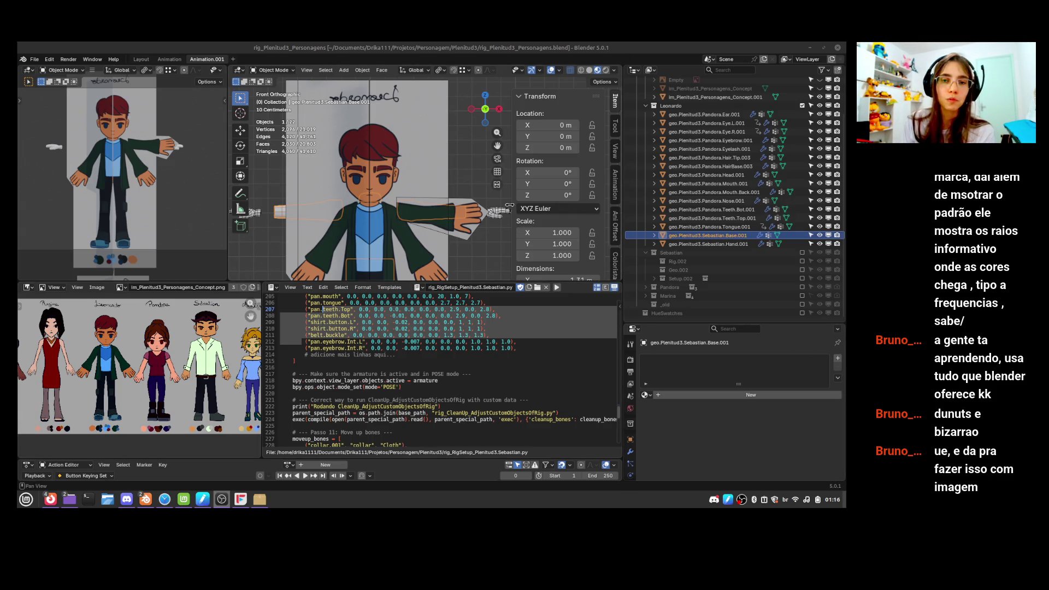
Select the im_Plenitud3_Personagens_Concept.001 image plane to inspect its material
click(451, 200)
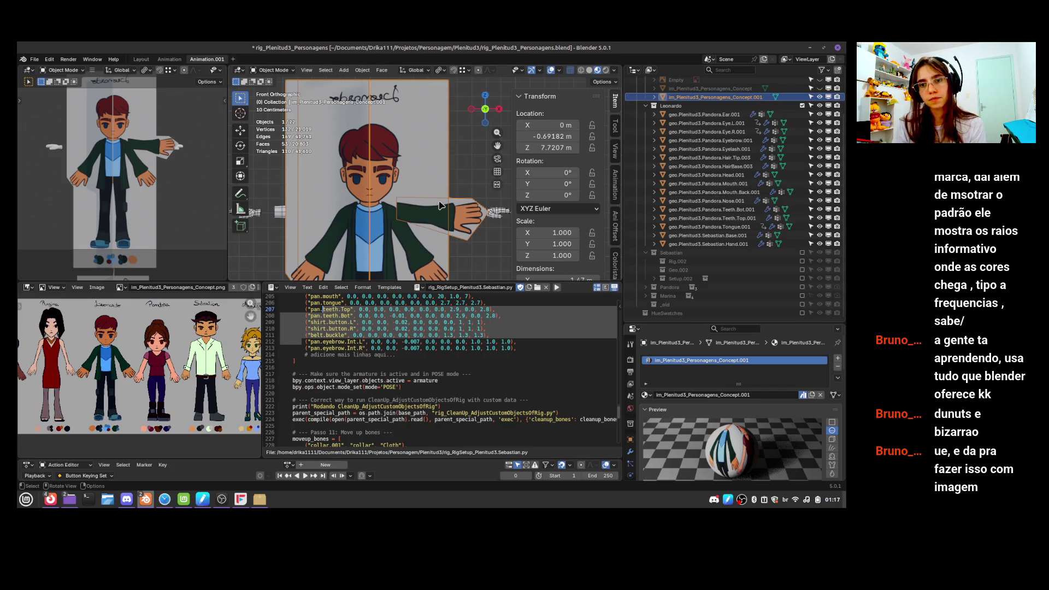
Frame the character's legs in perspective and select the Sebastian.Base.001 mesh
mouse_move(440, 207)
middle_down()
mouse_move(404, 211)
mouse_move(361, 198)
mouse_move(380, 220)
mouse_move(455, 179)
mouse_move(388, 195)
middle_up()
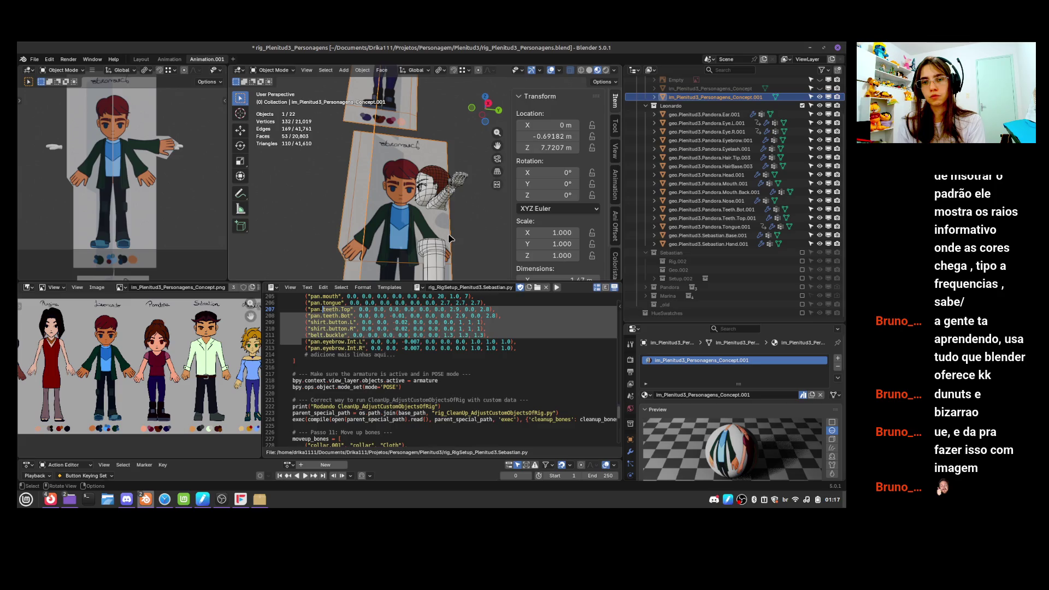
key(KP_3)
middle_drag(450, 216, 407, 224)
scroll(406, 234, up, 2)
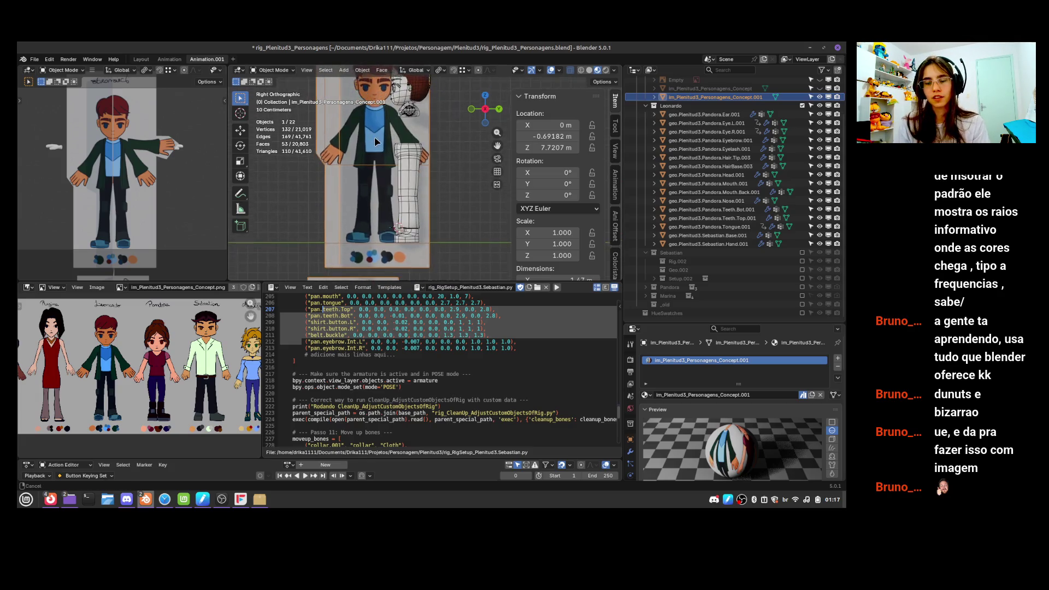
shift+middle_drag(377, 268, 377, 192)
scroll(377, 258, up, 1)
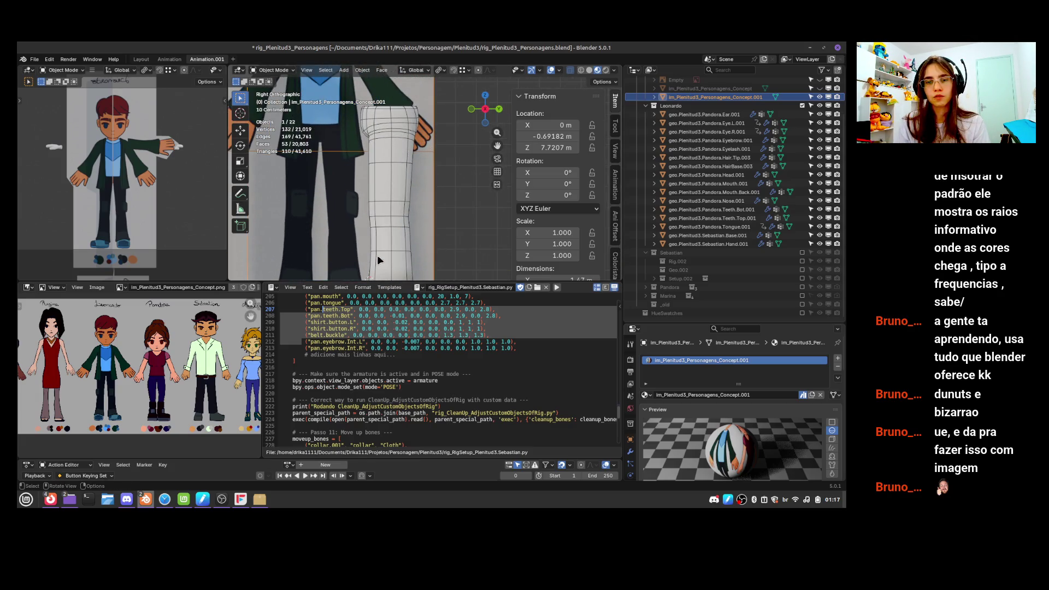
scroll(382, 203, up, 1)
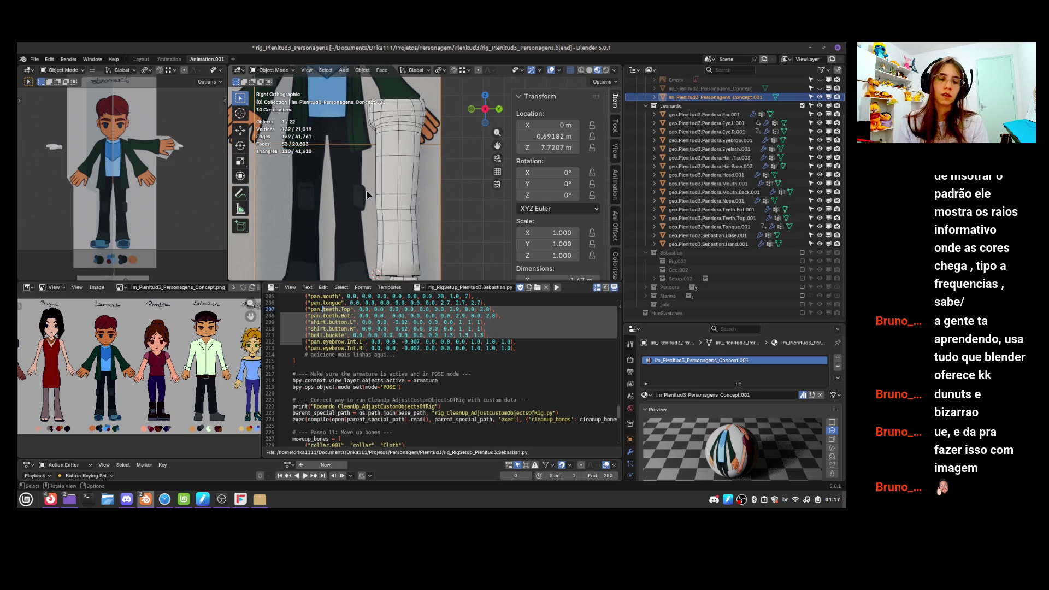
scroll(377, 148, down, 4)
middle_drag(377, 148, 397, 168)
click(397, 168)
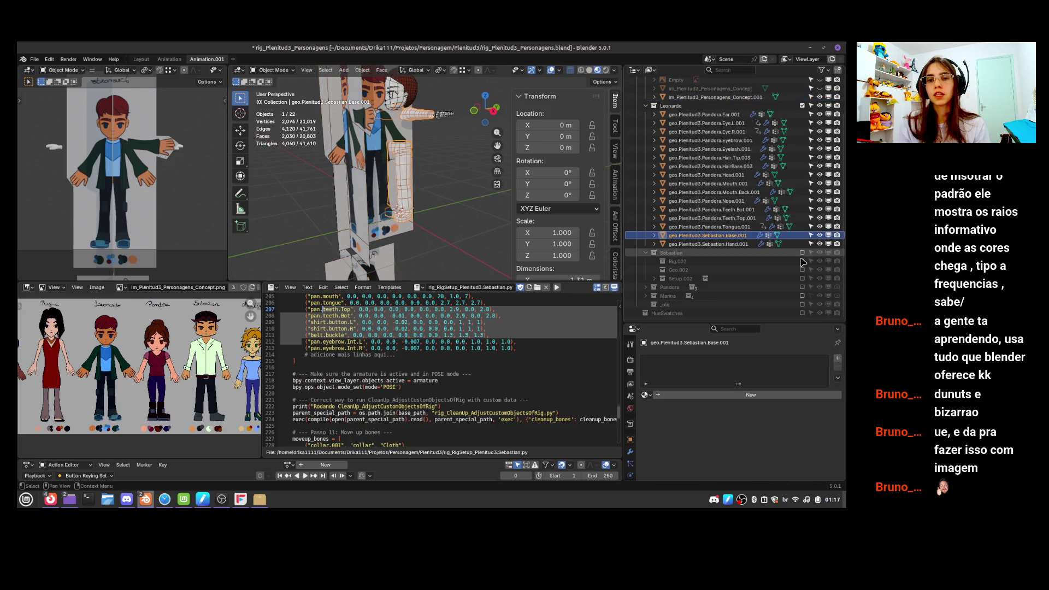
Enable the HueSwatches collection in the Outliner and view the swatch grid with the character lineup
click(802, 313)
scroll(340, 138, down, 5)
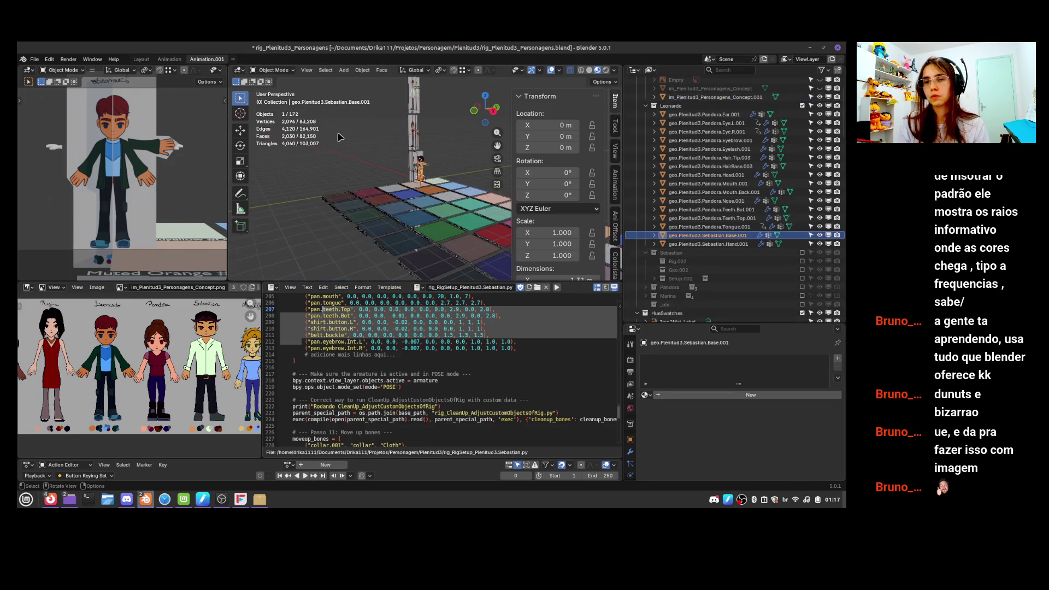
middle_drag(339, 141, 410, 212)
scroll(196, 382, down, 2)
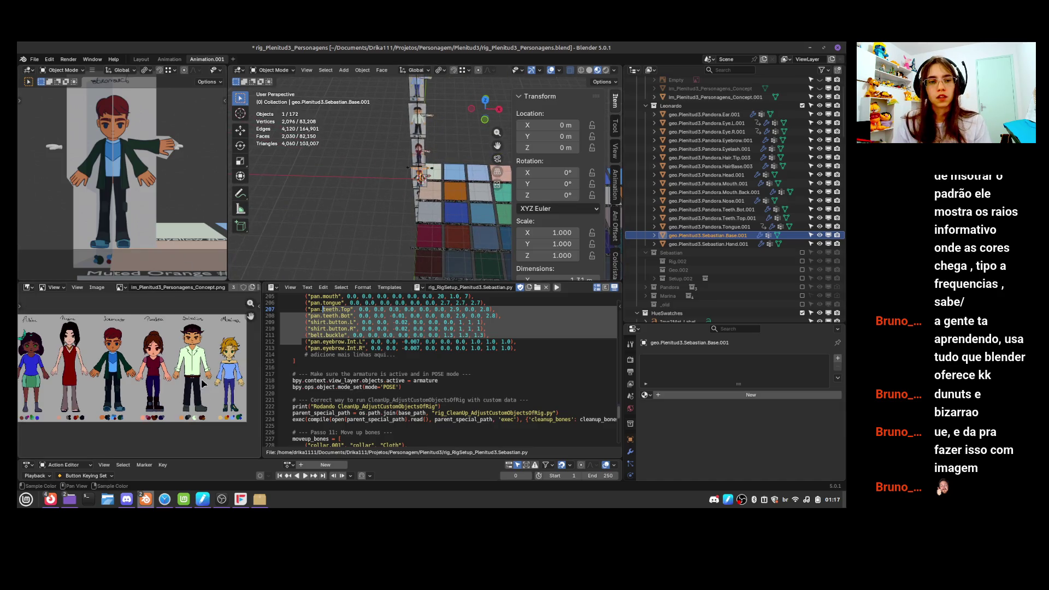
middle_drag(193, 386, 237, 385)
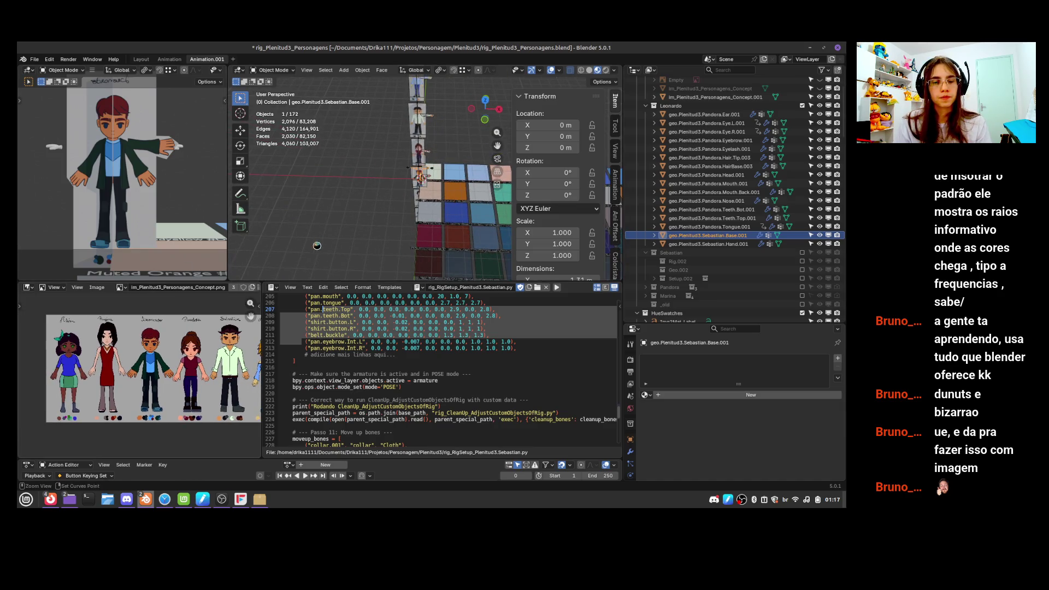
Save the blend file
key(ctrl+s)
shift+middle_drag(469, 244, 432, 236)
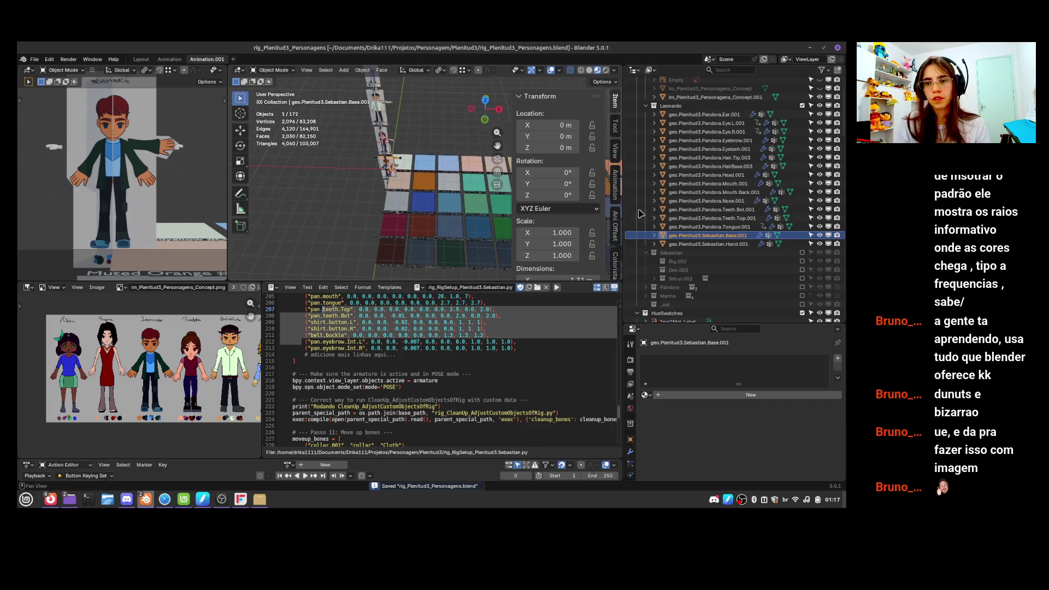
scroll(617, 224, down, 5)
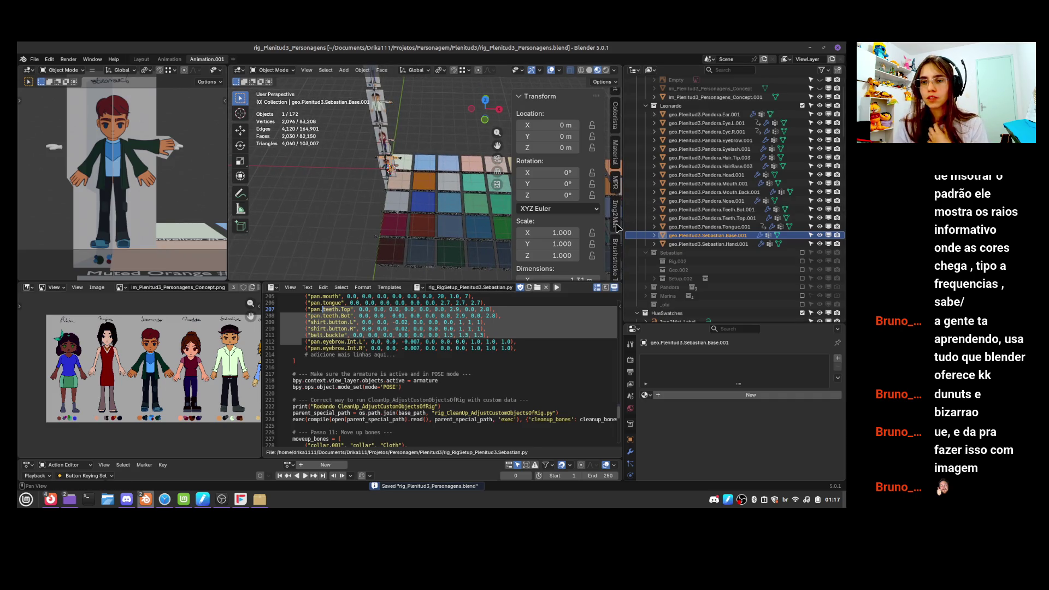
Choose the character concept PNG as the Img2Mat source image
click(617, 214)
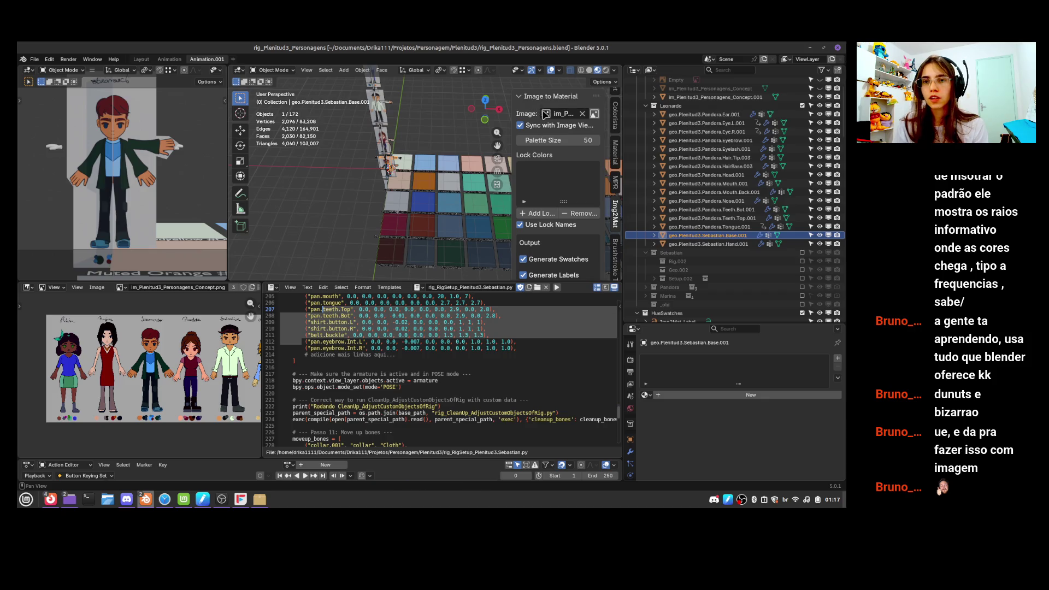
click(551, 114)
key(Return)
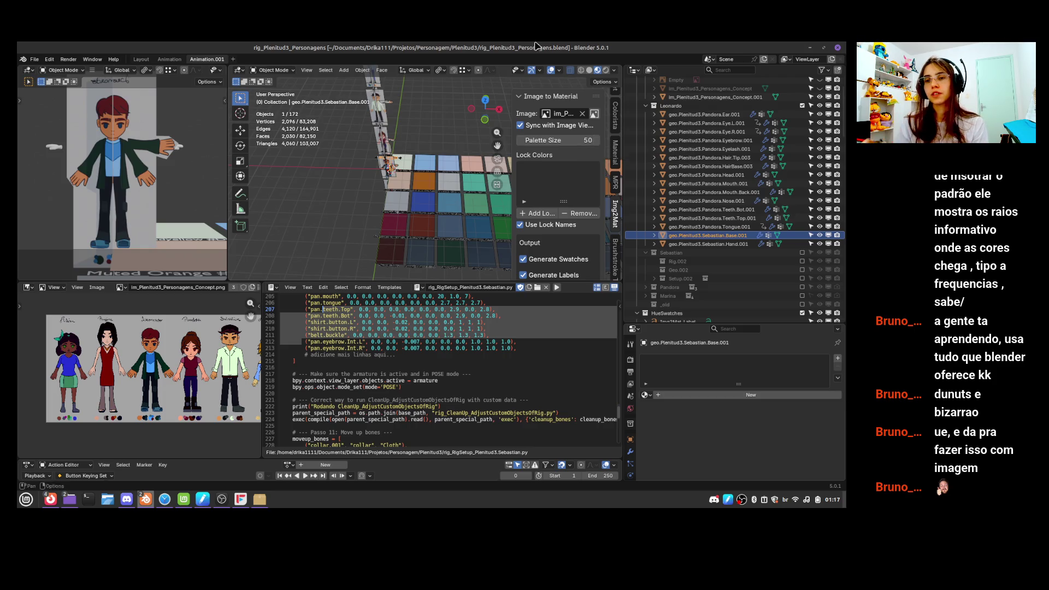
scroll(553, 231, down, 4)
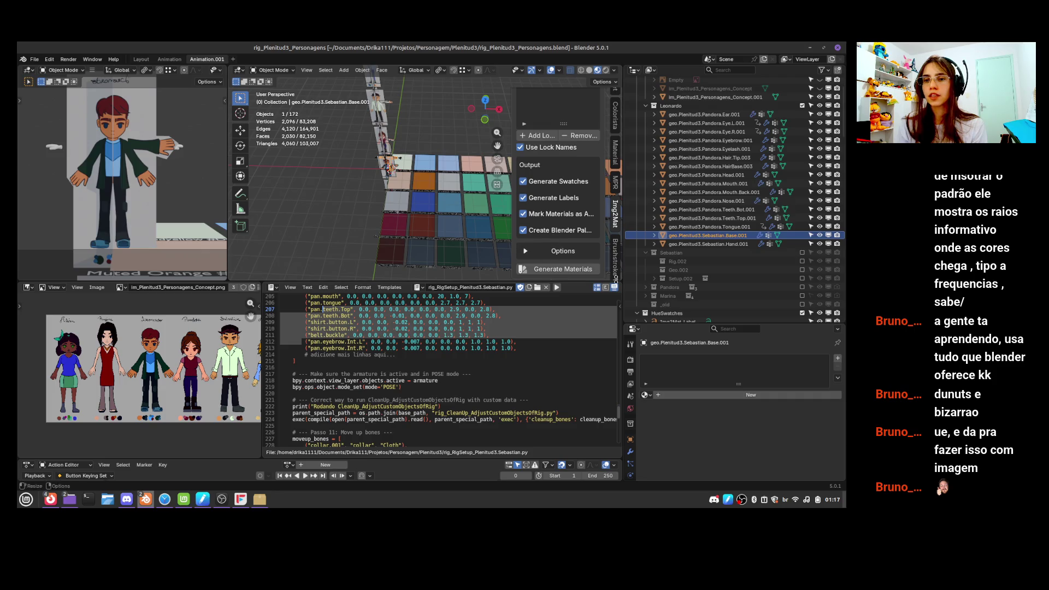
Select the Cyan swatch and its Cyan #0A7B5C label to inspect the material
scroll(489, 241, down, 2)
scroll(477, 236, up, 6)
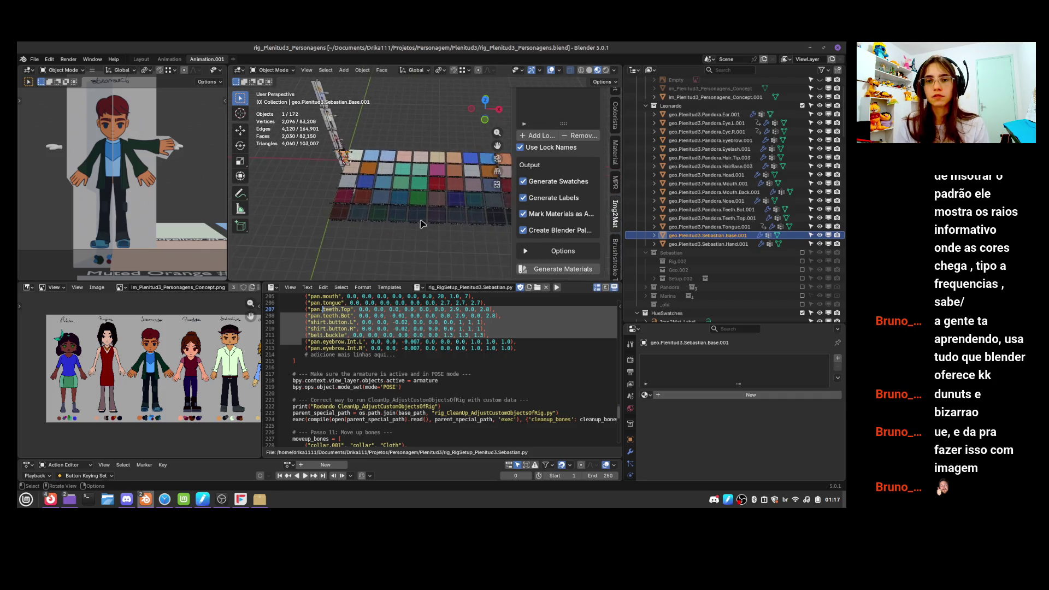
key(ctrl+Tab)
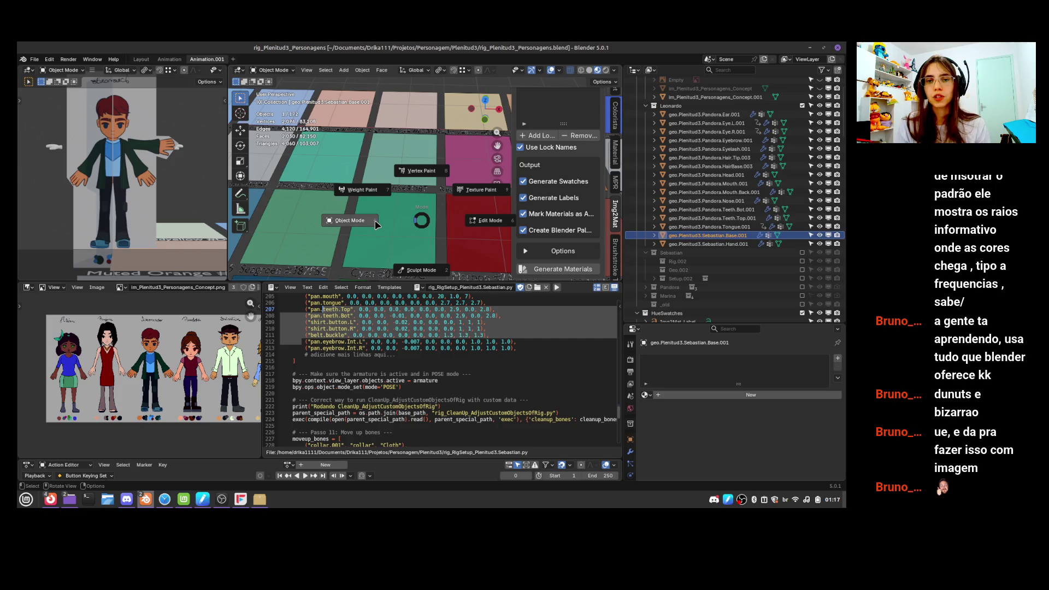
click(409, 234)
click(409, 237)
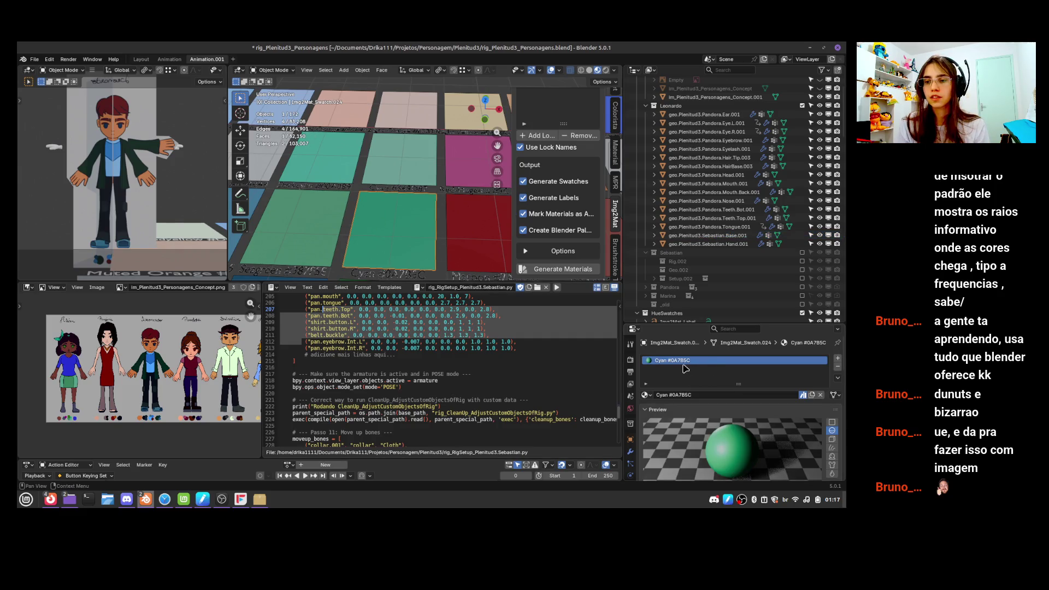
shift+click(370, 275)
scroll(284, 201, down, 4)
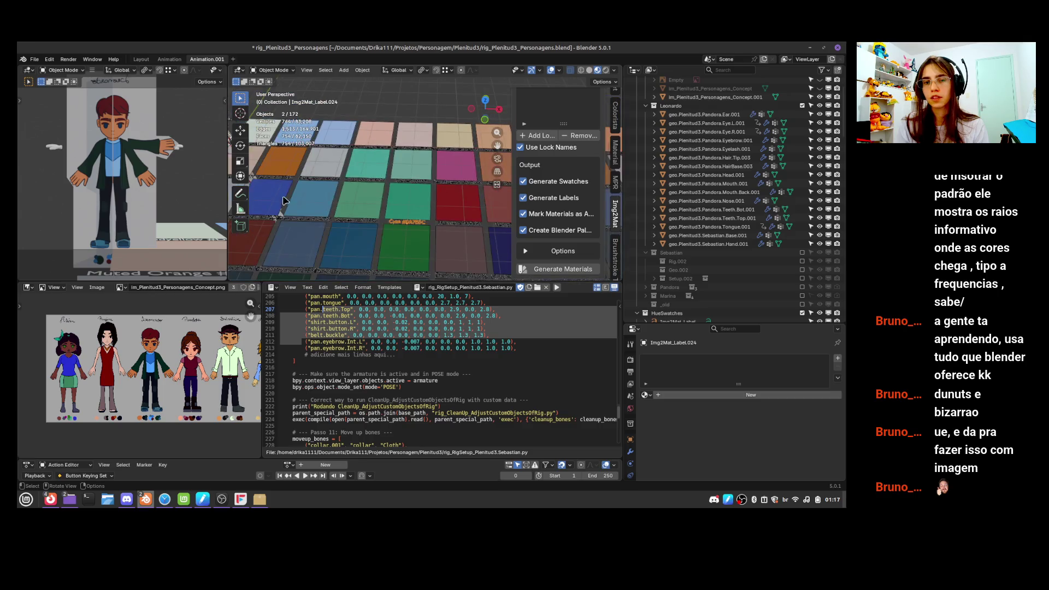
Select Sebastian's hand mesh, then bring the swatch grid back into view
mouse_move(312, 173)
middle_down()
mouse_move(389, 201)
mouse_move(317, 159)
middle_up()
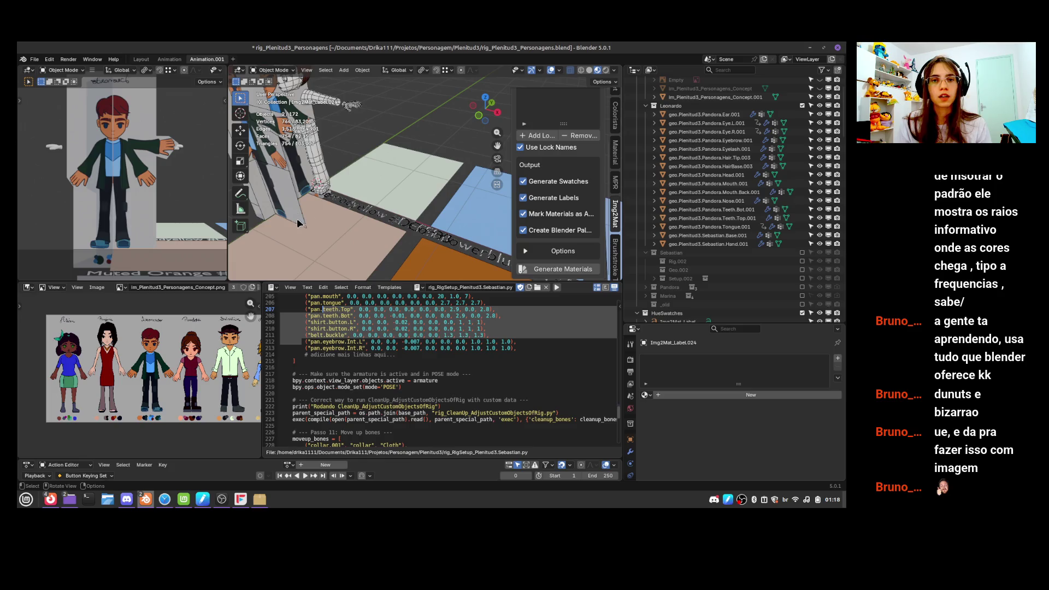
click(352, 107)
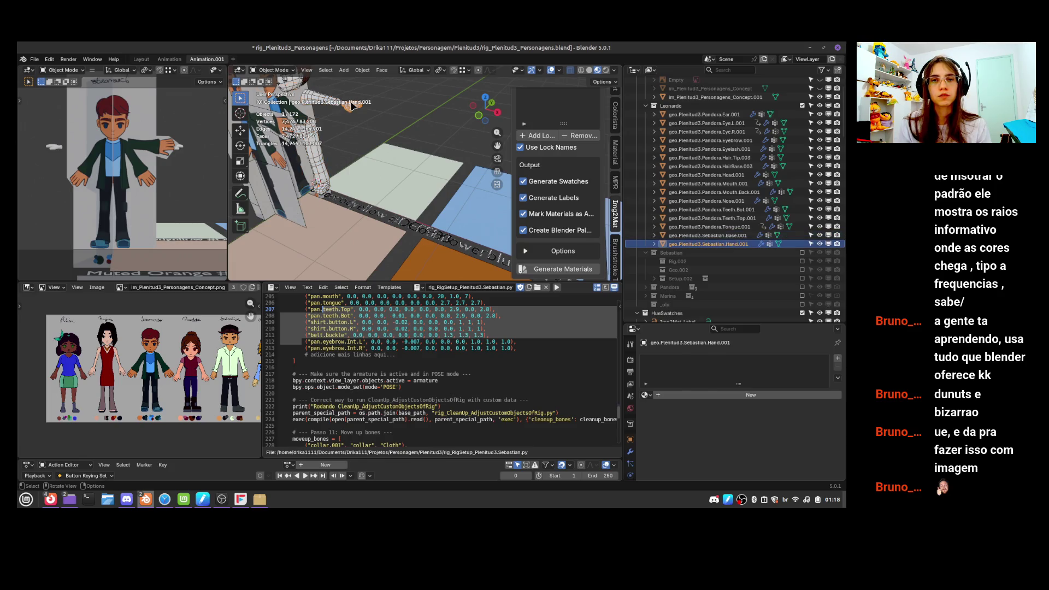
mouse_move(402, 205)
shift+middle_down()
mouse_move(323, 197)
mouse_move(266, 100)
shift+middle_up()
scroll(332, 147, up, 5)
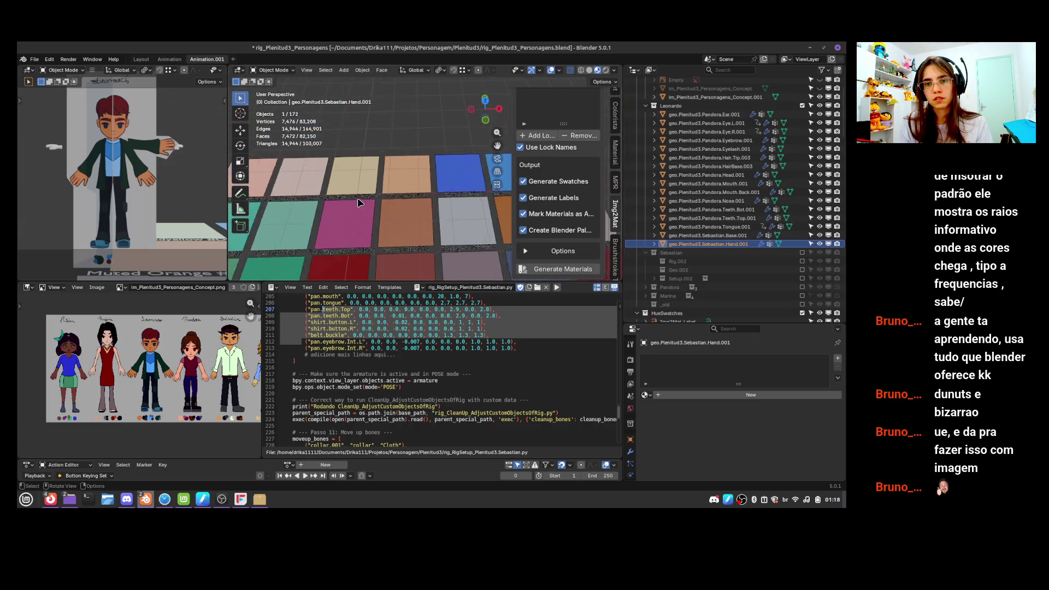
shift+middle_drag(331, 146, 392, 172)
Navigate over the swatch grid and select the Sienna #985B33 swatch
scroll(419, 165, down, 3)
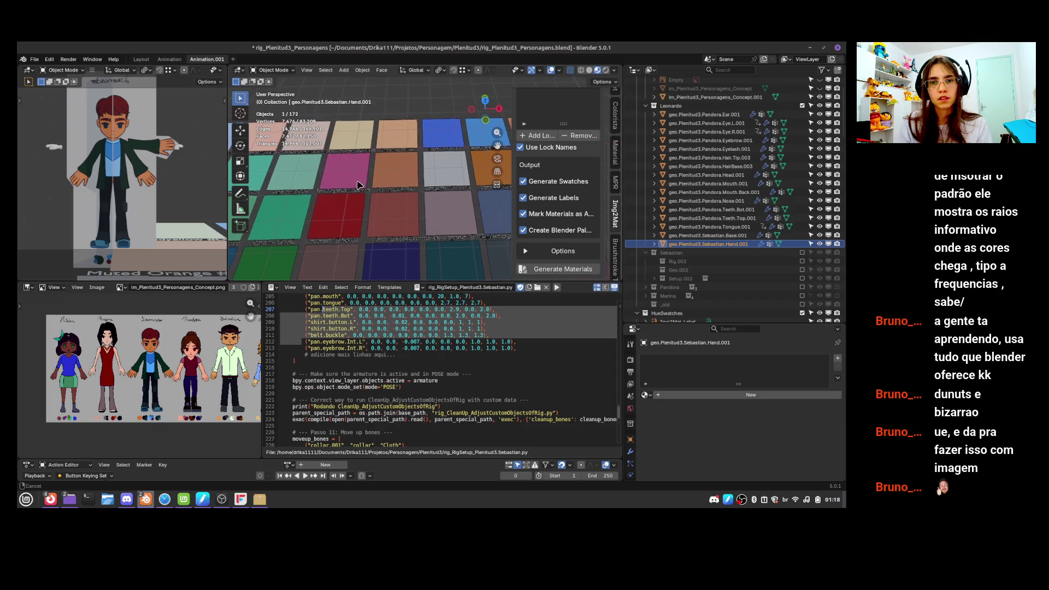
middle_drag(356, 183, 302, 242)
scroll(353, 241, up, 2)
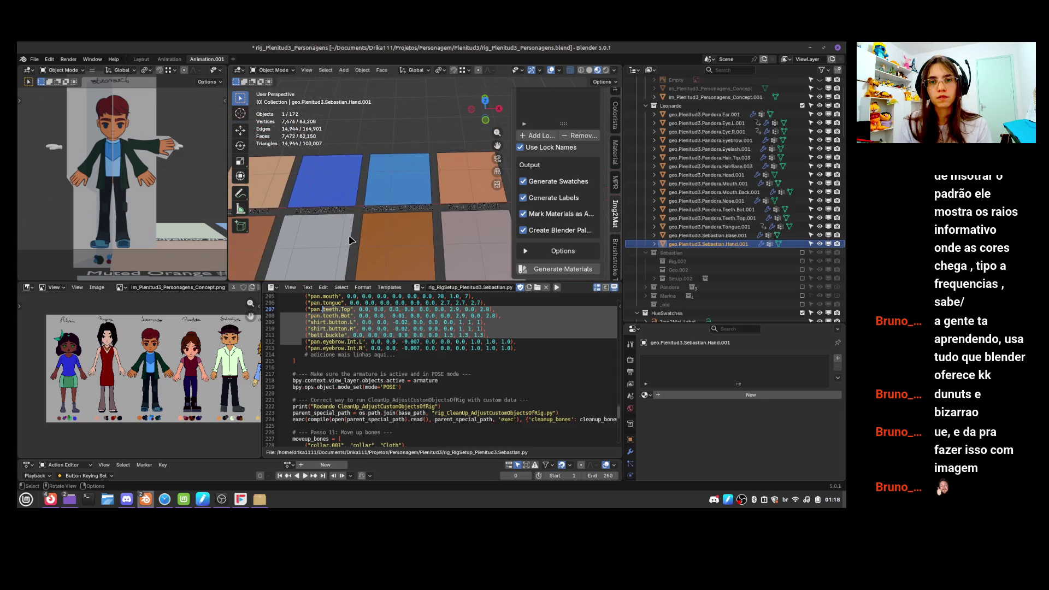
mouse_move(371, 237)
shift+middle_down()
mouse_move(363, 215)
mouse_move(451, 192)
mouse_move(386, 196)
mouse_move(433, 191)
mouse_move(356, 213)
shift+middle_up()
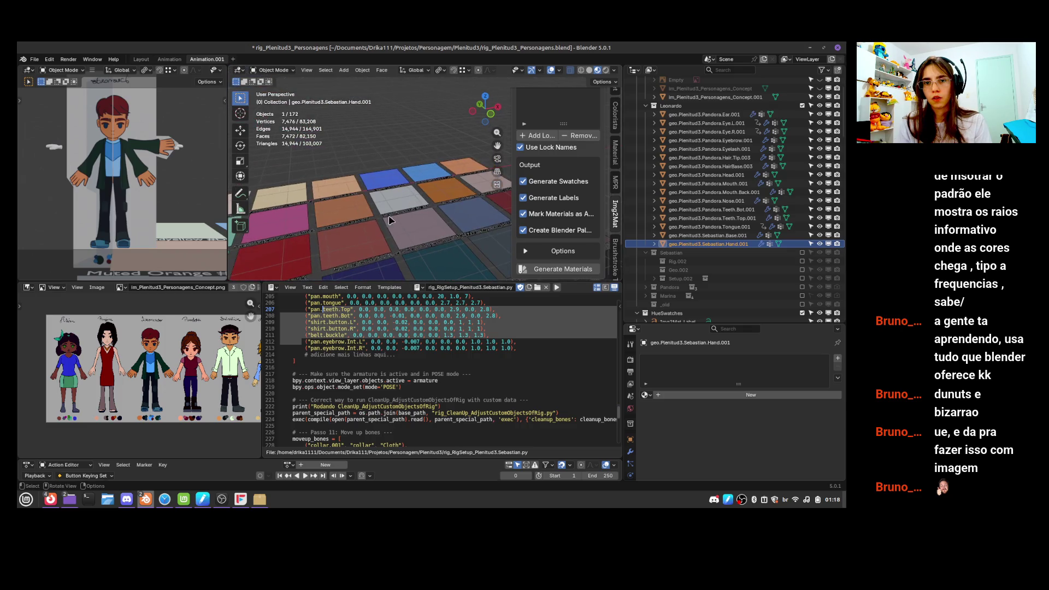
click(355, 212)
scroll(453, 221, down, 5)
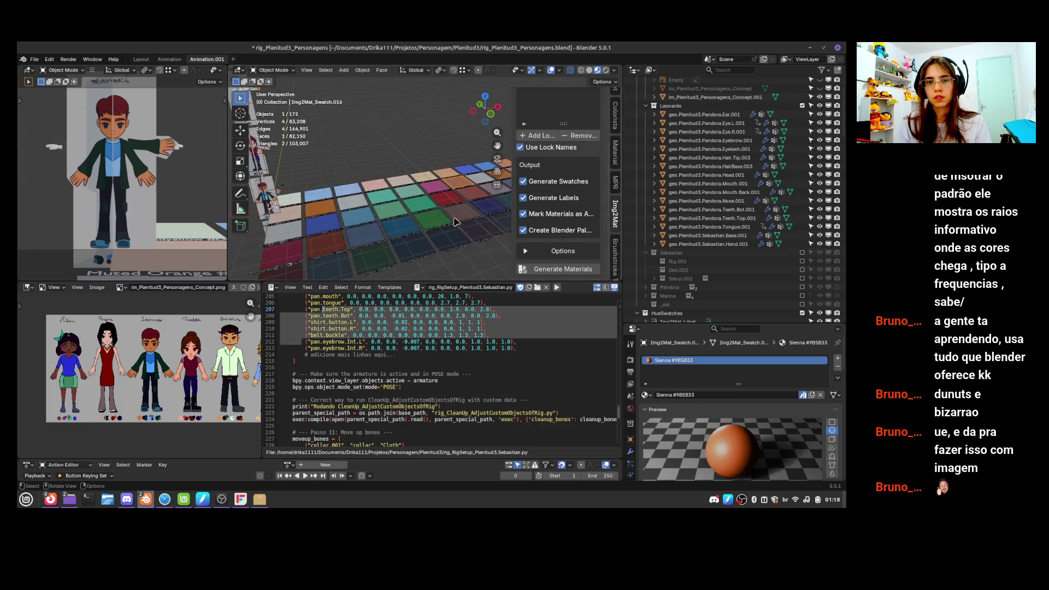
In front orthographic view, try and undo a swatch move, then show its location and rotation values
key(KP_1)
key(g)
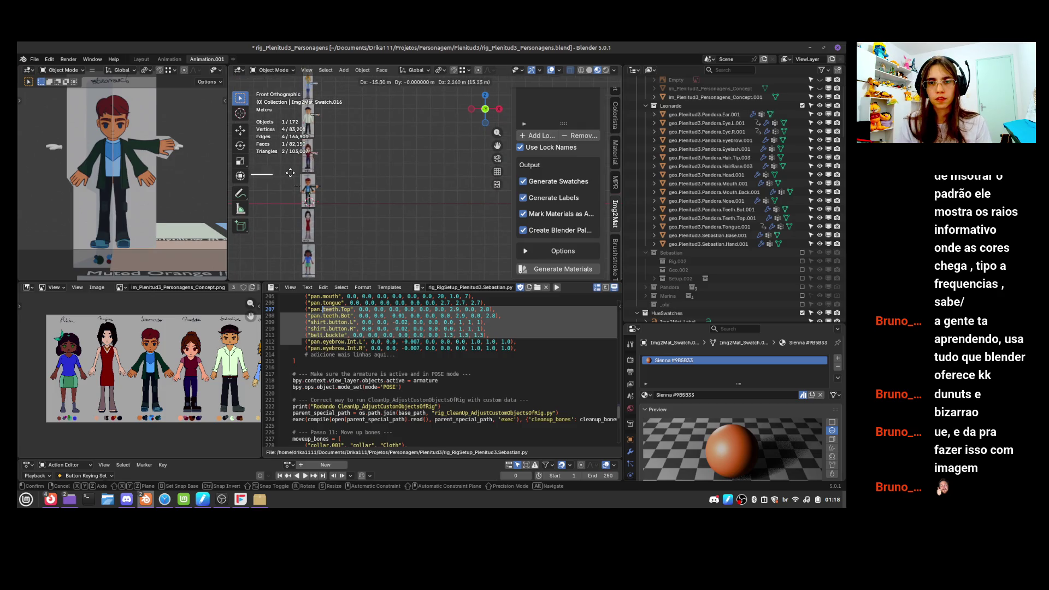
click(315, 177)
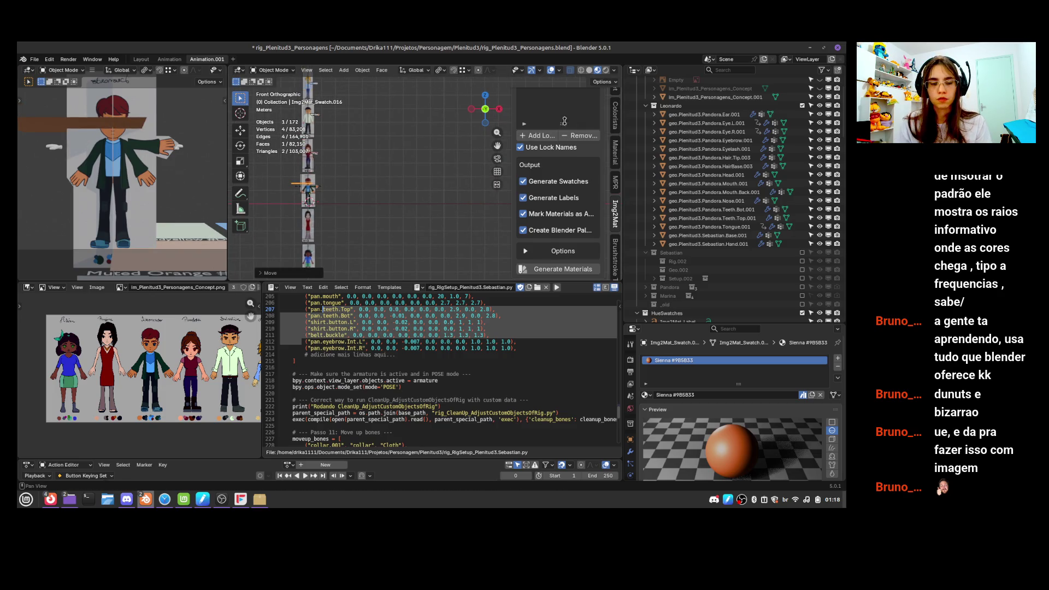
key(ctrl+z)
scroll(637, 144, up, 3)
scroll(615, 142, up, 5)
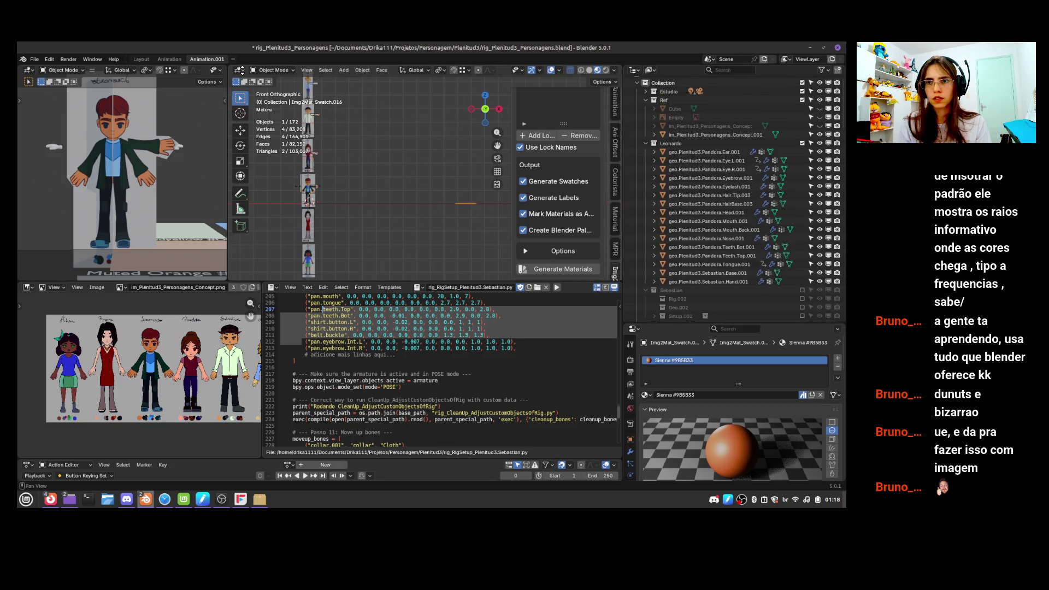
click(615, 99)
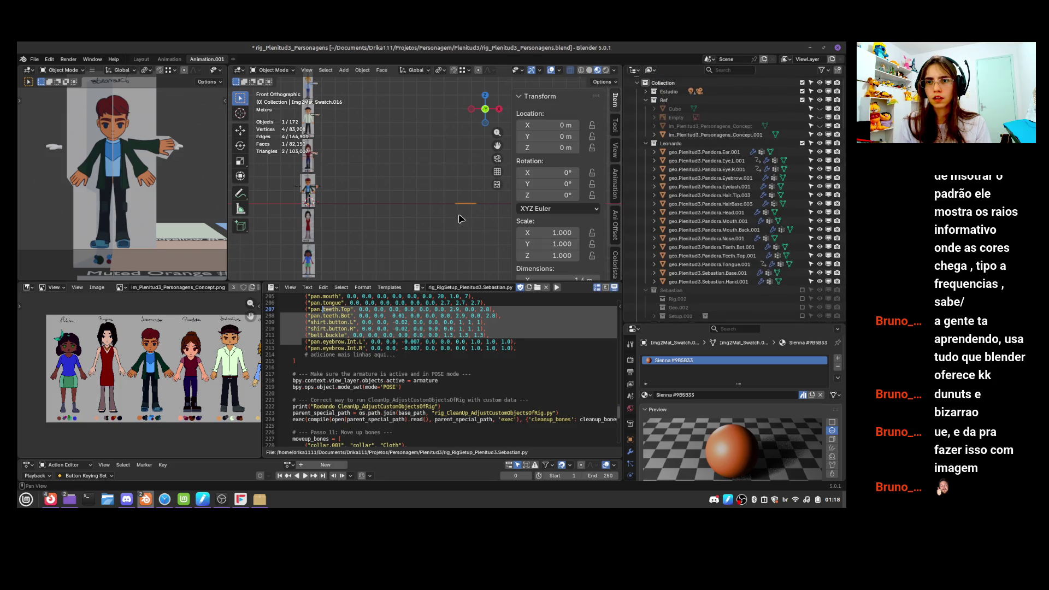
Move the Sienna swatch over the character and rotate it 90° around X to stand upright
key(g)
click(310, 167)
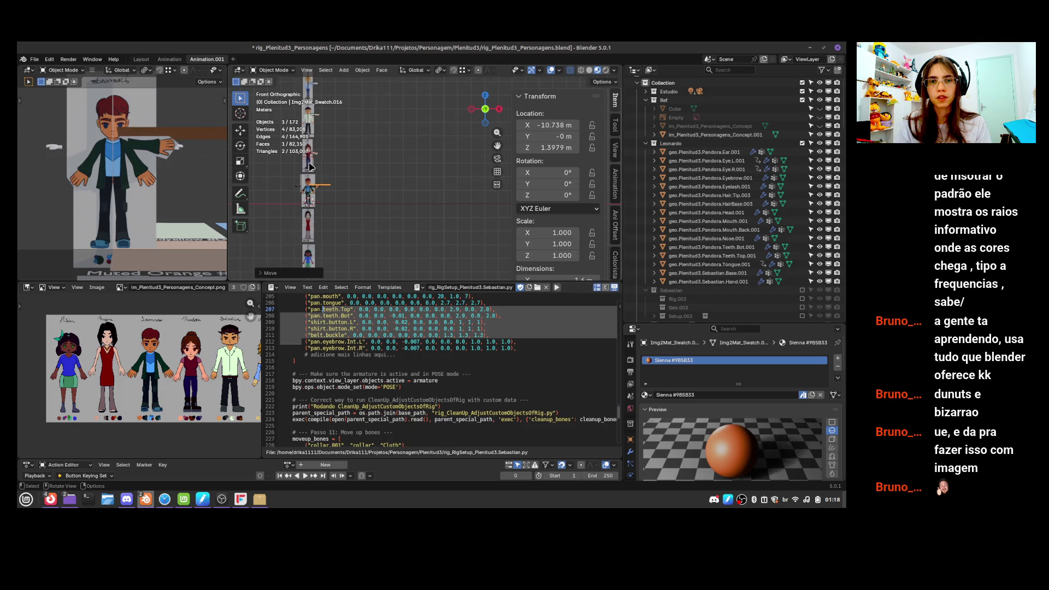
text(g)
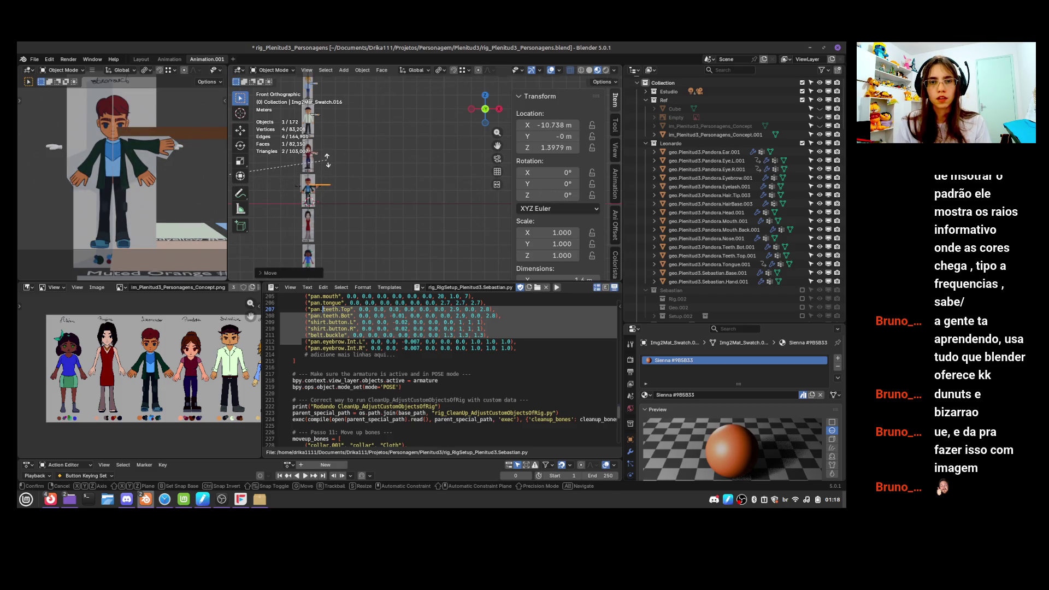
text(rx90)
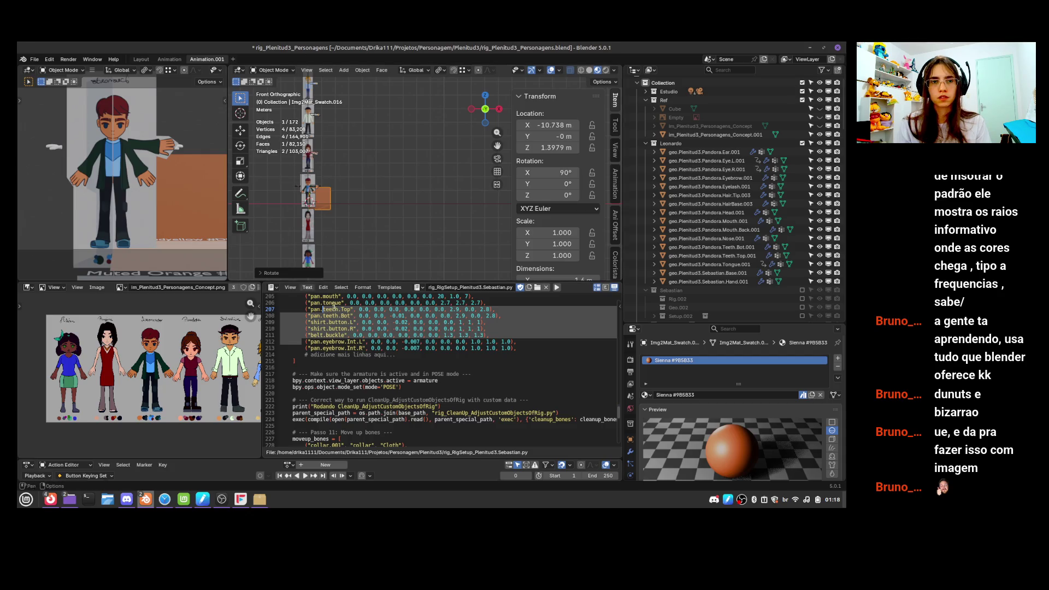
key(g)
click(353, 195)
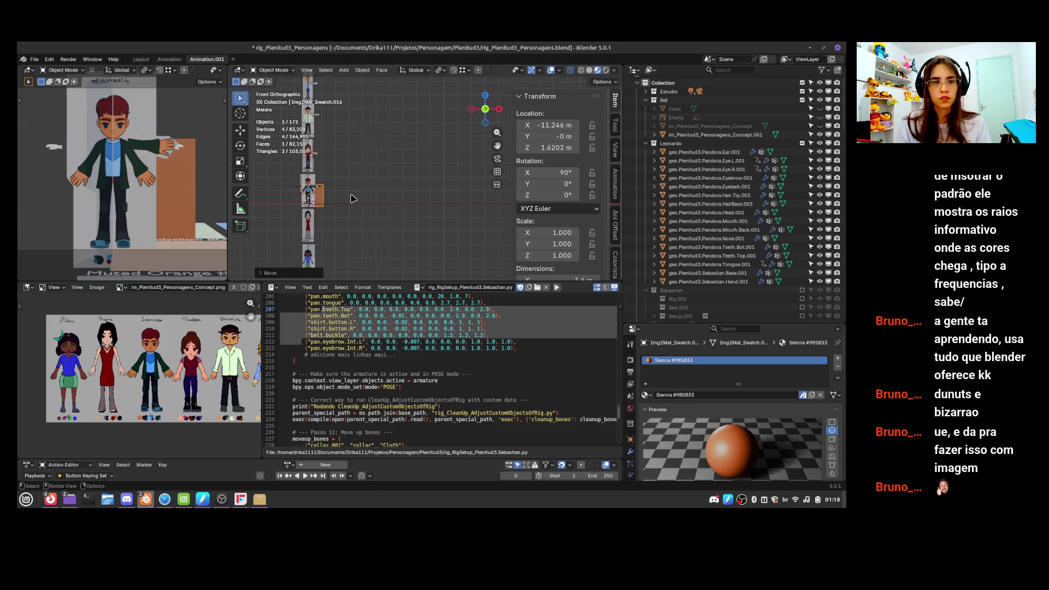
Lower the Sienna swatch beside the character, then select the Orange #975303 swatch
scroll(482, 224, up, 3)
scroll(482, 224, up, 6)
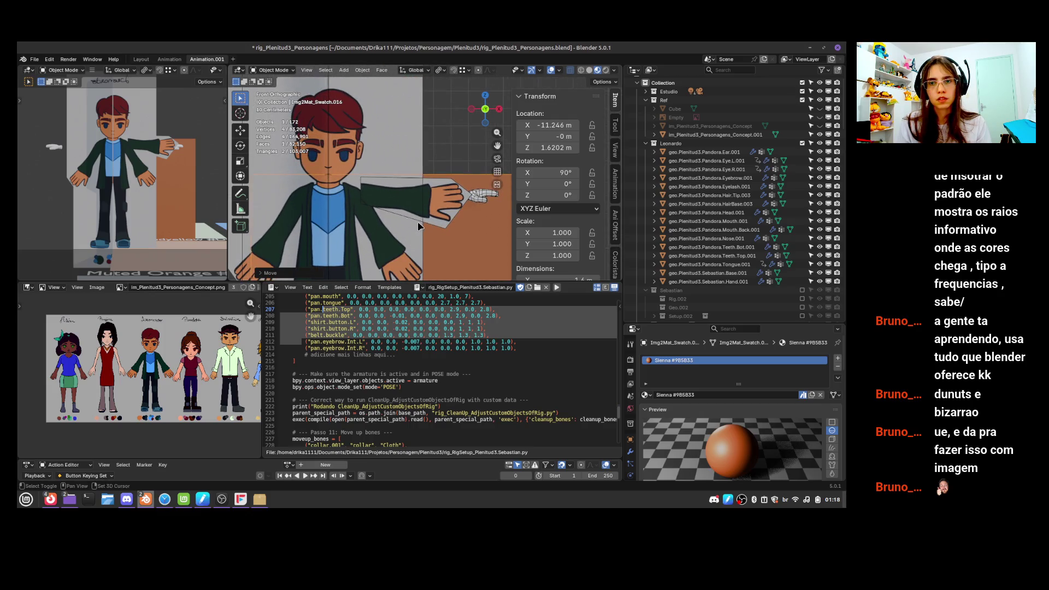
ctrl+scroll(383, 218, up, 4)
key(g)
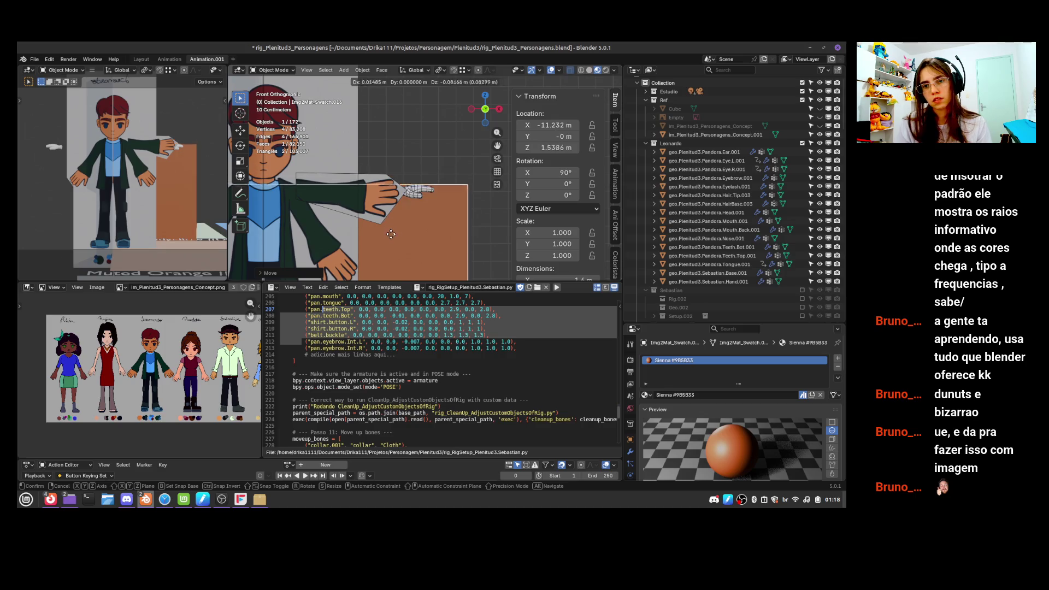
click(384, 267)
scroll(426, 205, down, 8)
middle_drag(426, 204, 341, 79)
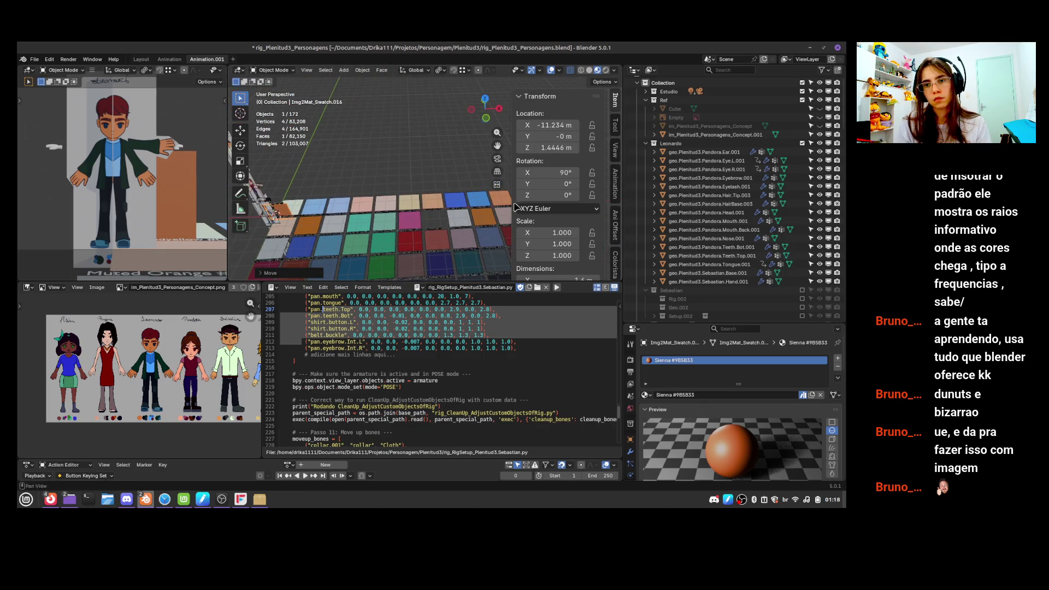
click(484, 226)
Move the orange swatches beside the character in a front-facing view
scroll(380, 261, down, 2)
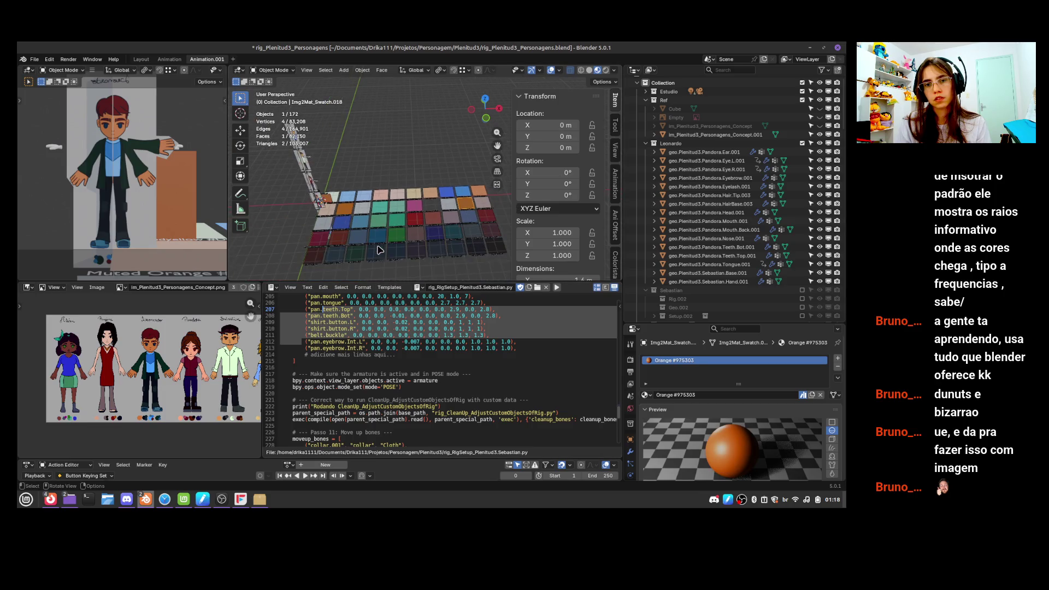
key(g)
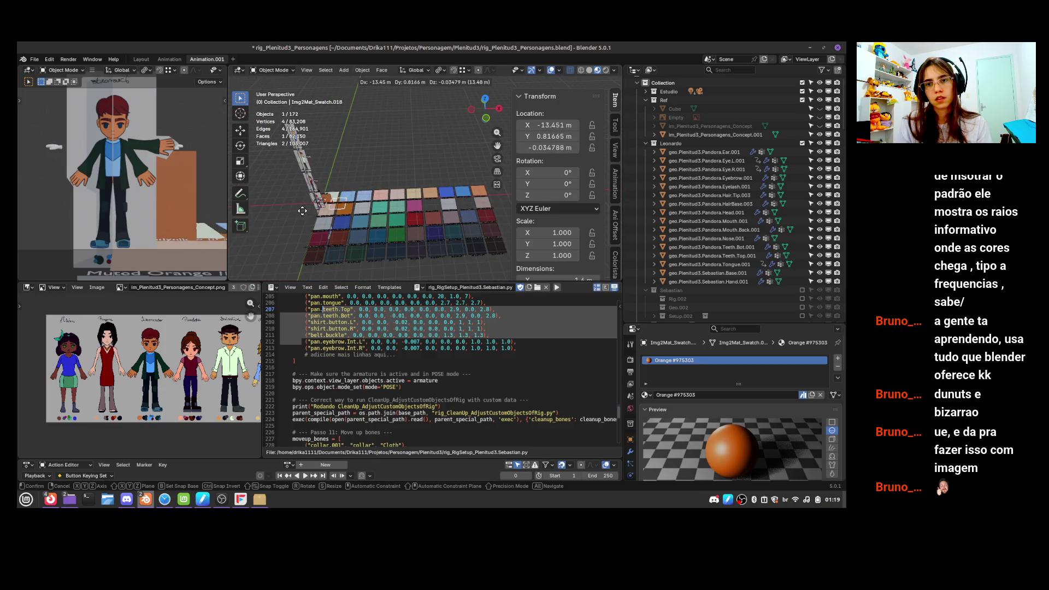
right_click(320, 200)
shift+click(422, 193)
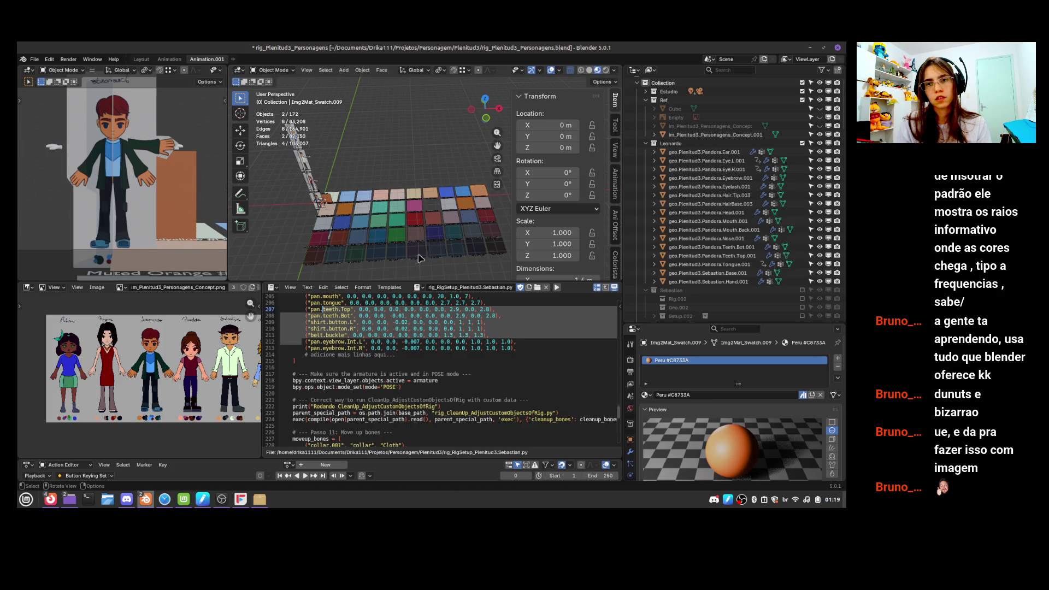
alt+middle_drag(422, 192, 426, 175)
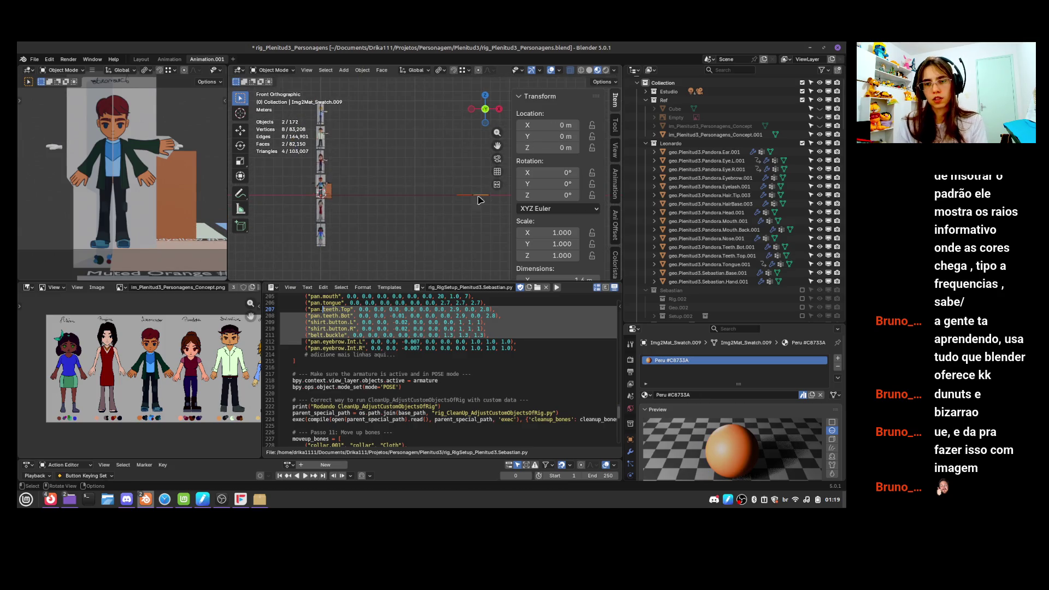
key(g)
click(352, 217)
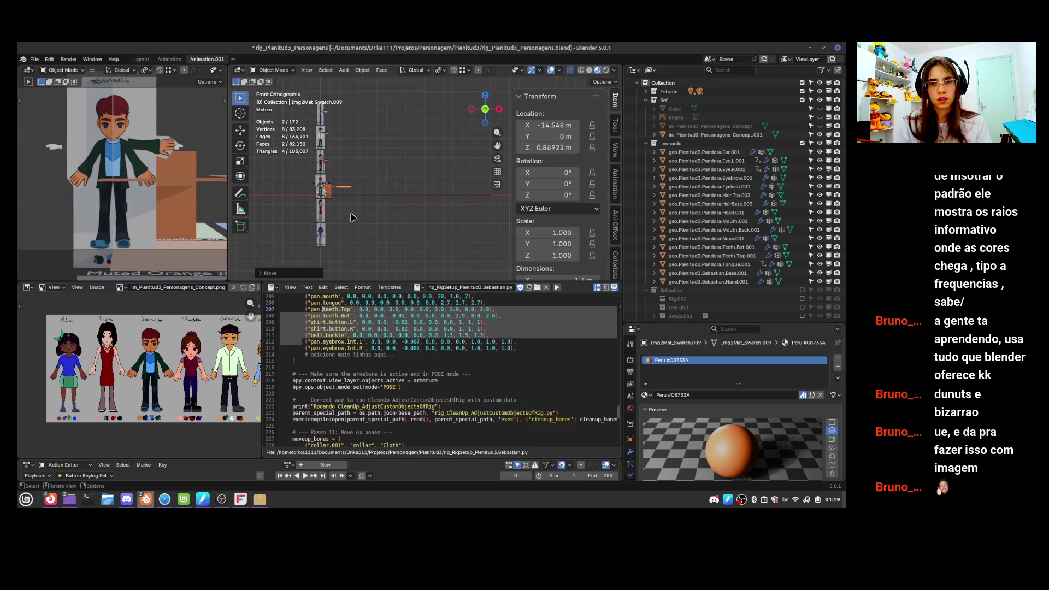
Rotate the swatches 90° about X so they stand upright
key(r)
key(x)
key(9)
key(0)
key(Return)
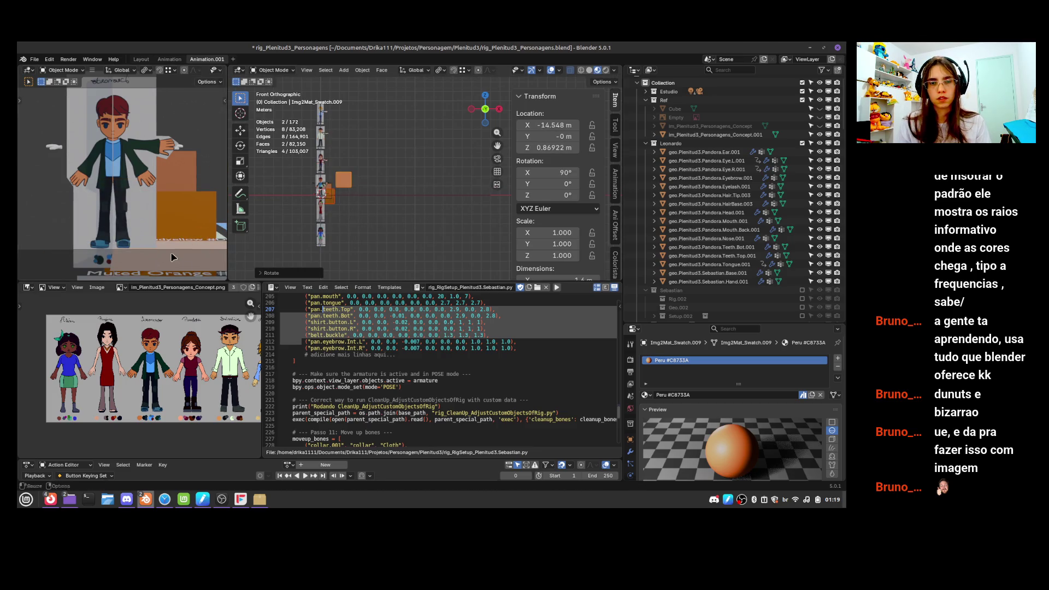
Place the Peru swatch next to the character's outstretched hand in front orthographic view
scroll(404, 214, up, 4)
mouse_move(408, 214)
shift+middle_down()
mouse_move(419, 211)
mouse_move(368, 168)
shift+middle_up()
key(KP_1)
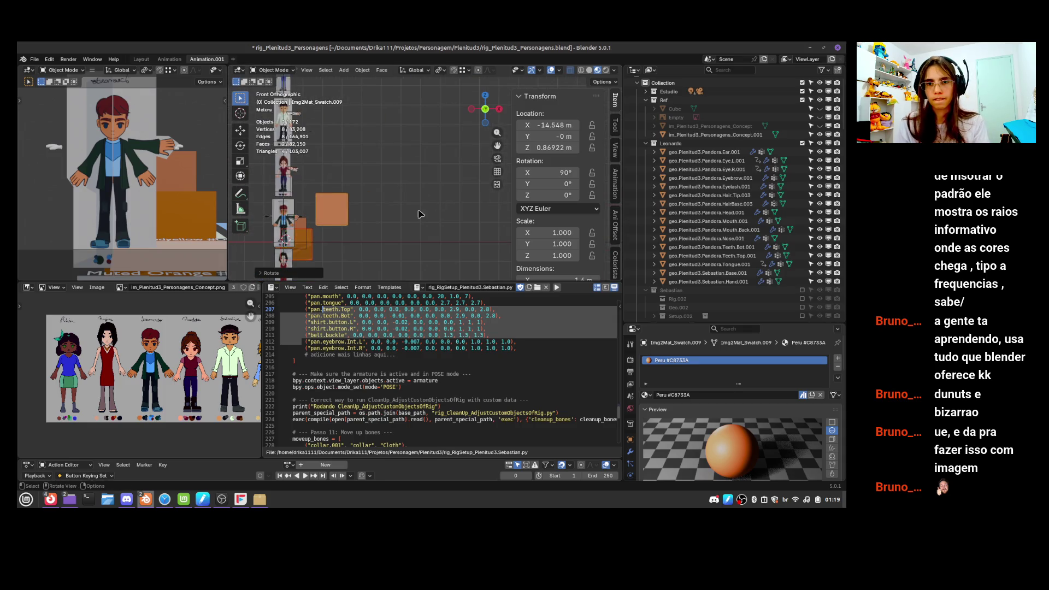
key(g)
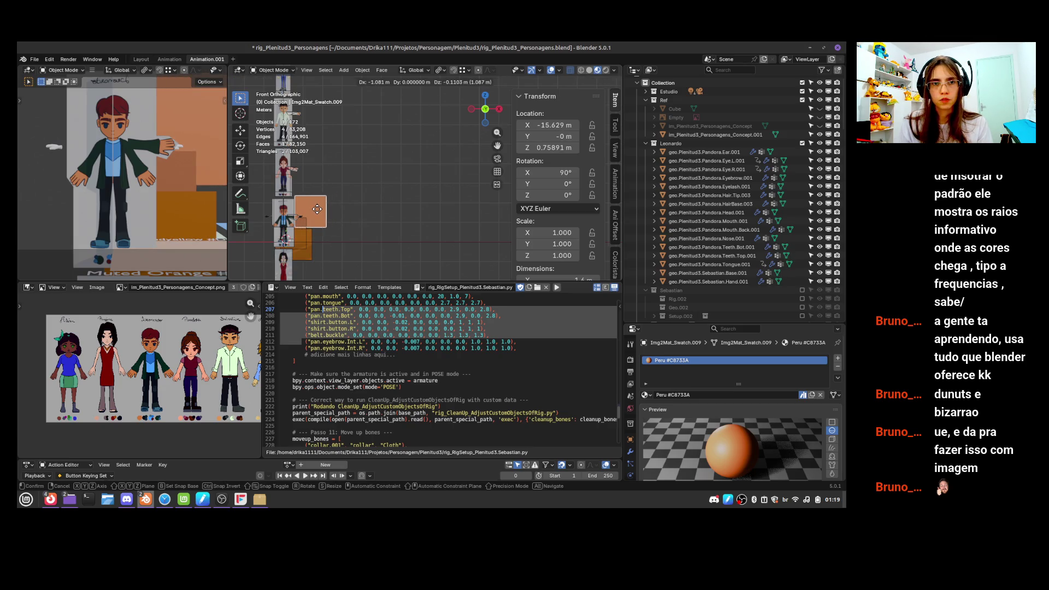
click(319, 213)
Place the darker Orange #975303 swatch beside the Peru one, at X -14.548 m
mouse_move(167, 156)
ctrl+middle_down()
mouse_move(121, 227)
mouse_move(138, 209)
mouse_move(99, 227)
mouse_move(112, 221)
ctrl+middle_up()
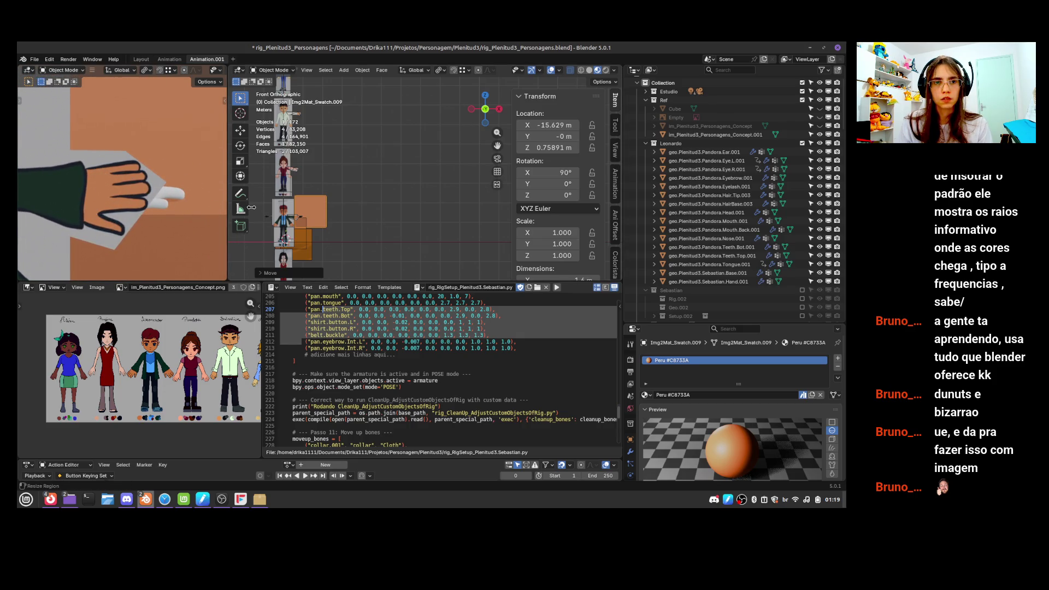
shift+middle_drag(326, 256, 344, 239)
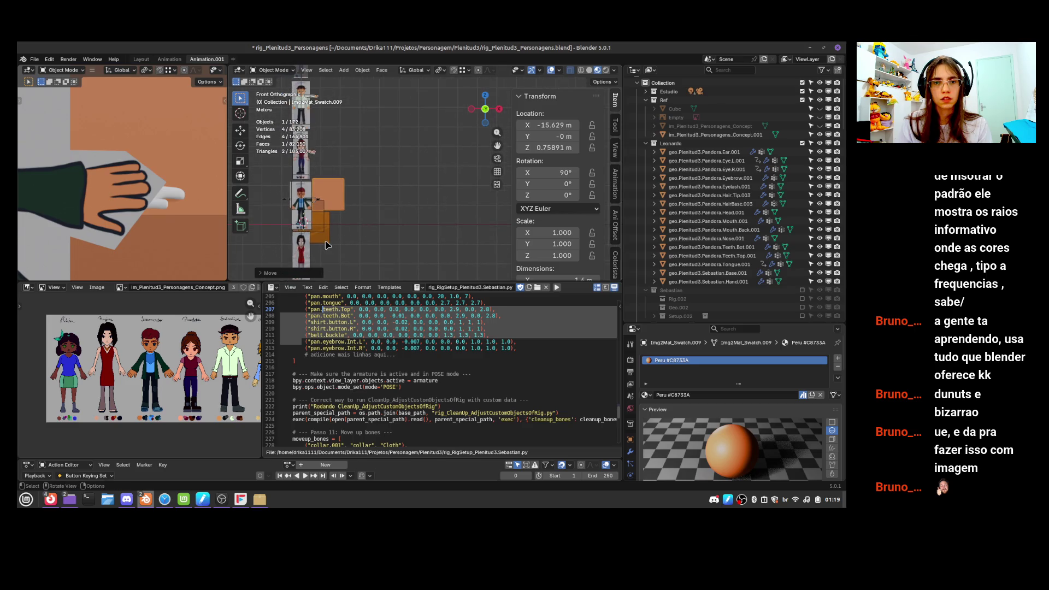
click(326, 236)
key(g)
click(304, 243)
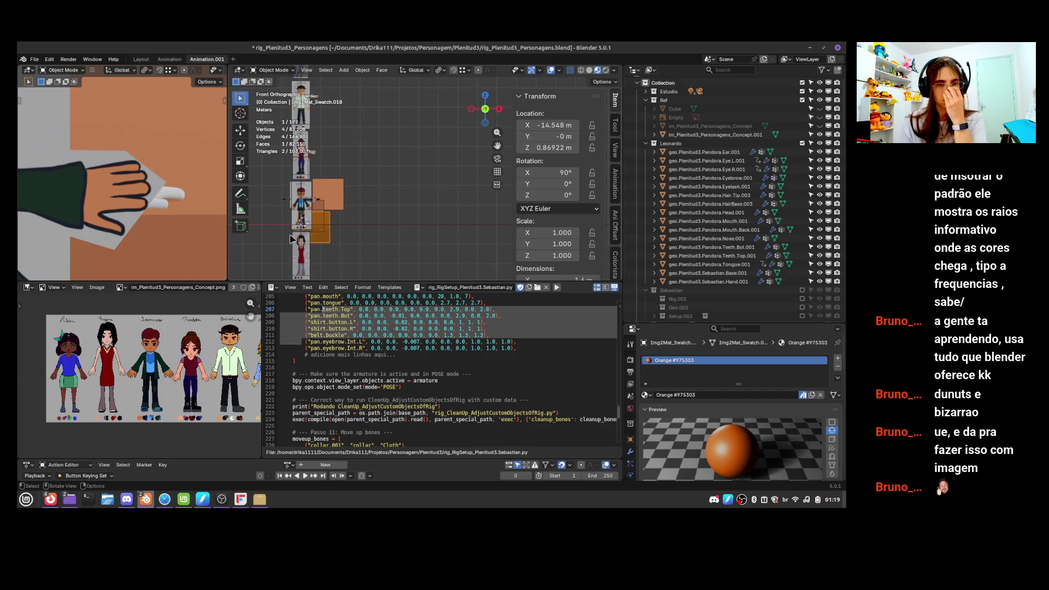
scroll(153, 369, up, 4)
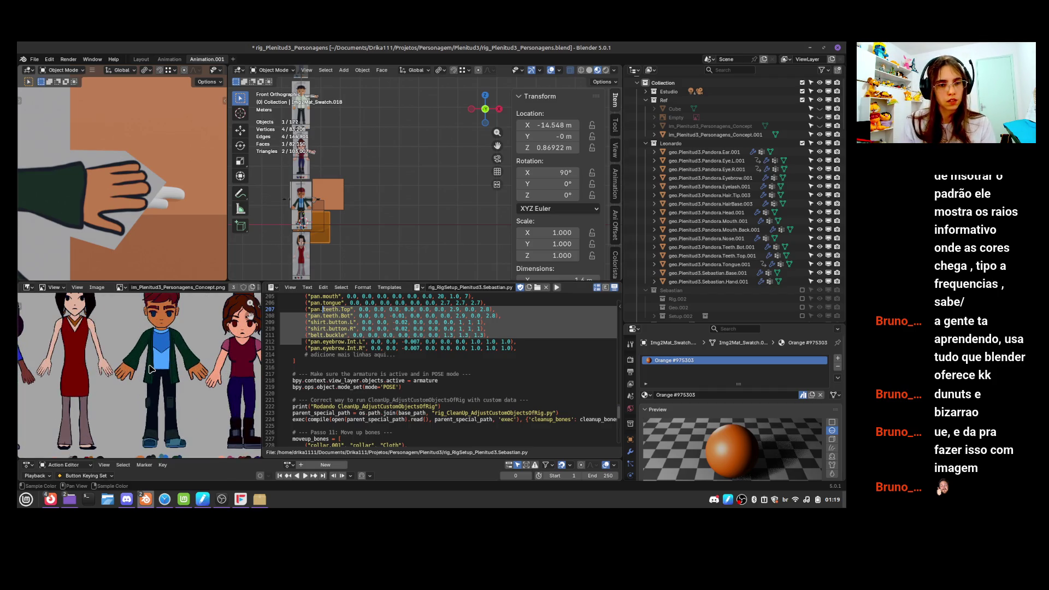
Bring the concept characters into view, then select the Peru and Orange swatches for comparison
middle_drag(153, 369, 154, 389)
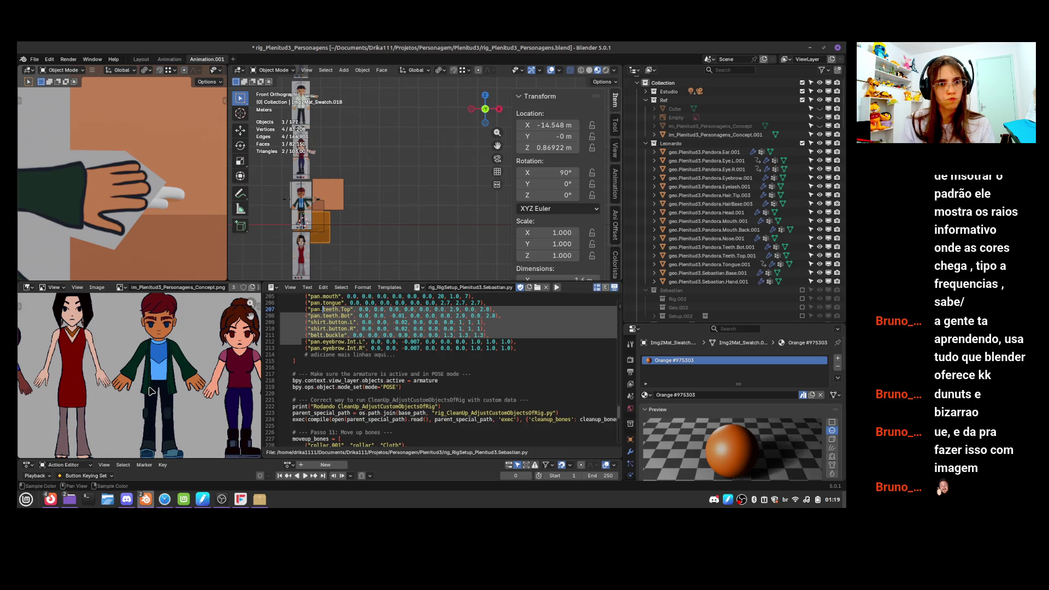
click(339, 194)
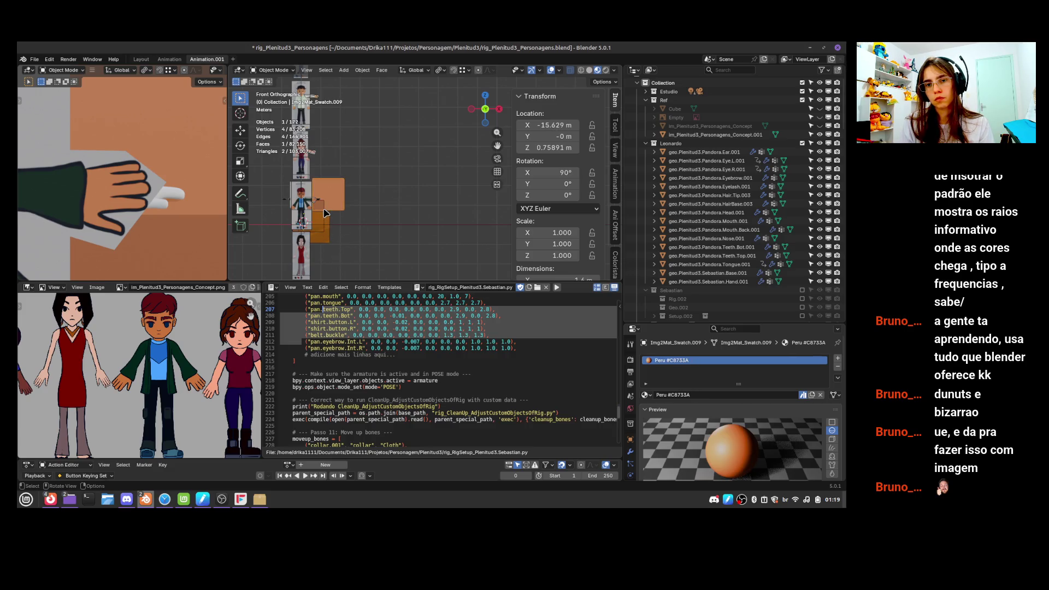
click(325, 239)
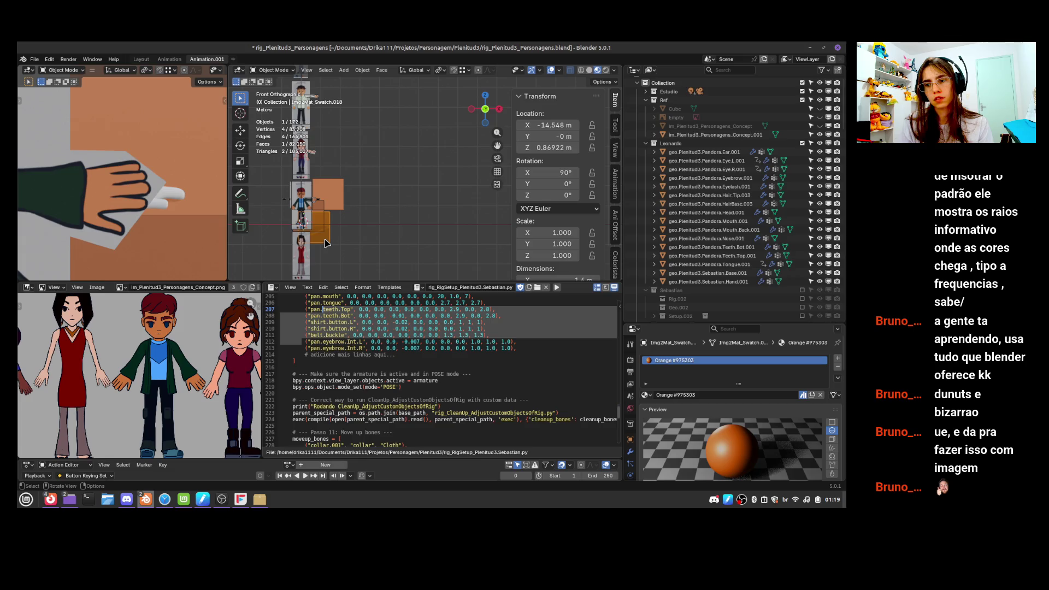
click(322, 215)
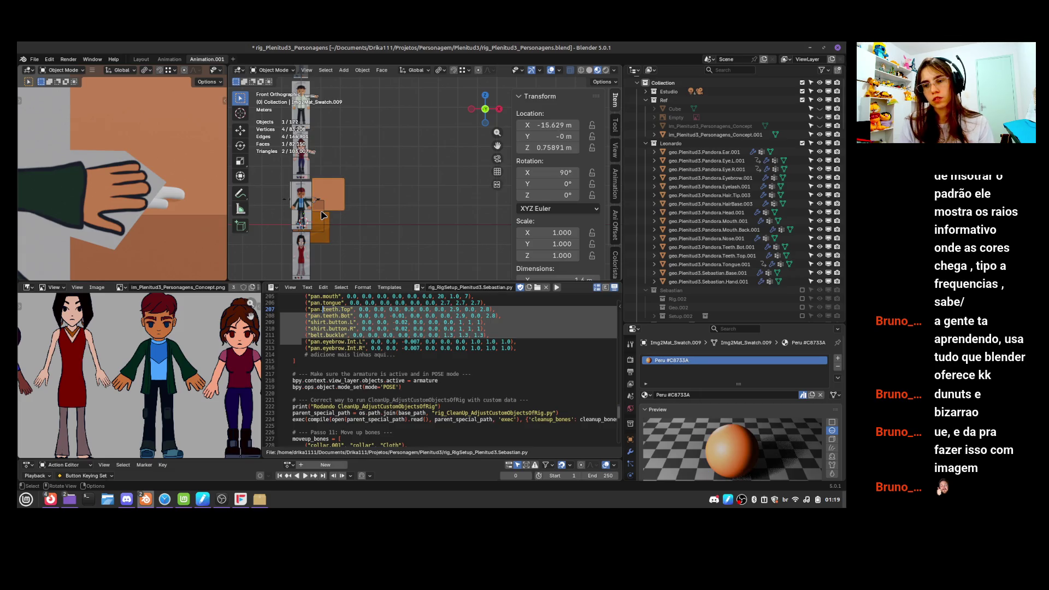
click(322, 214)
click(322, 215)
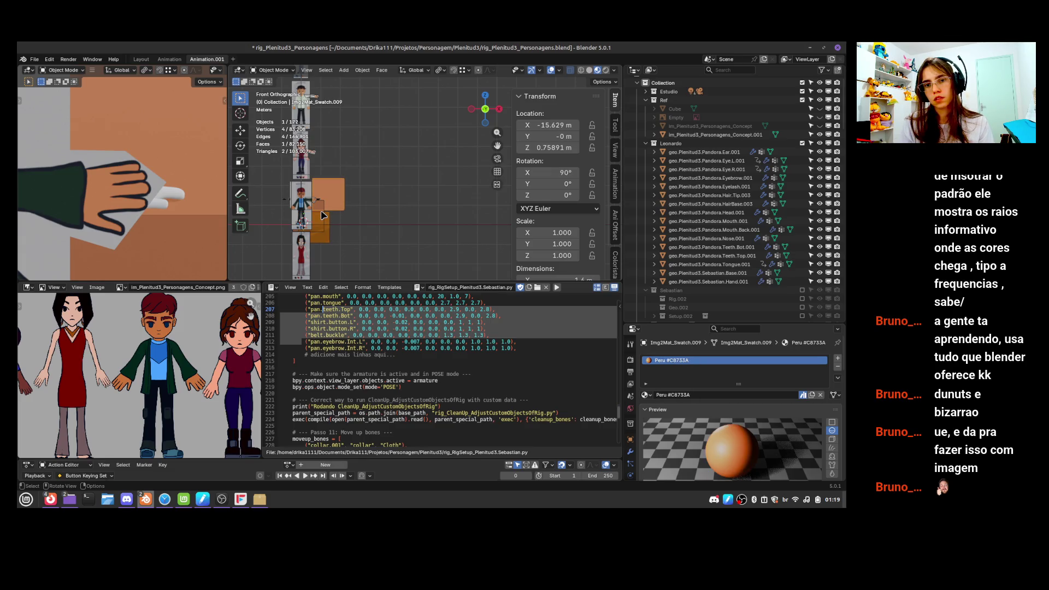
click(322, 215)
click(321, 221)
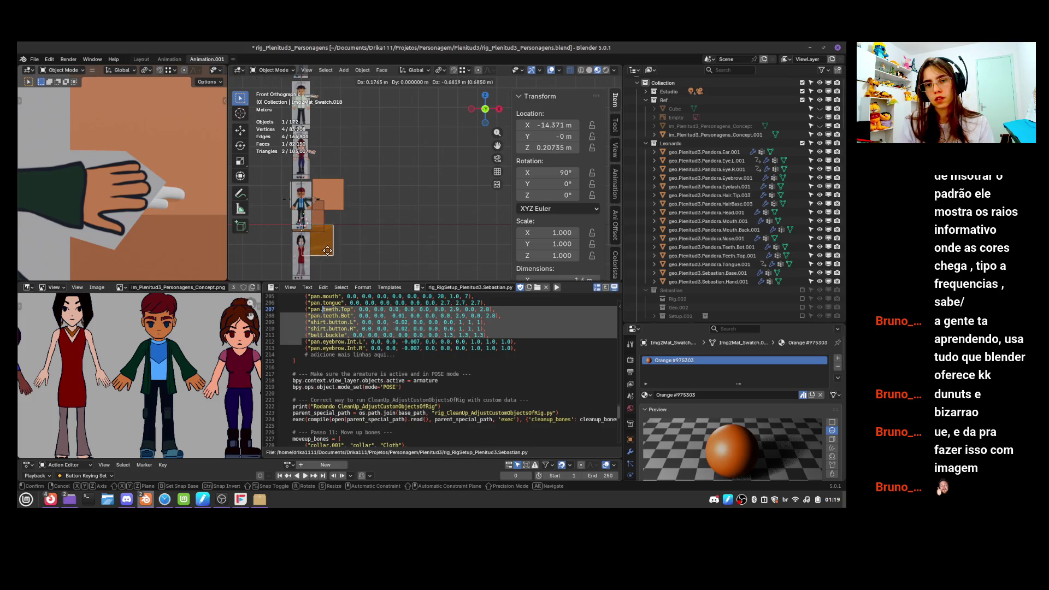
click(319, 226)
key(KP_Decimal)
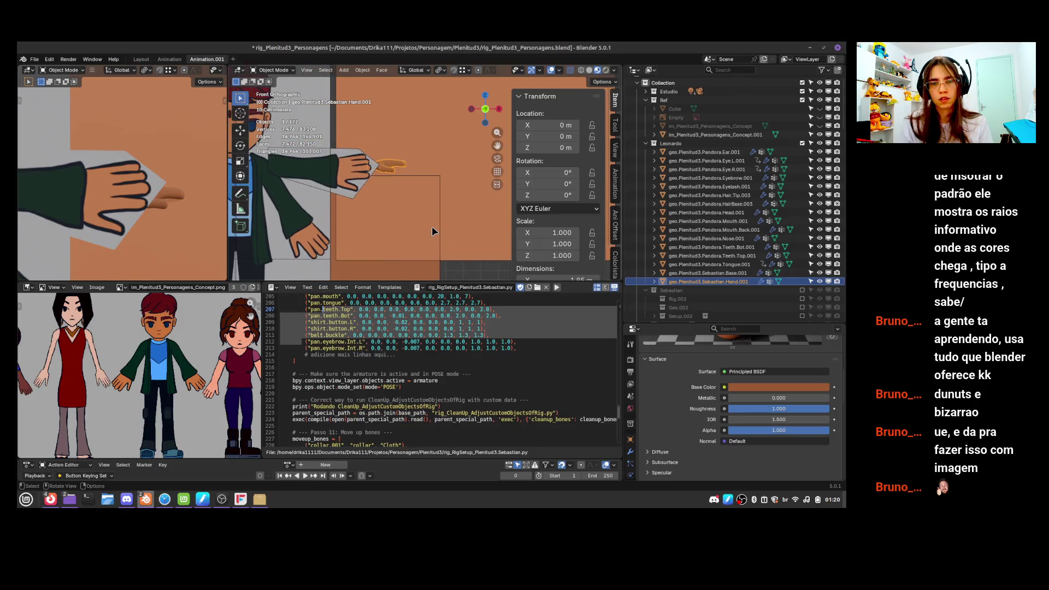
click(397, 170)
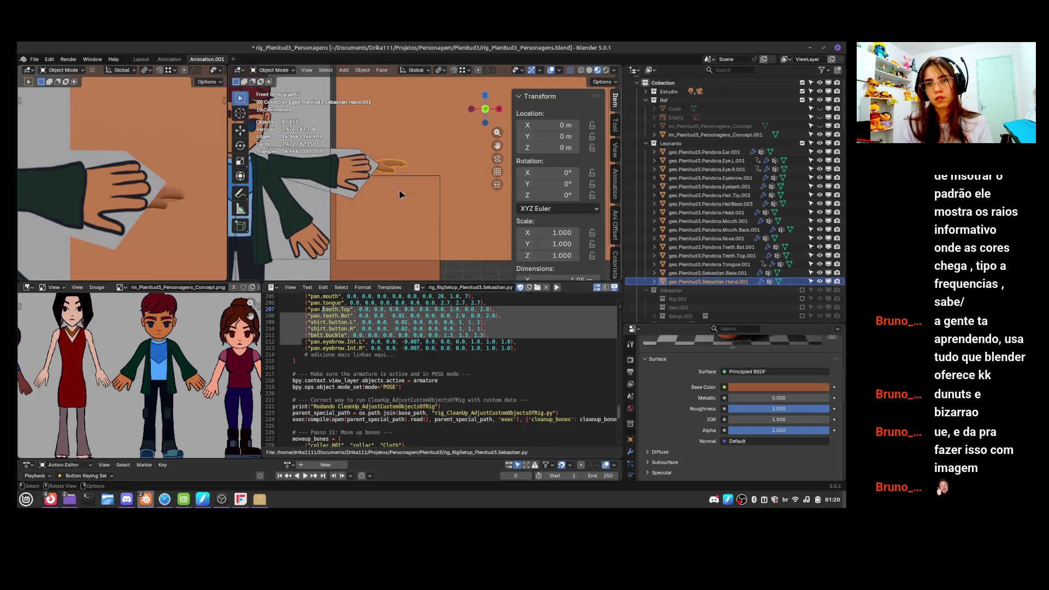
click(387, 262)
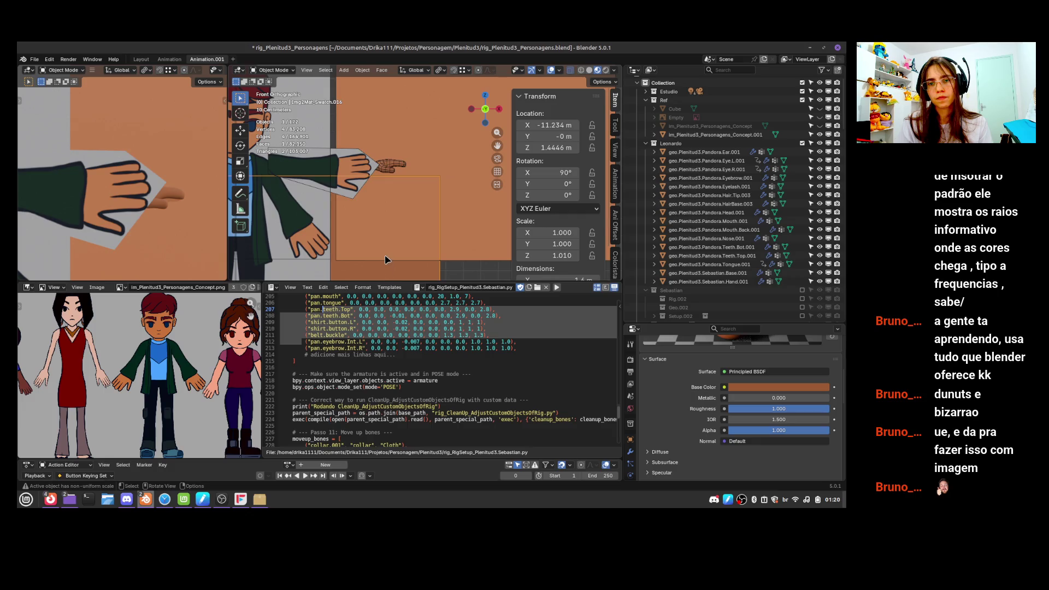
scroll(415, 219, down, 3)
click(450, 172)
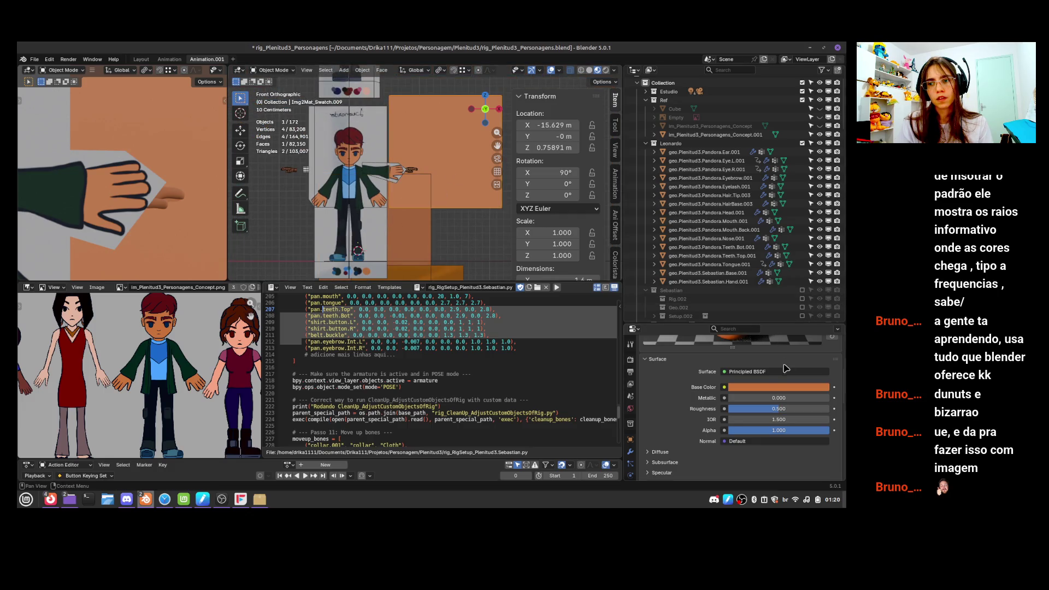
scroll(784, 365, up, 5)
scroll(785, 366, down, 3)
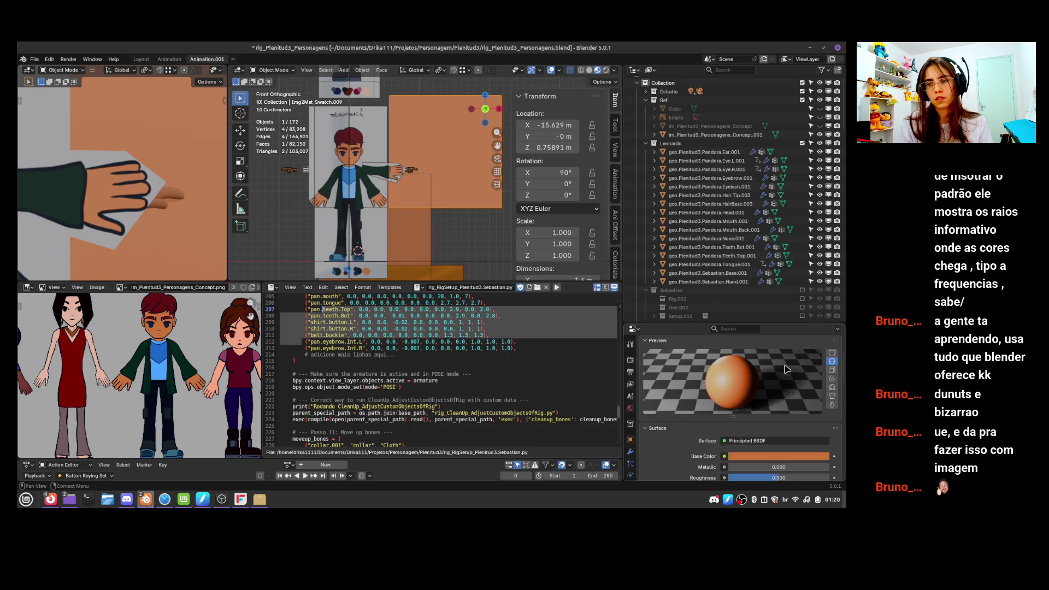
scroll(399, 192, up, 3)
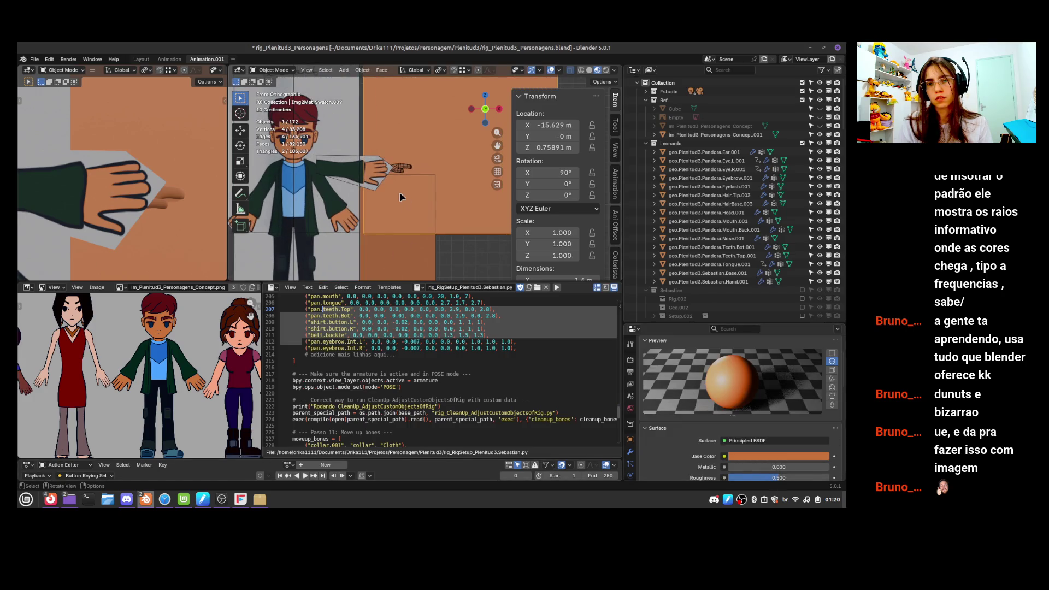
scroll(730, 439, up, 2)
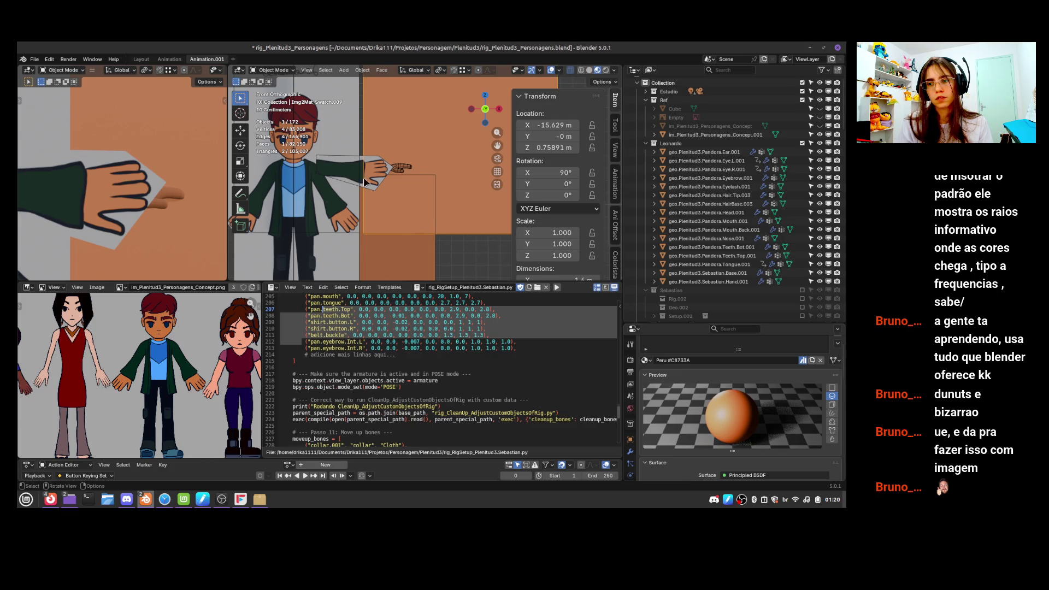
click(398, 173)
click(702, 360)
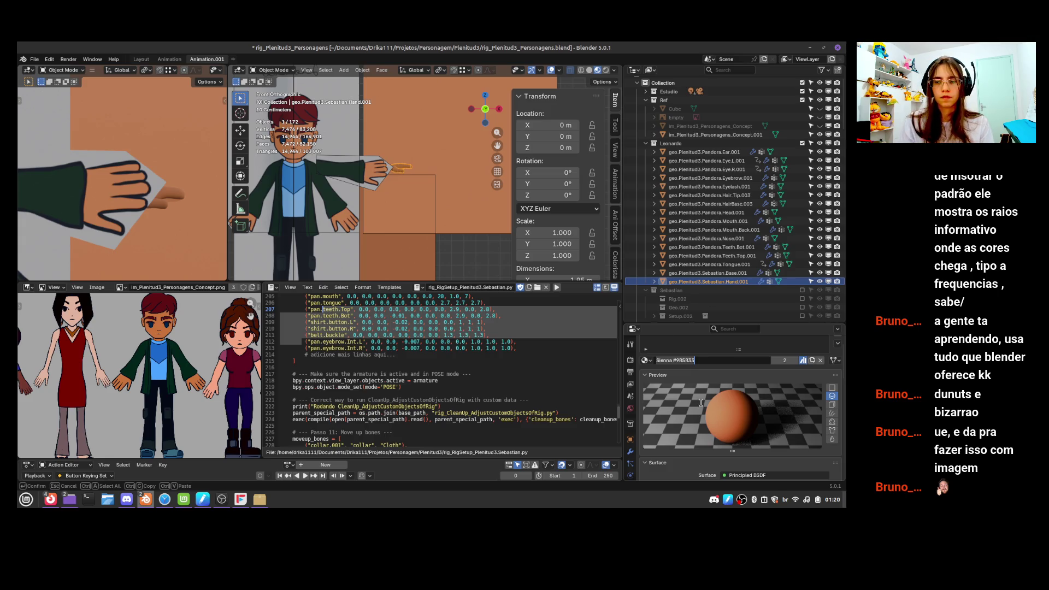
Assign the Peru #C8733A material to the Sebastian hand, replacing Sienna #9B5B33
click(650, 372)
click(647, 362)
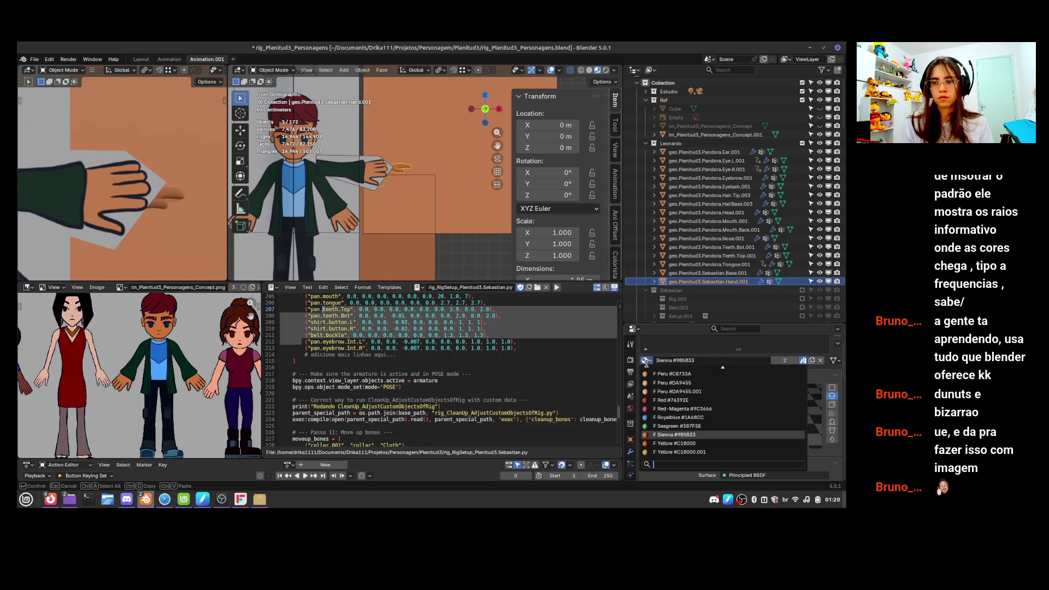
text(PERU)
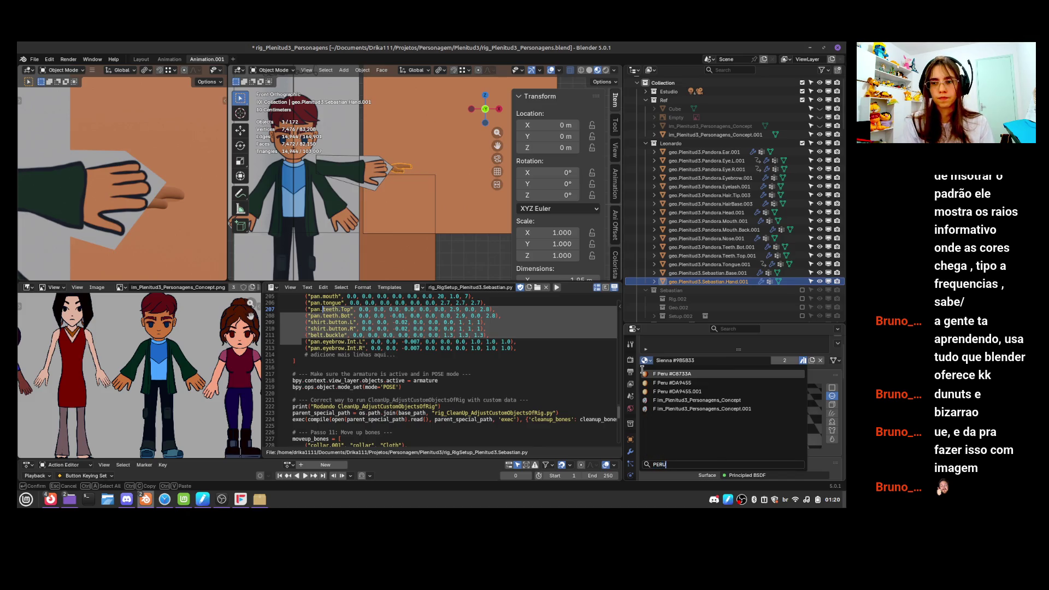
click(645, 374)
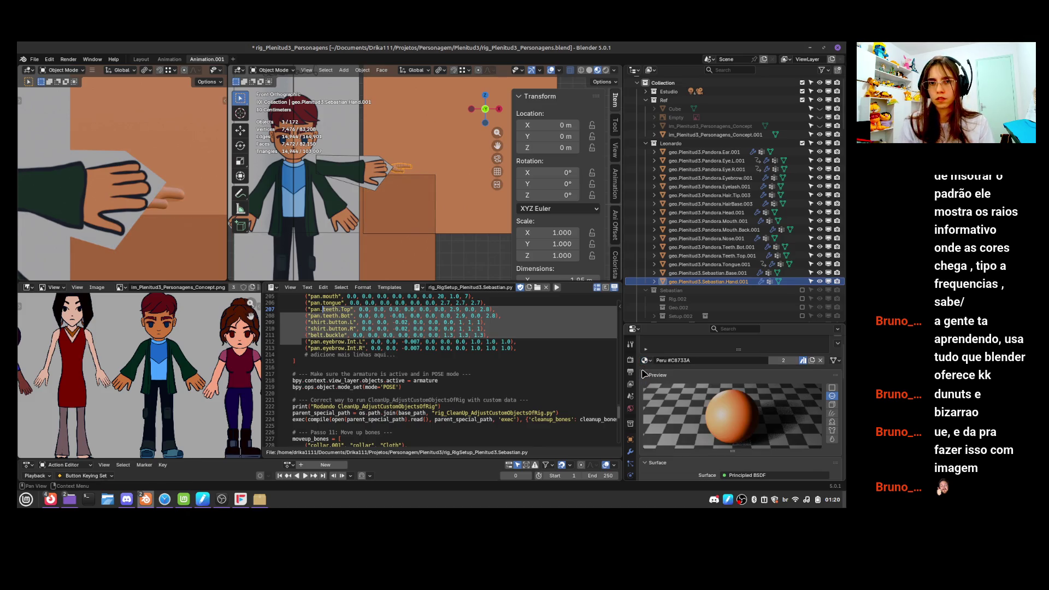
Reselect the Peru and Orange swatches
click(431, 227)
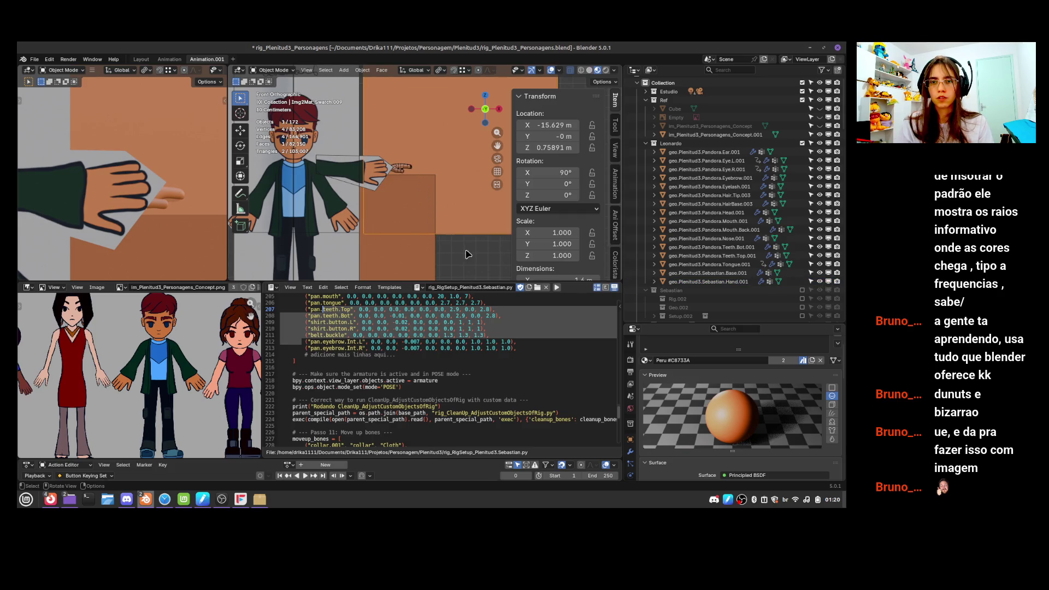
scroll(404, 224, down, 3)
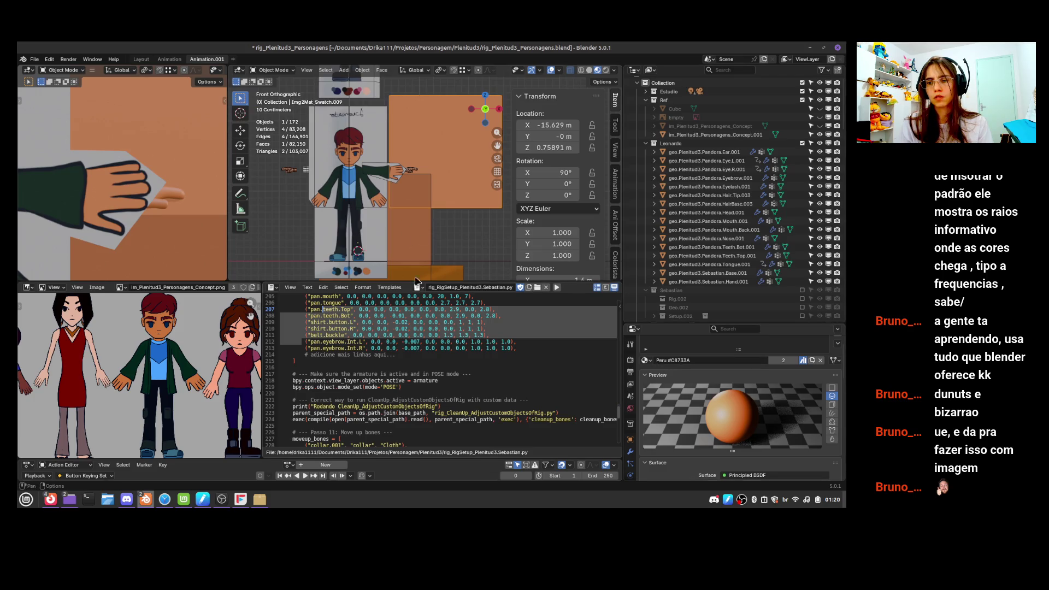
shift+click(432, 268)
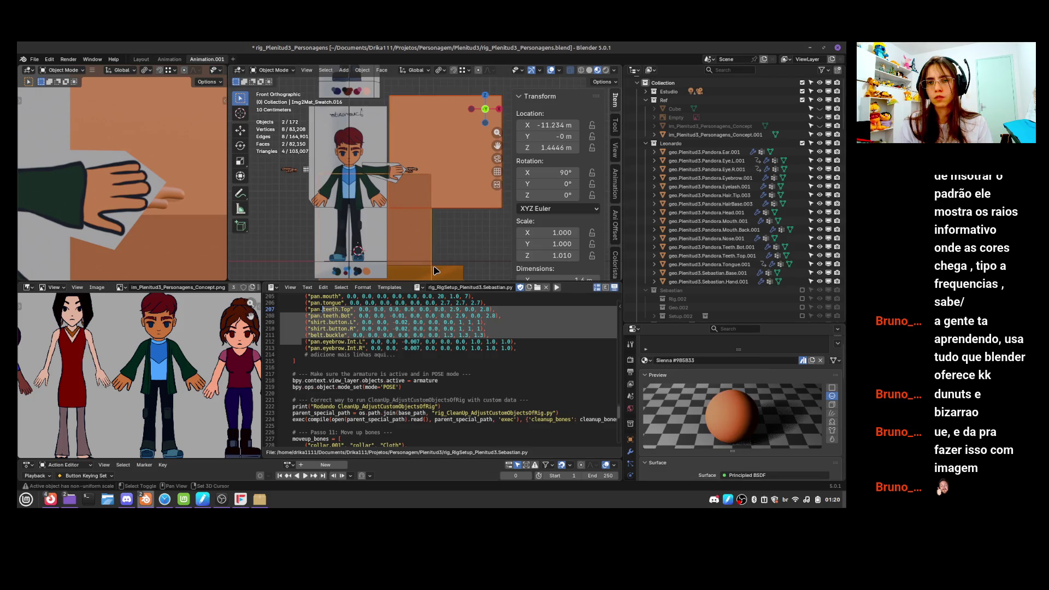
Hide the swatch planes, set the hand material's Roughness to 1.000 and save
key(h)
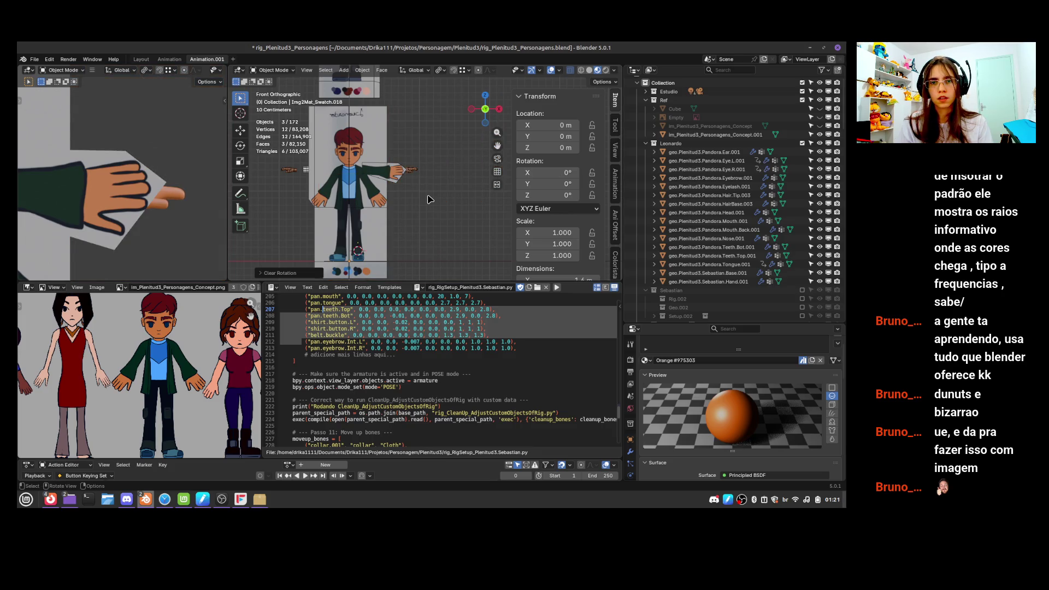
scroll(430, 170, up, 5)
scroll(431, 209, up, 3)
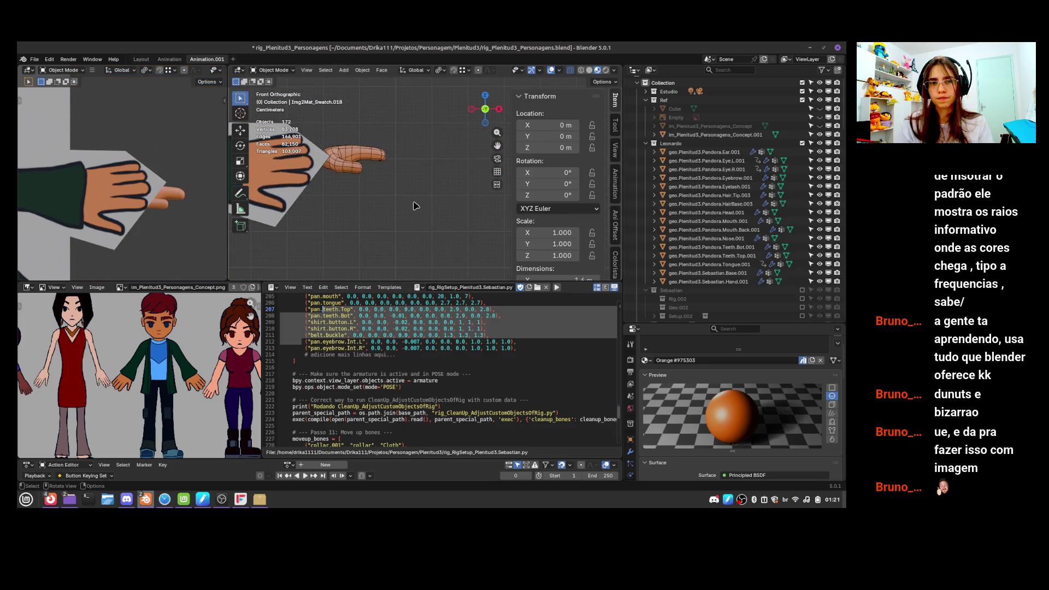
click(362, 159)
scroll(774, 416, down, 5)
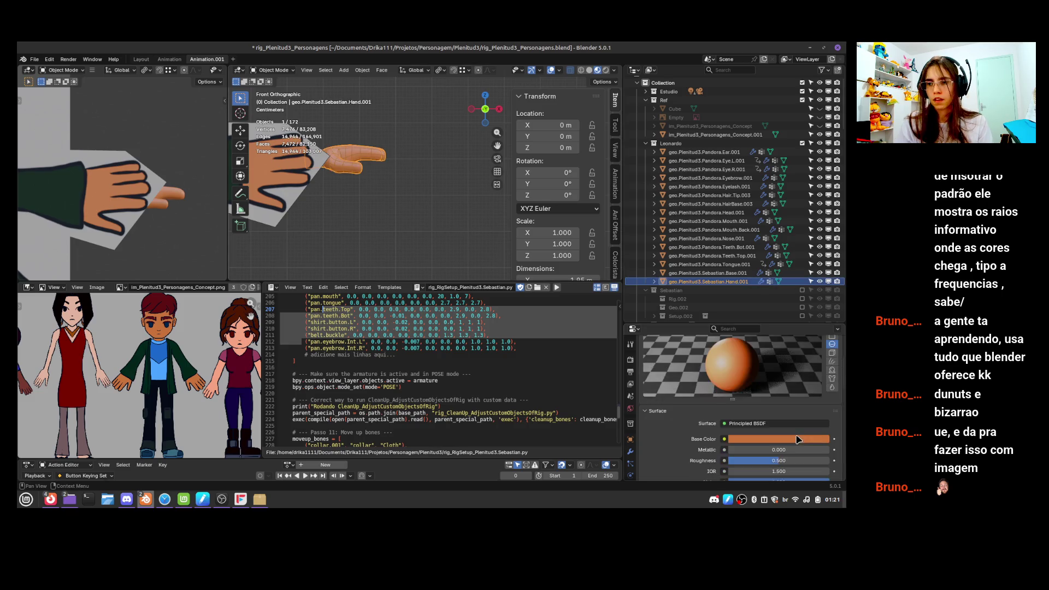
drag(779, 409, 829, 409)
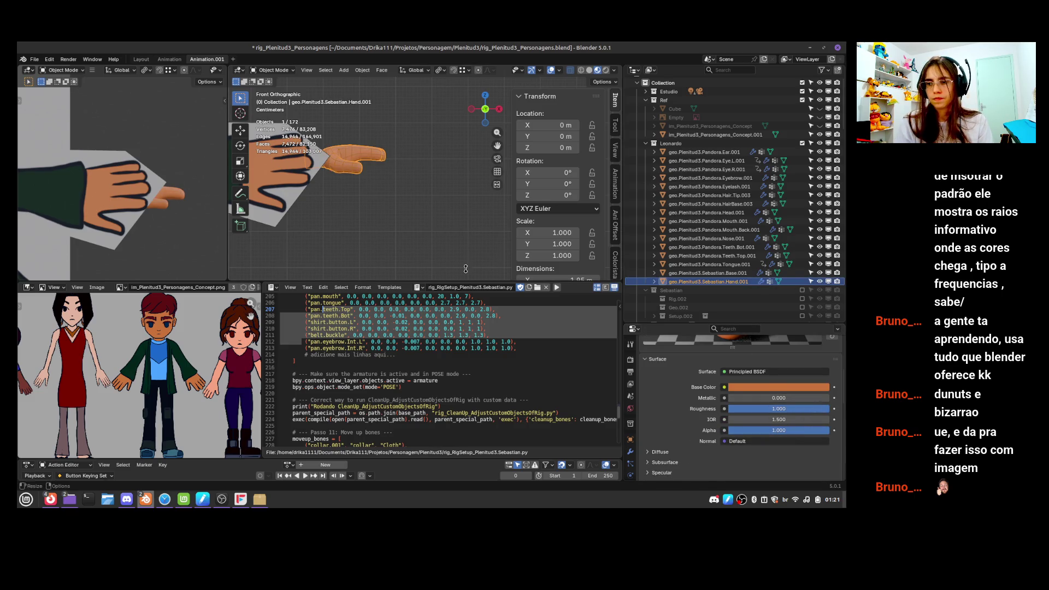
key(ctrl+s)
Include the Sebastian and Pandora collections to compare their hands
scroll(712, 280, down, 3)
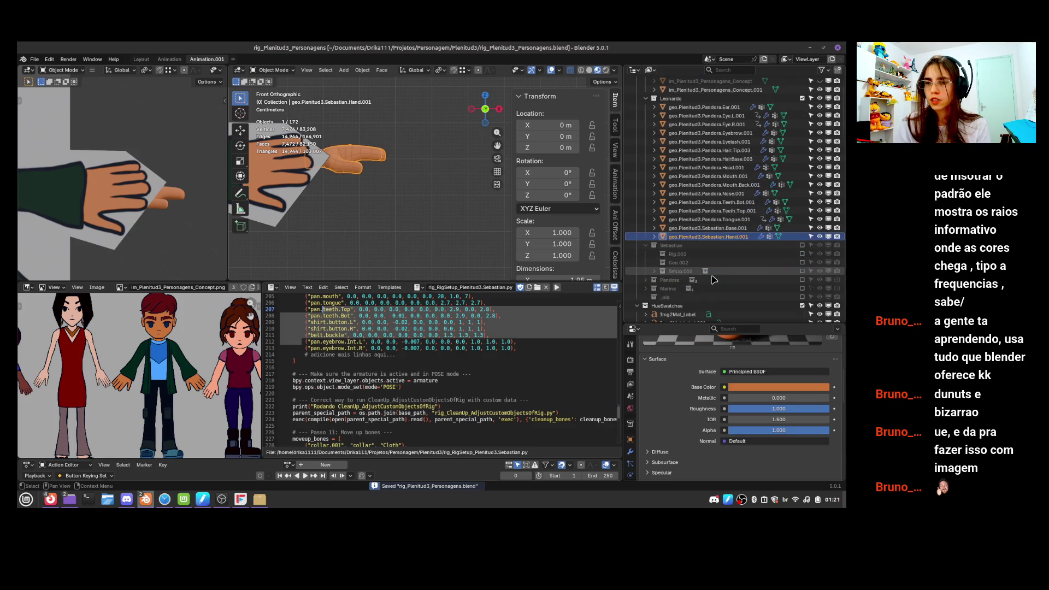
click(802, 246)
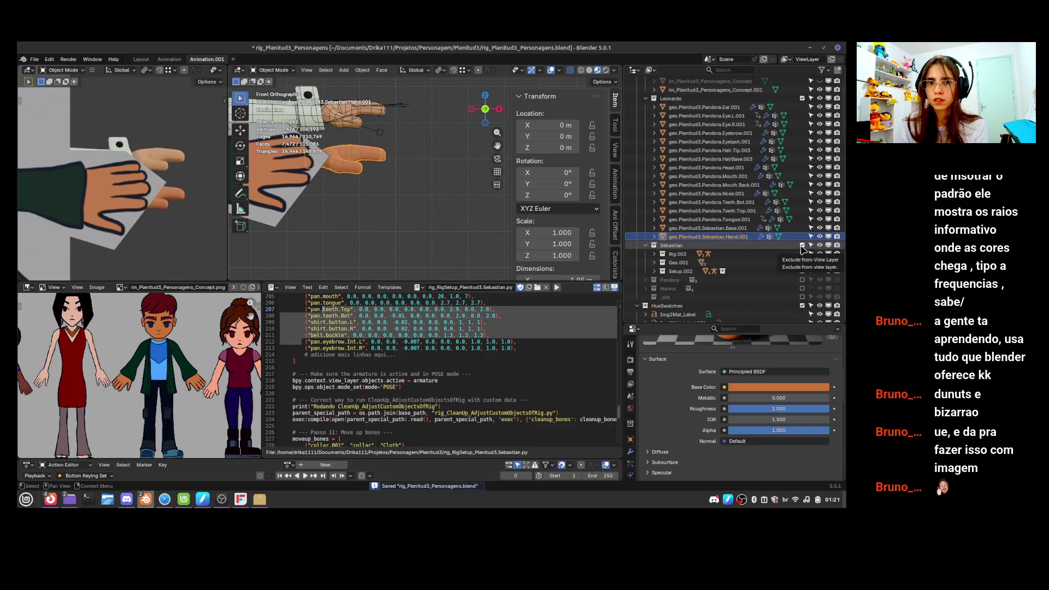
click(467, 210)
click(367, 165)
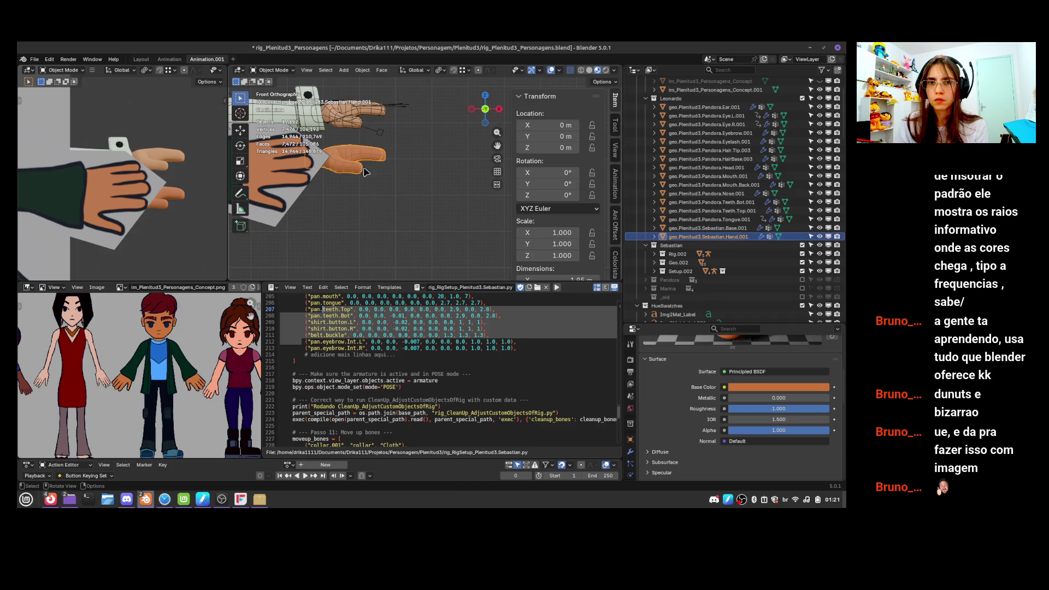
scroll(662, 220, down, 3)
click(802, 245)
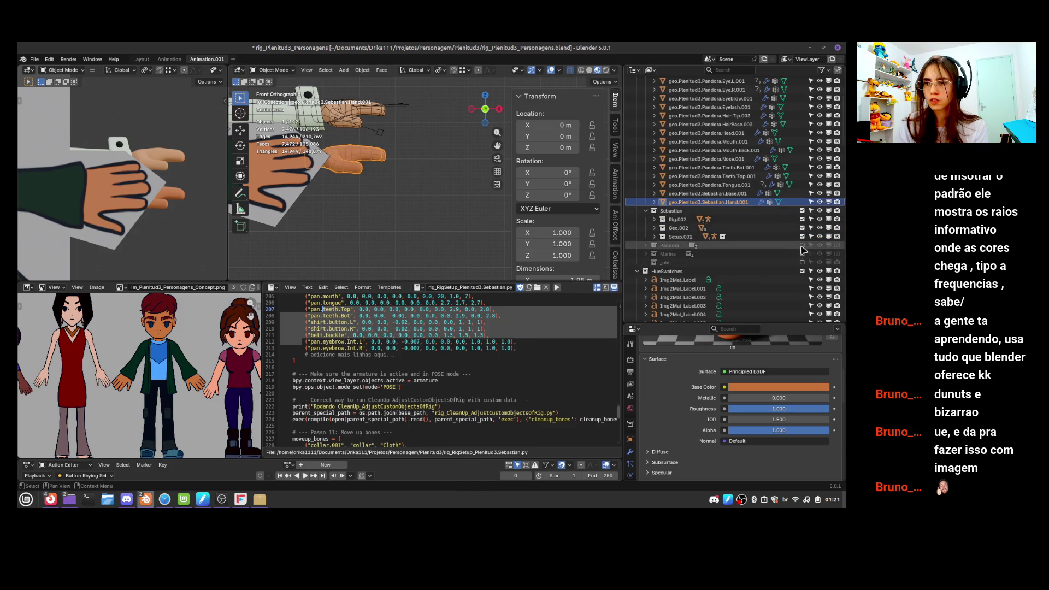
shift+middle_drag(281, 191, 370, 218)
Hide the concept image plane
click(370, 218)
scroll(814, 157, up, 5)
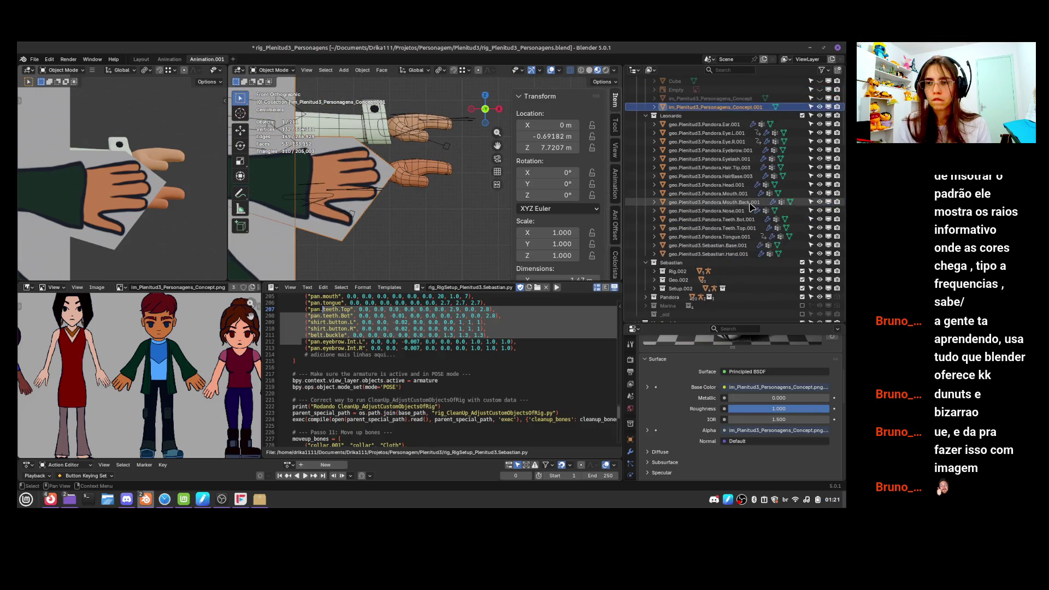
click(820, 141)
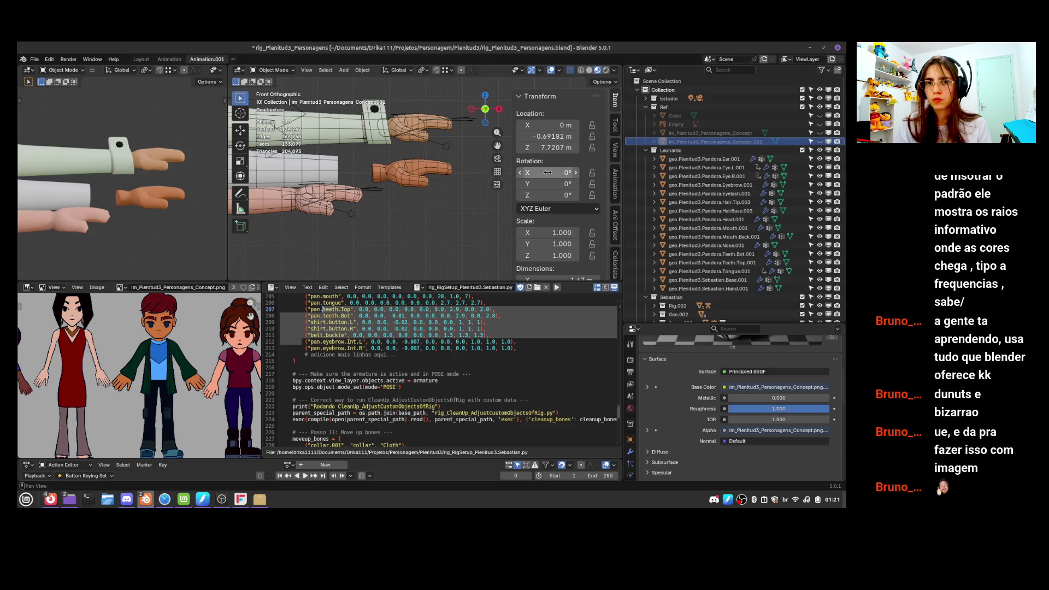
scroll(742, 223, down, 2)
scroll(742, 223, down, 7)
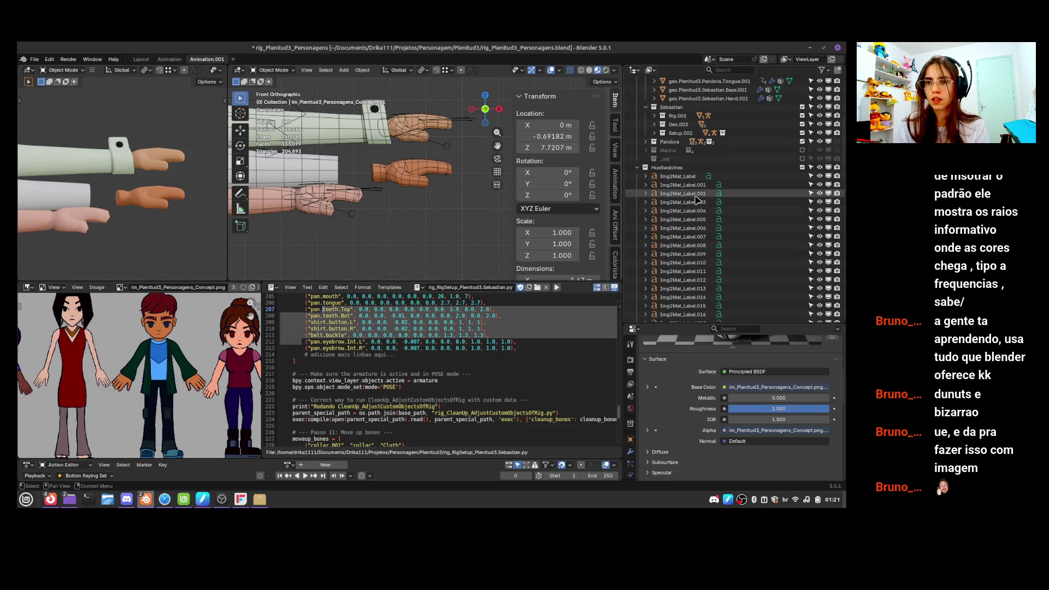
Briefly include Marina, then exclude the Marina, Pandora and Sebastian collections again
click(802, 202)
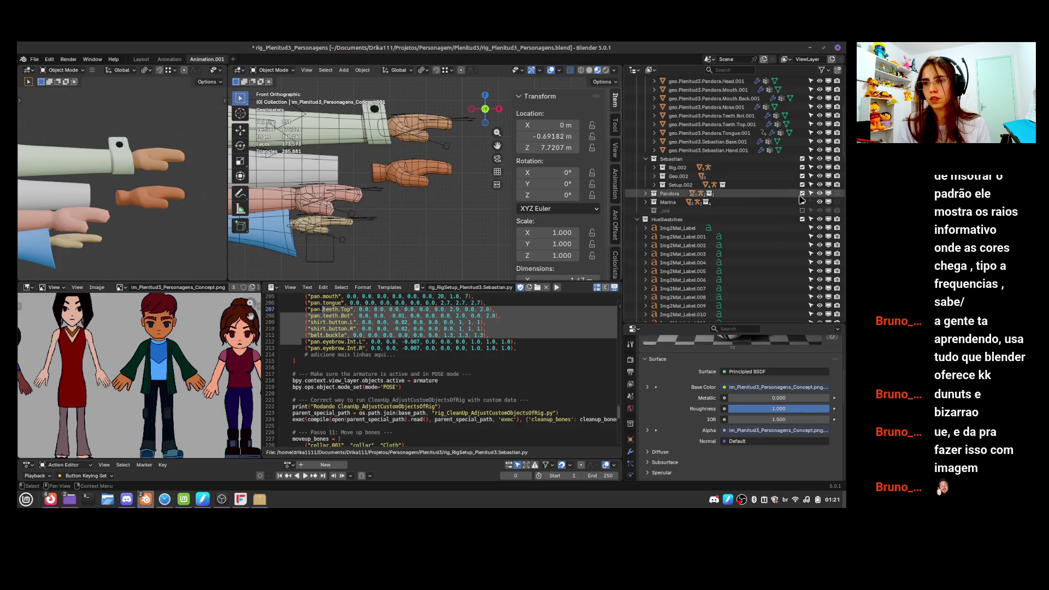
click(802, 201)
click(802, 193)
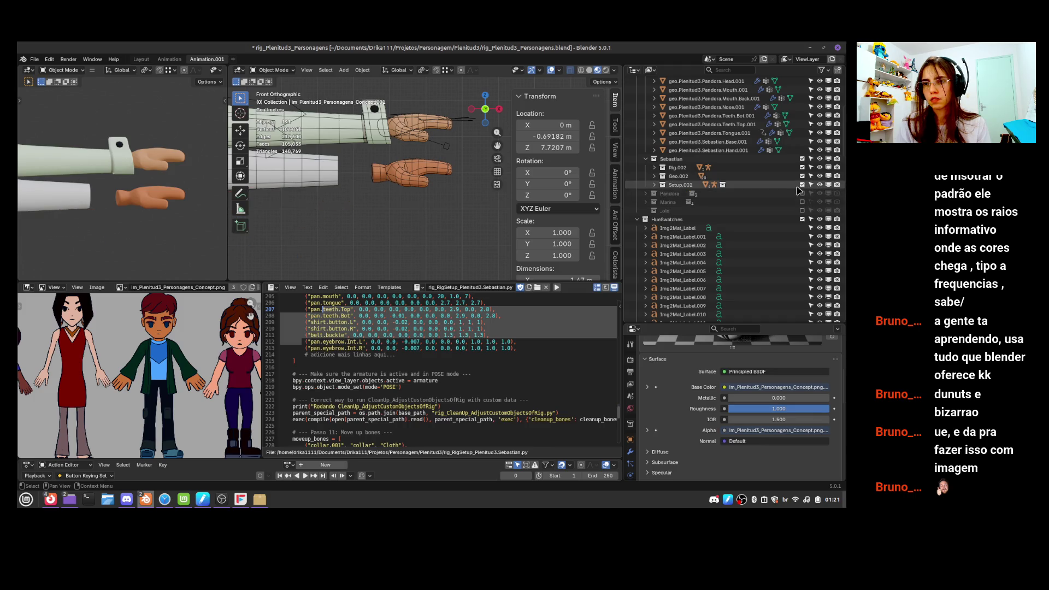
click(802, 159)
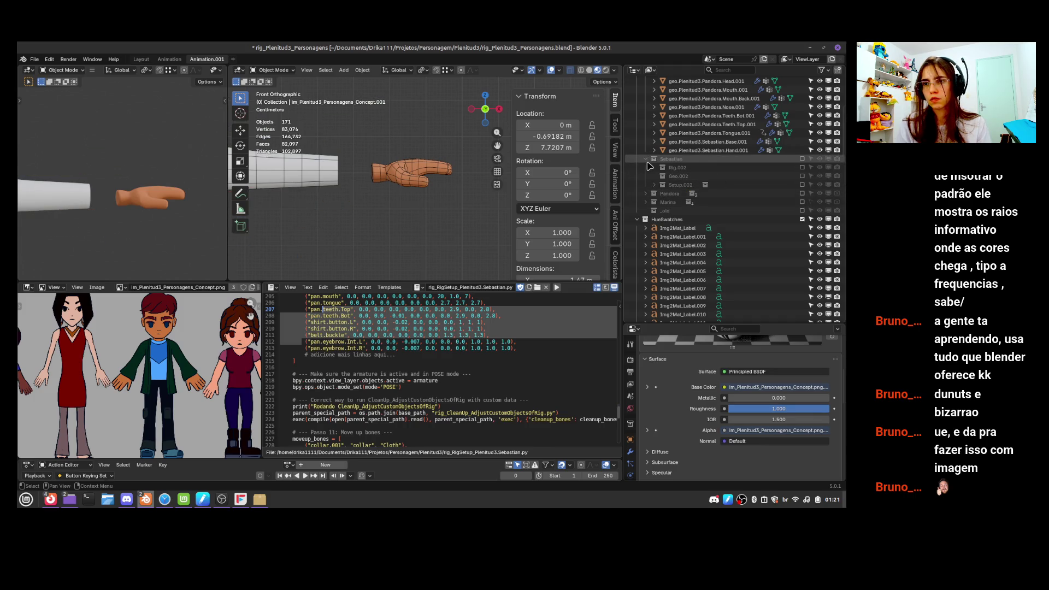
Collapse the HueSwatches collection in the Outliner and frame Leonardo's head
click(646, 160)
click(647, 159)
scroll(397, 233, down, 4)
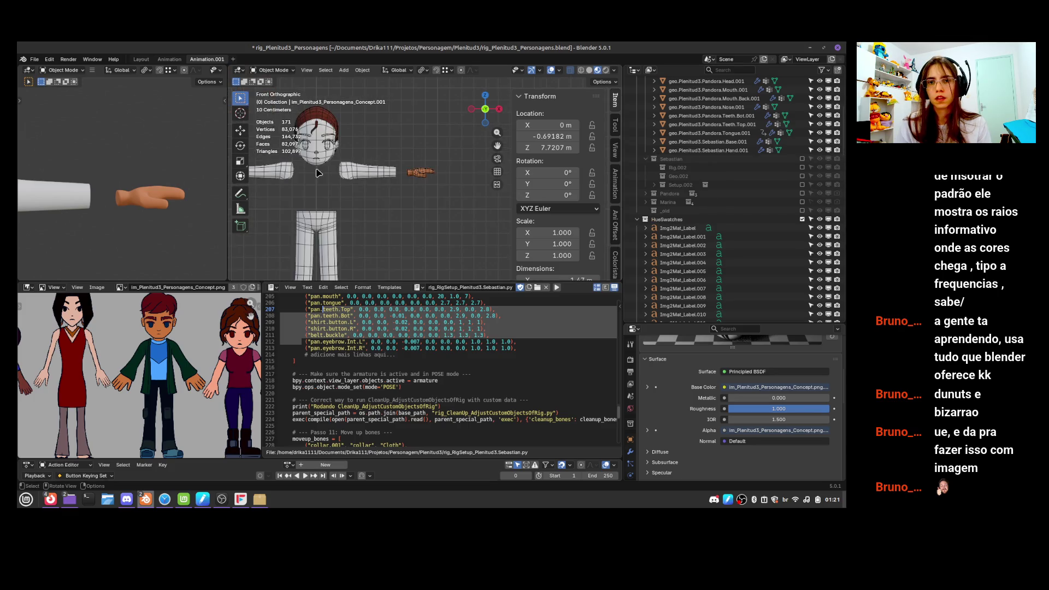
click(636, 219)
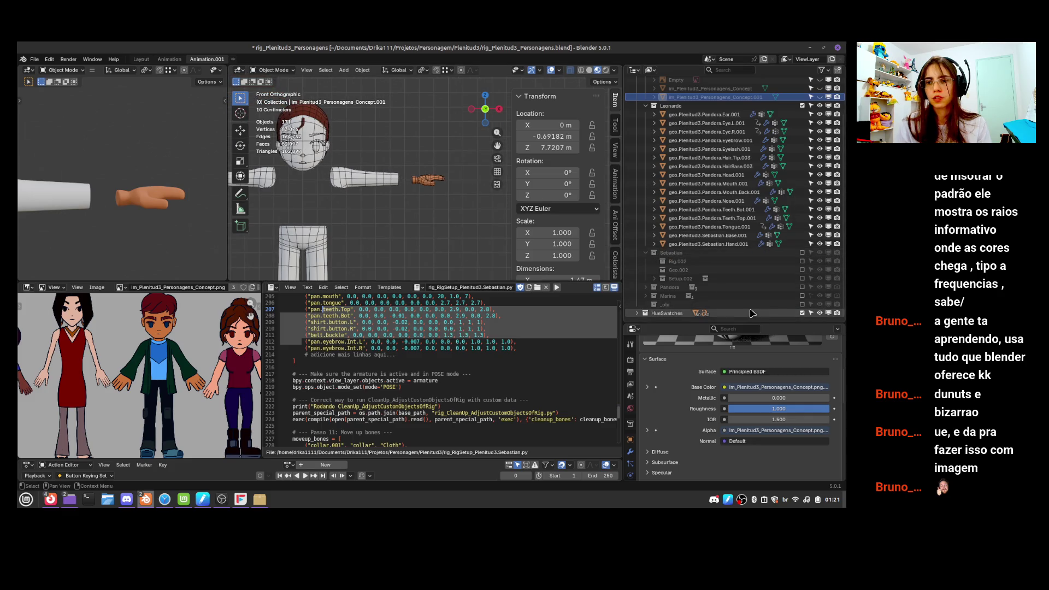
scroll(410, 198, down, 5)
mouse_move(410, 198)
middle_down()
mouse_move(427, 228)
mouse_move(374, 190)
mouse_move(432, 179)
middle_up()
scroll(388, 185, up, 5)
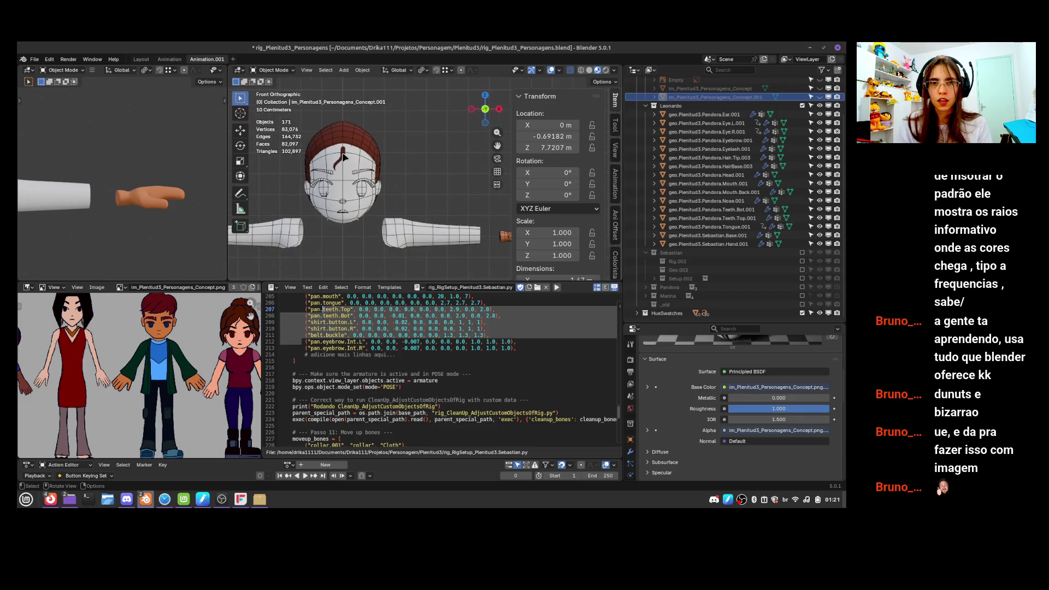
Select the hair tip, toggle Edit Mode in and out, and show its Armature and Subdivision modifiers
click(343, 158)
key(Tab)
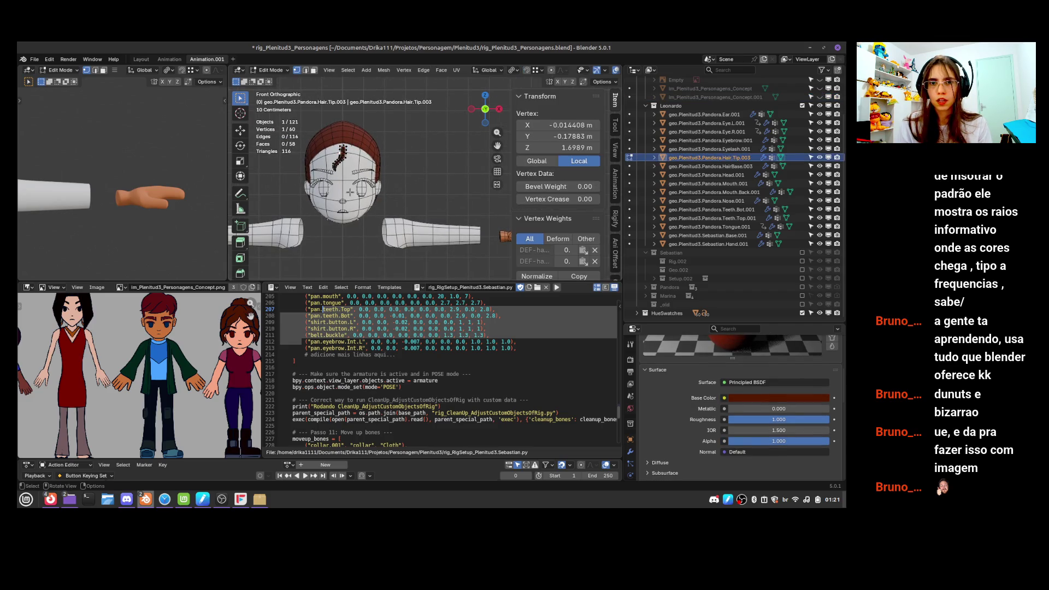
key(Tab)
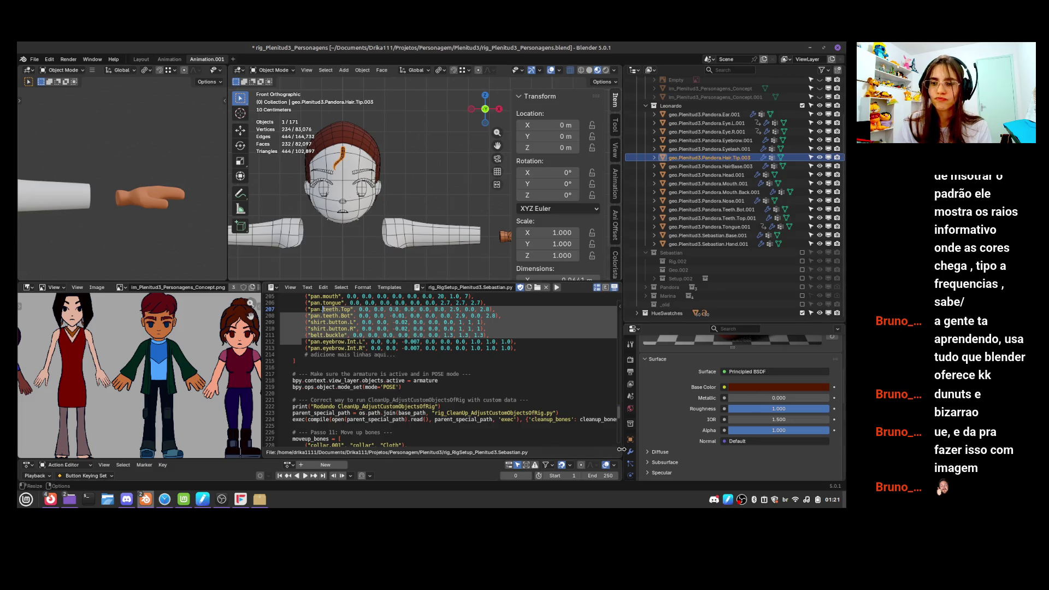
click(630, 452)
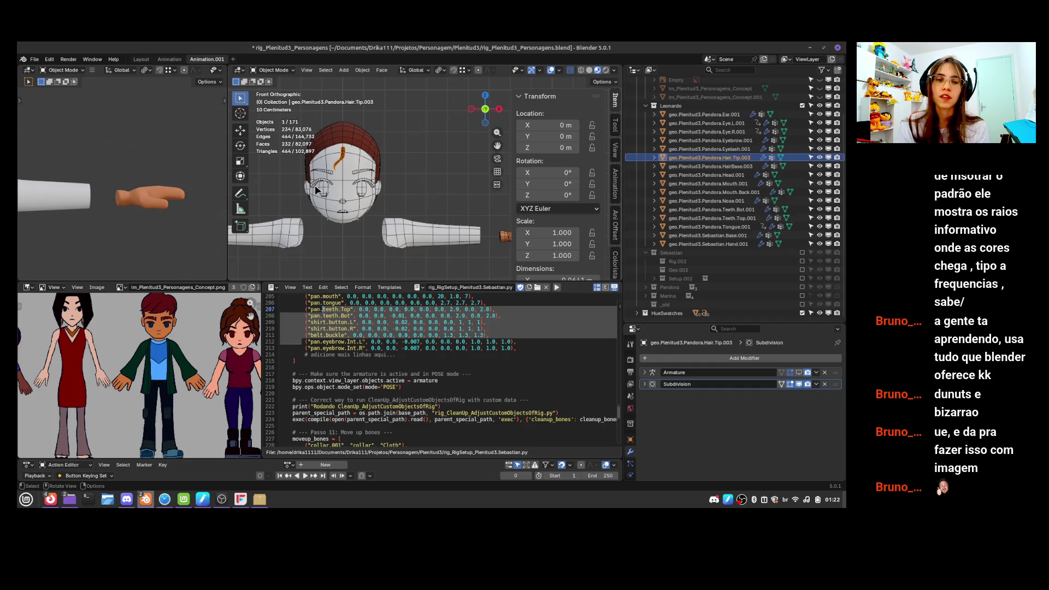
After checking the concept lineup, keep the hair tip and save rig_Plenitud3_Personagens.blend
scroll(191, 366, down, 2)
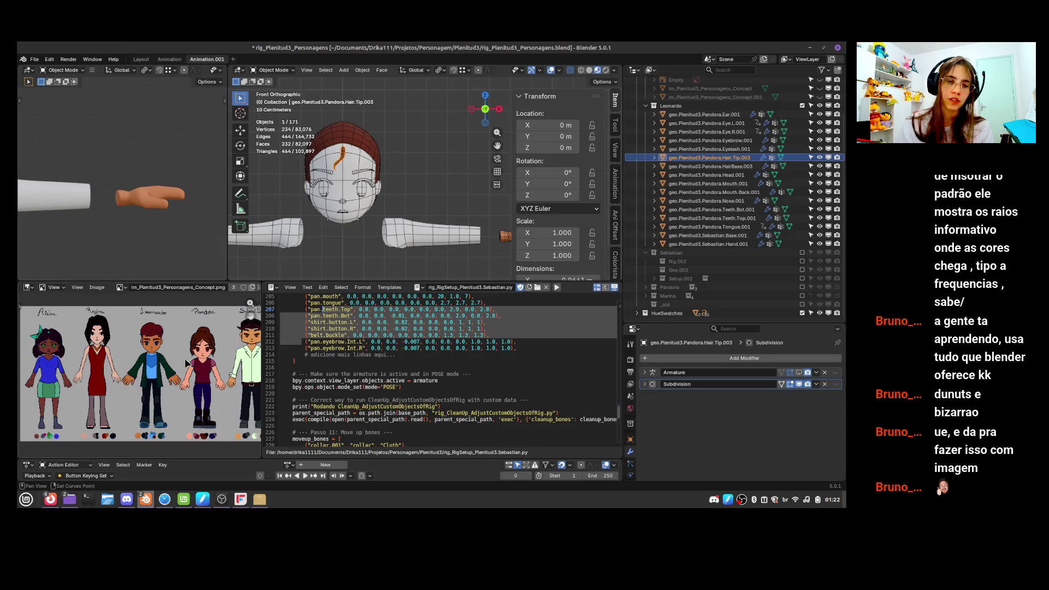
scroll(160, 363, up, 4)
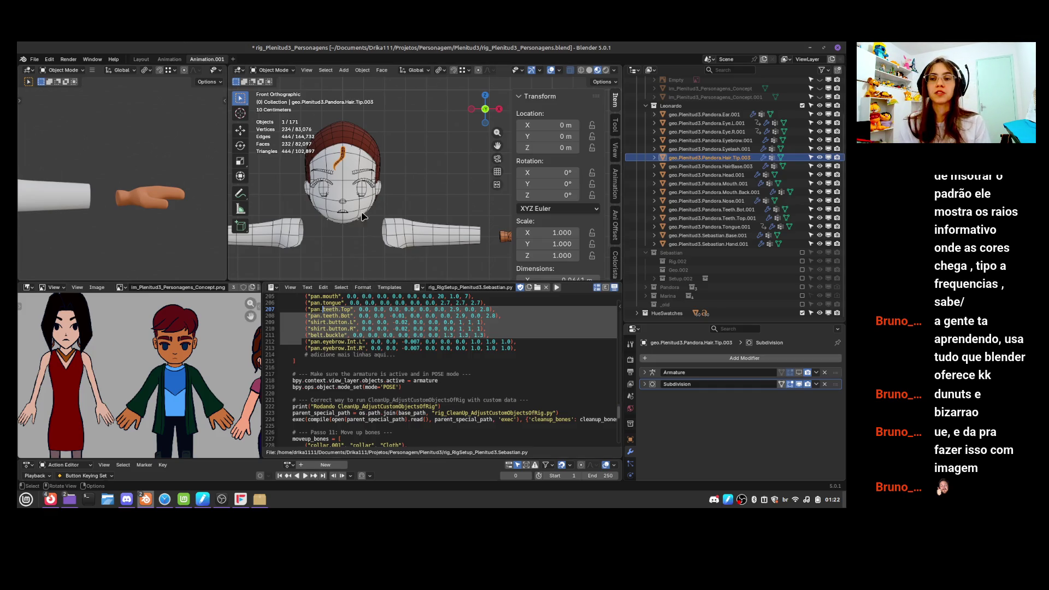
key(x)
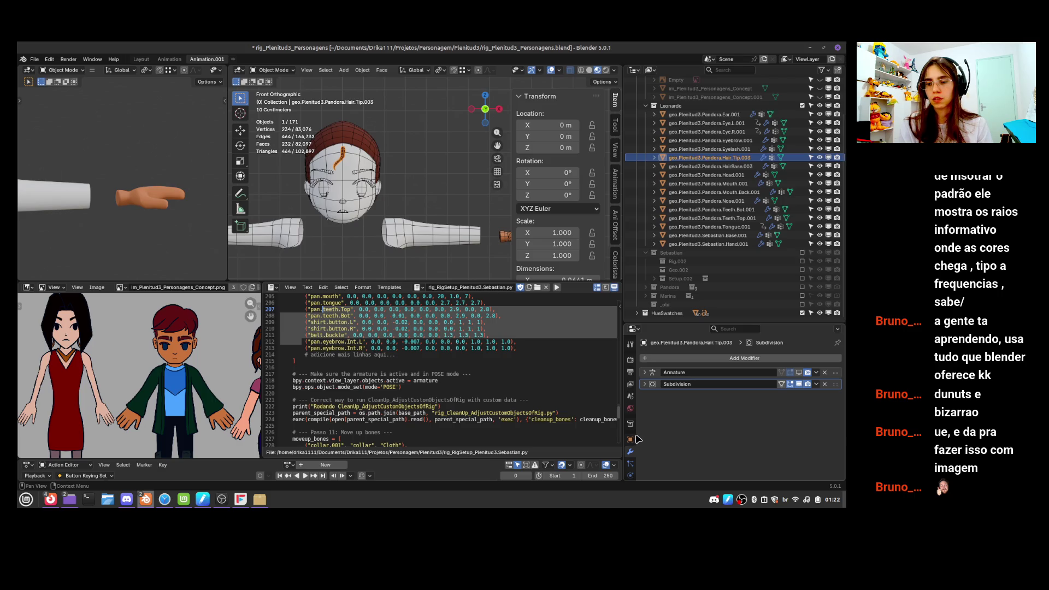
key(ctrl+s)
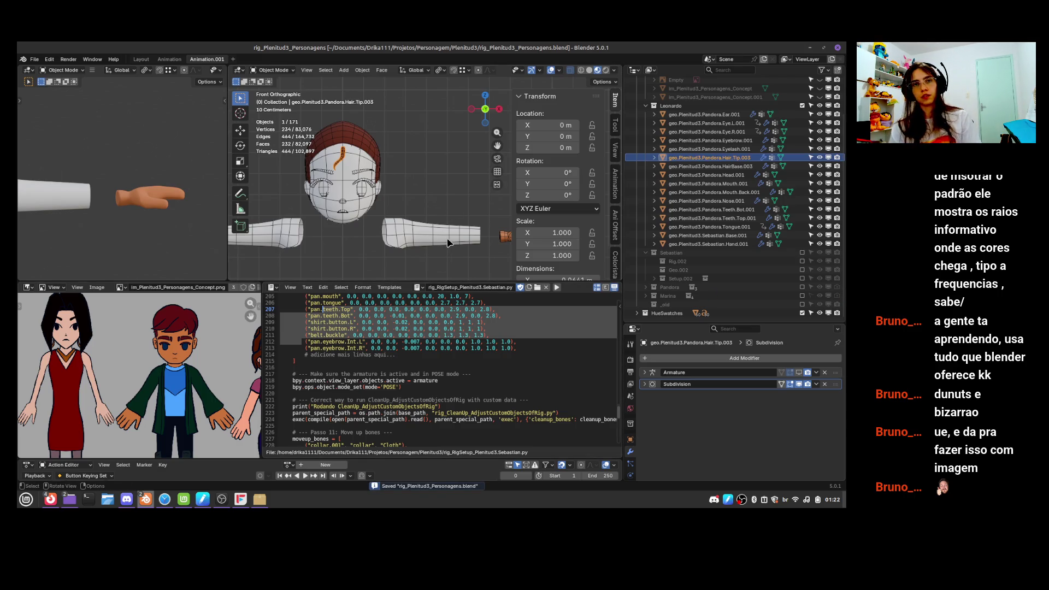
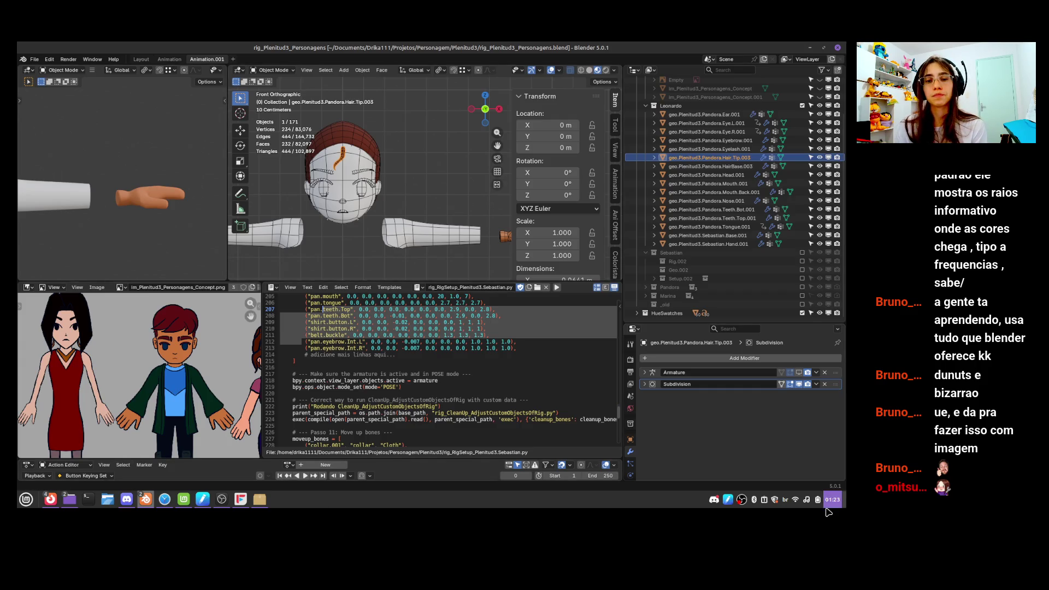
Switch the lower Text Editor area to a 3D Viewport showing the character
click(514, 381)
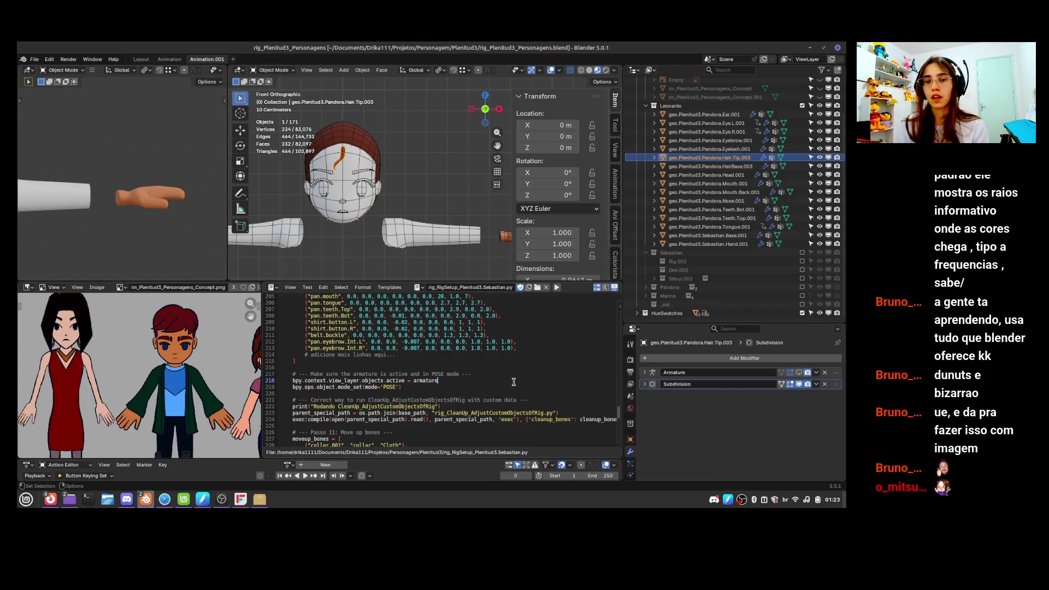
click(272, 288)
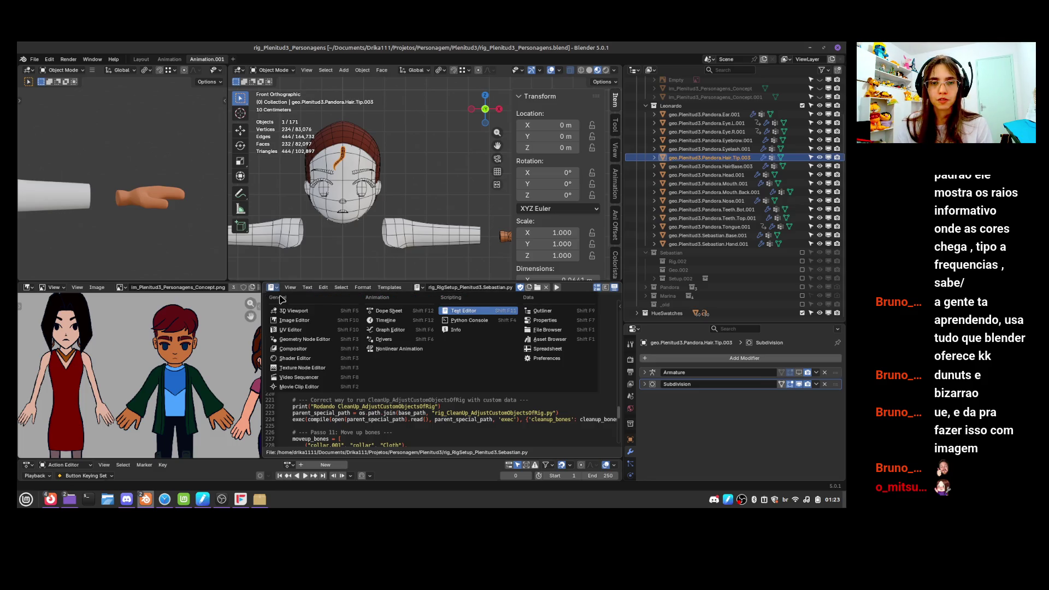
click(341, 315)
click(410, 363)
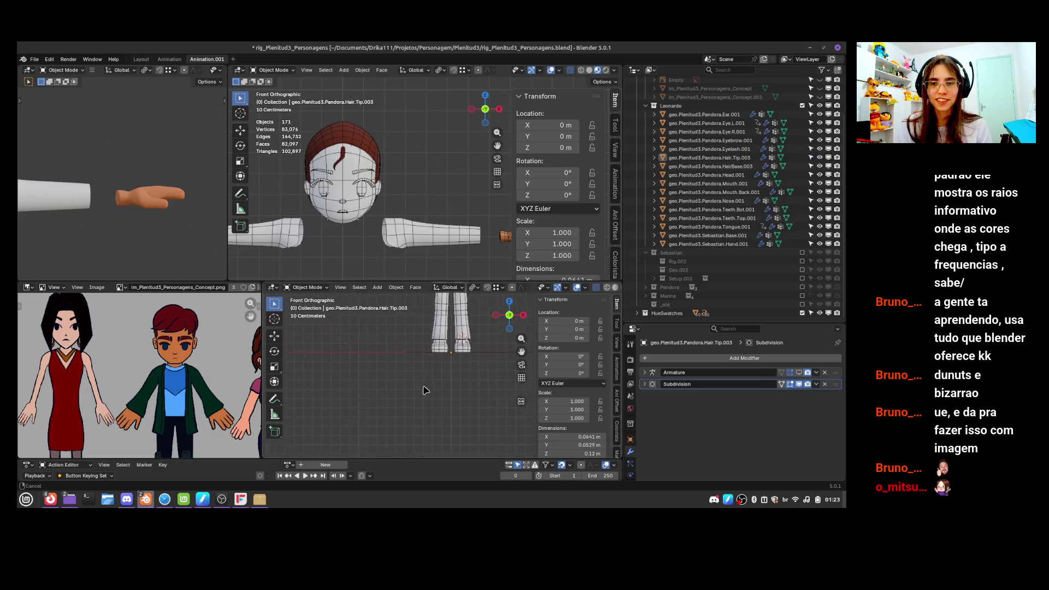
scroll(434, 396, up, 5)
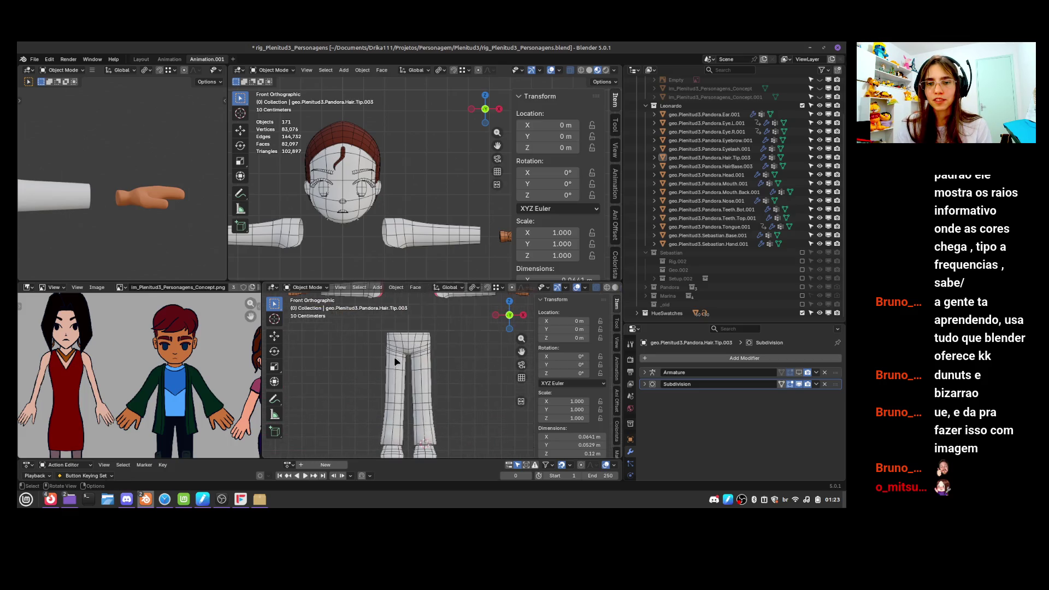
Save rig_Plenitud3_Personagens.blend and frame the whole character in both viewports
key(ctrl+s)
shift+middle_drag(394, 367, 347, 422)
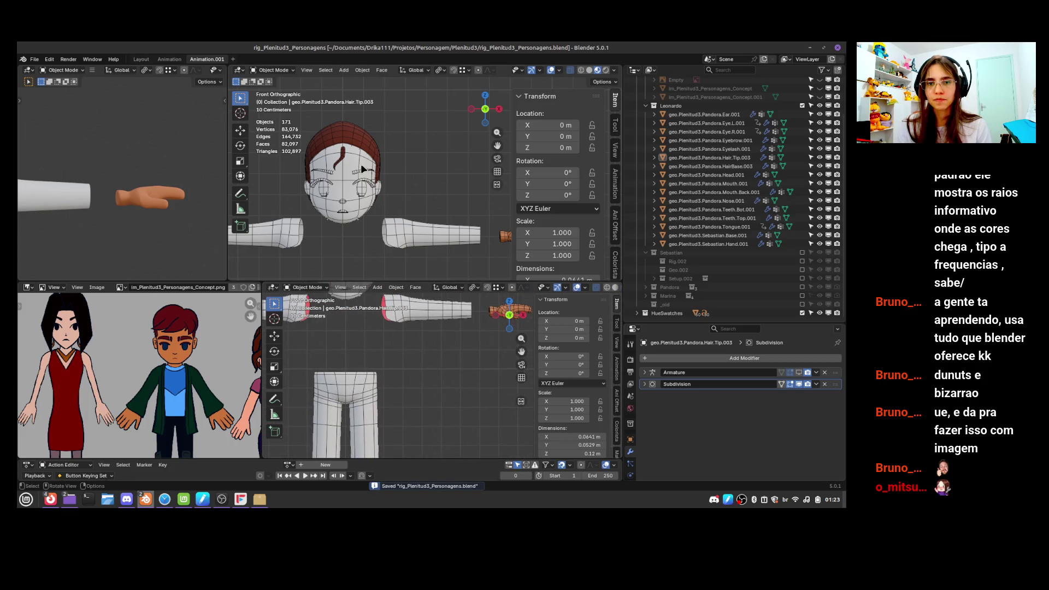
scroll(375, 205, down, 3)
scroll(376, 205, down, 2)
shift+middle_drag(375, 205, 381, 136)
scroll(145, 159, down, 2)
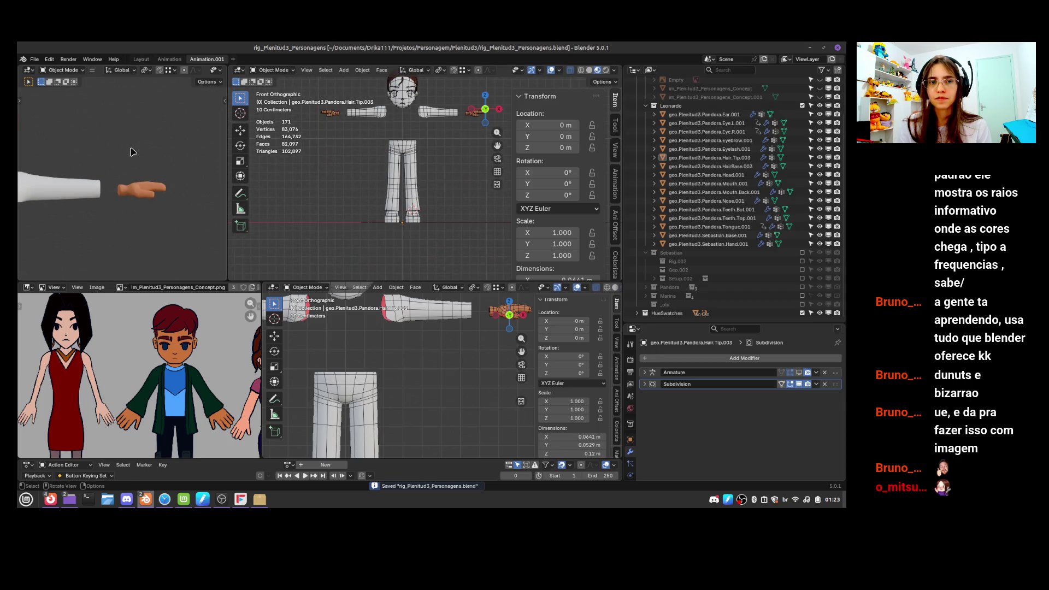
scroll(145, 158, down, 2)
scroll(814, 114, up, 3)
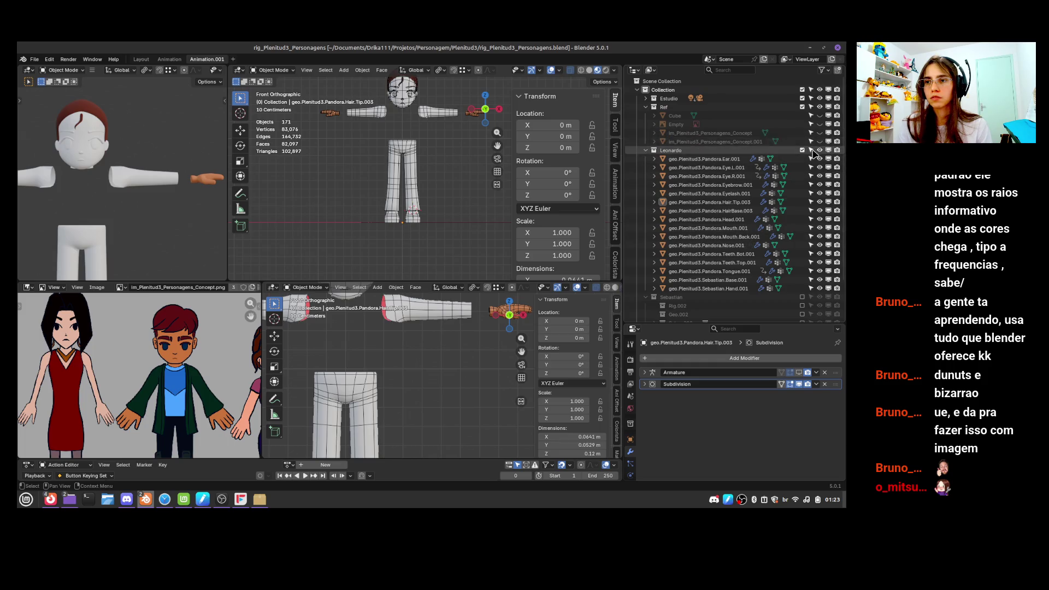
Unhide the im_Plenitud3_Personagens_Concept.001 boy concept image and save the file
click(820, 142)
scroll(109, 240, down, 3)
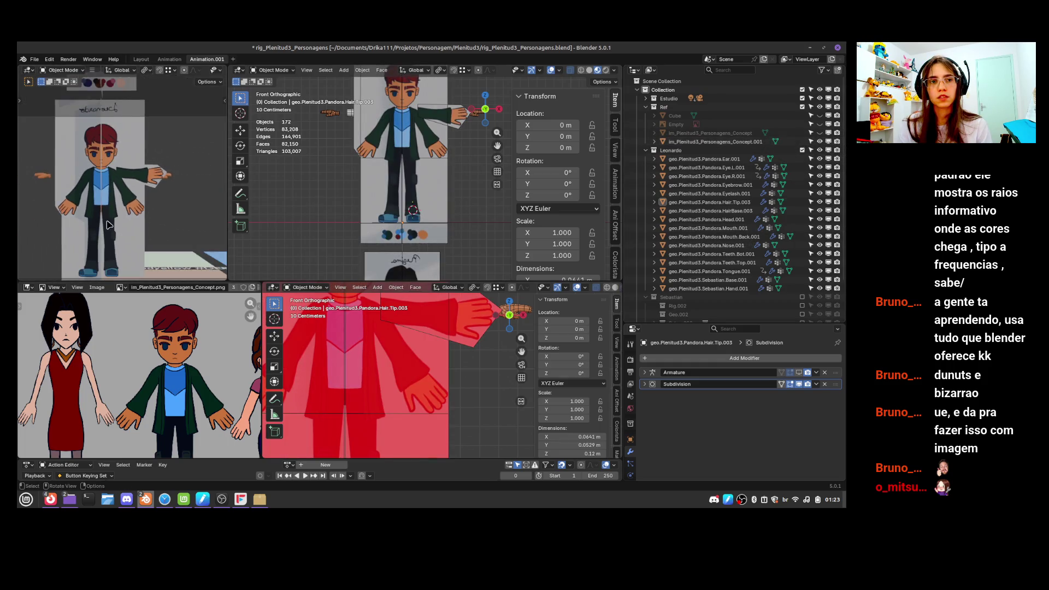
shift+middle_drag(109, 251, 110, 210)
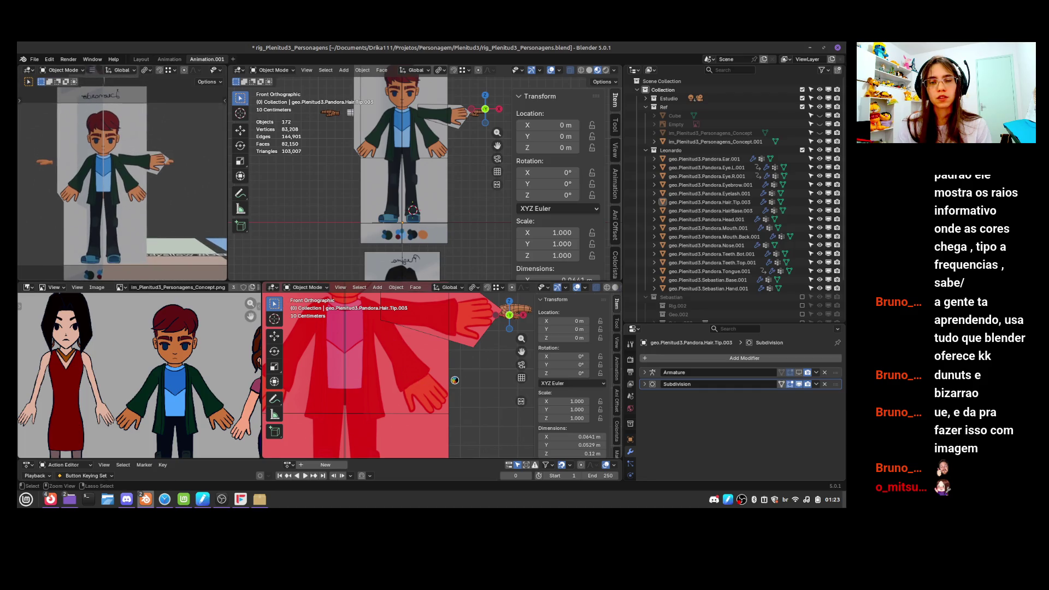
key(ctrl+s)
Make the concept reference image the active object, save, and orbit around the figure's arm
mouse_move(459, 391)
middle_down()
mouse_move(460, 425)
mouse_move(366, 396)
middle_up()
click(354, 393)
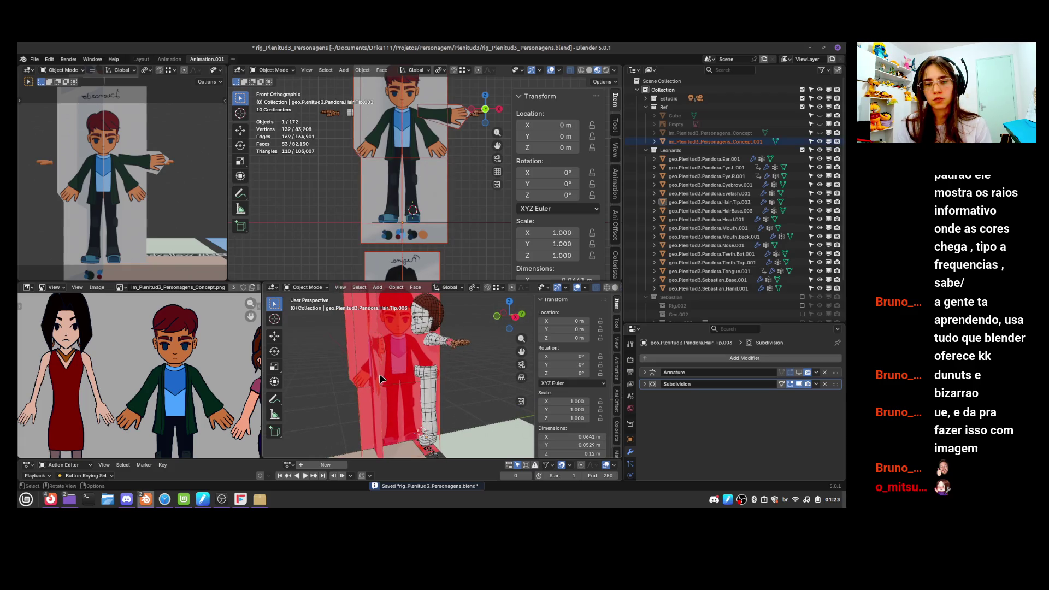
click(358, 389)
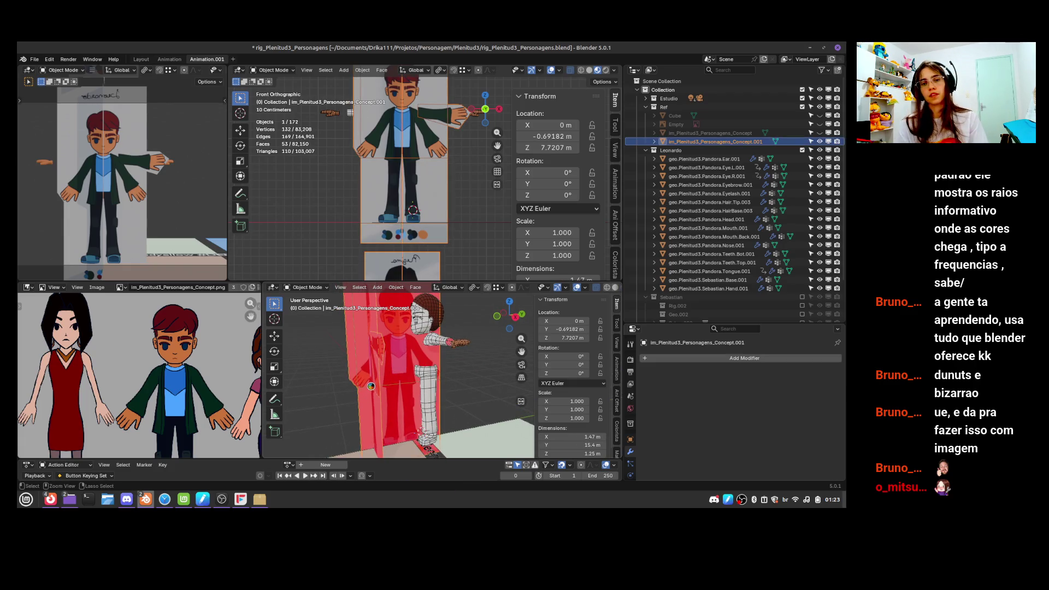
key(ctrl+s)
mouse_move(414, 384)
middle_down()
mouse_move(431, 404)
mouse_move(406, 403)
middle_up()
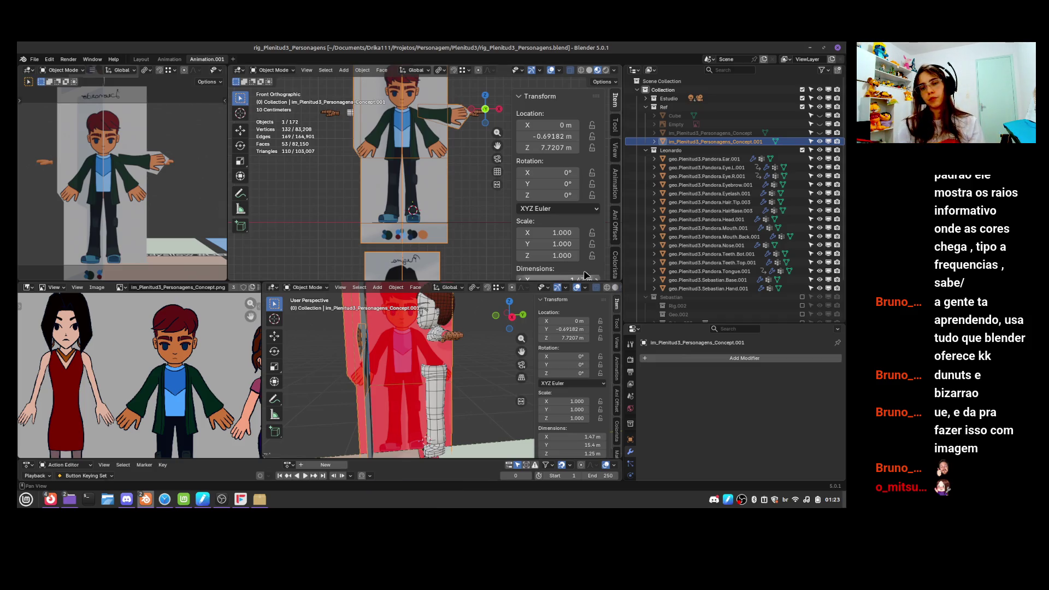
scroll(437, 382, up, 3)
mouse_move(437, 382)
middle_down()
mouse_move(451, 361)
mouse_move(487, 382)
middle_up()
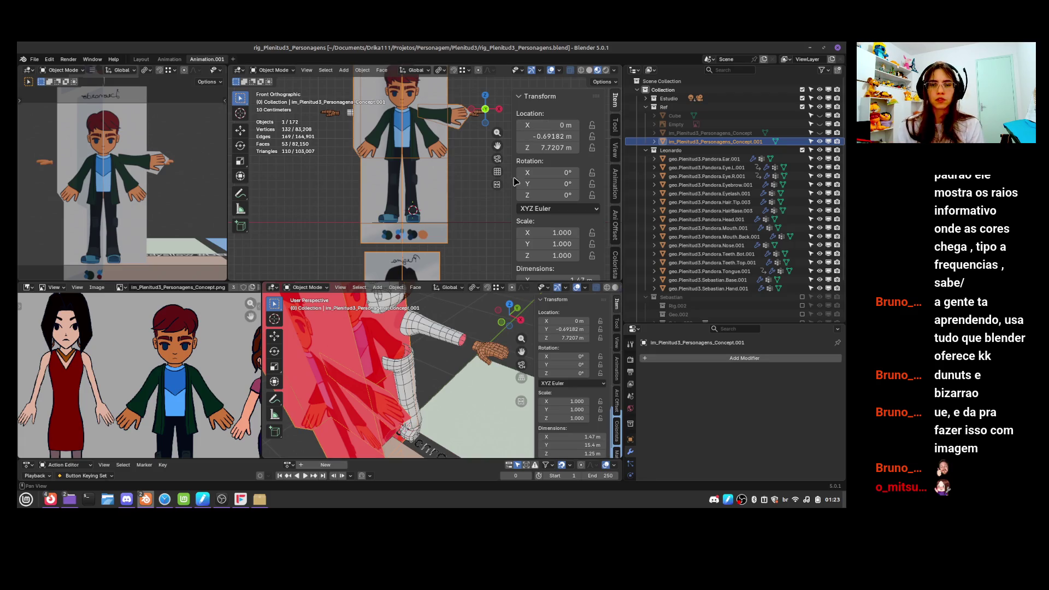
middle_drag(485, 378, 448, 381)
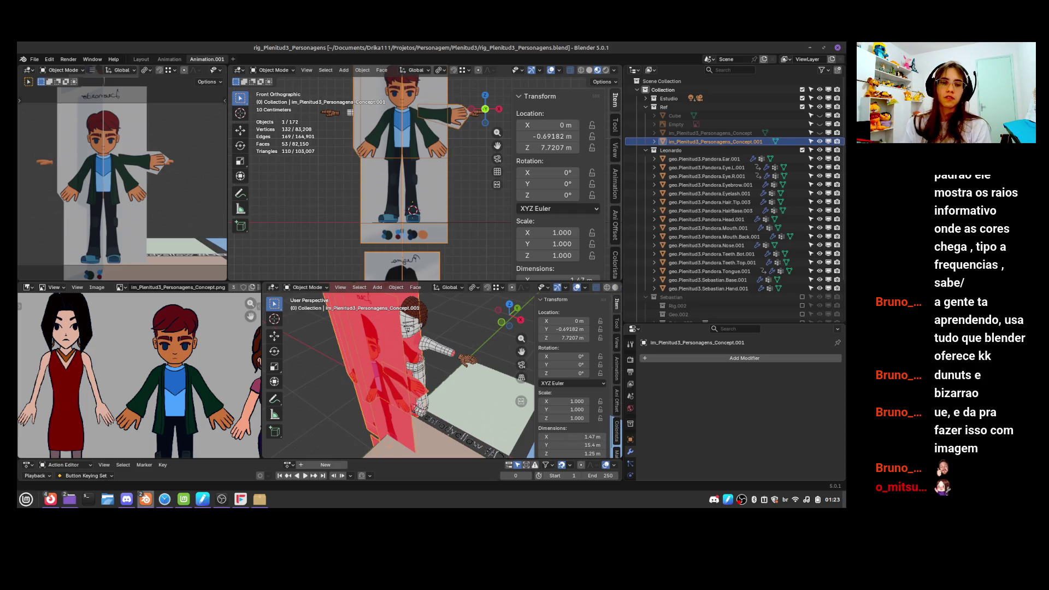
scroll(153, 365, down, 3)
scroll(153, 365, up, 2)
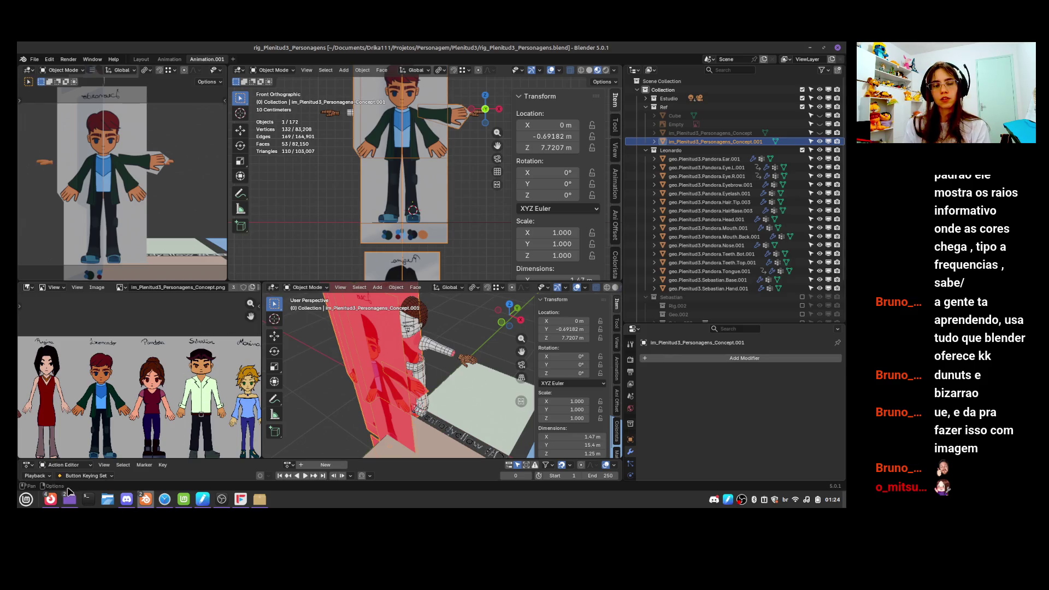
mouse_move(49, 507)
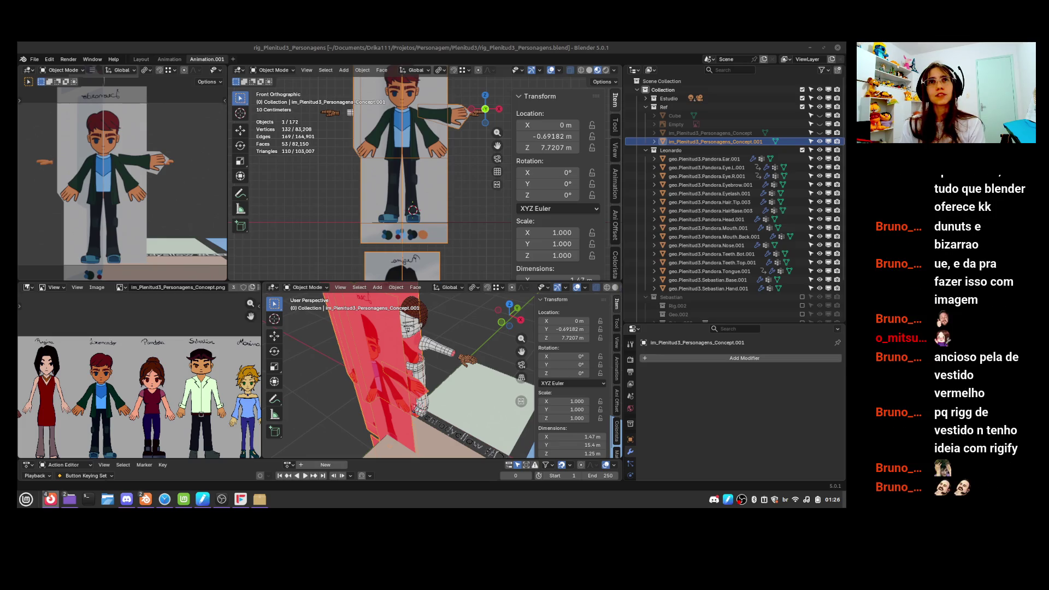
mouse_move(148, 499)
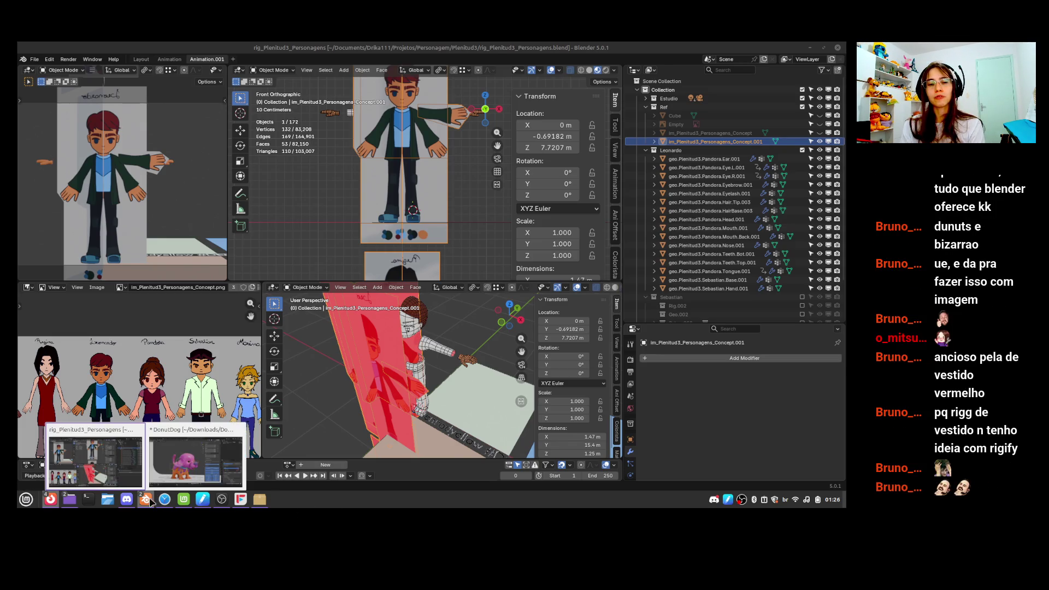
click(195, 451)
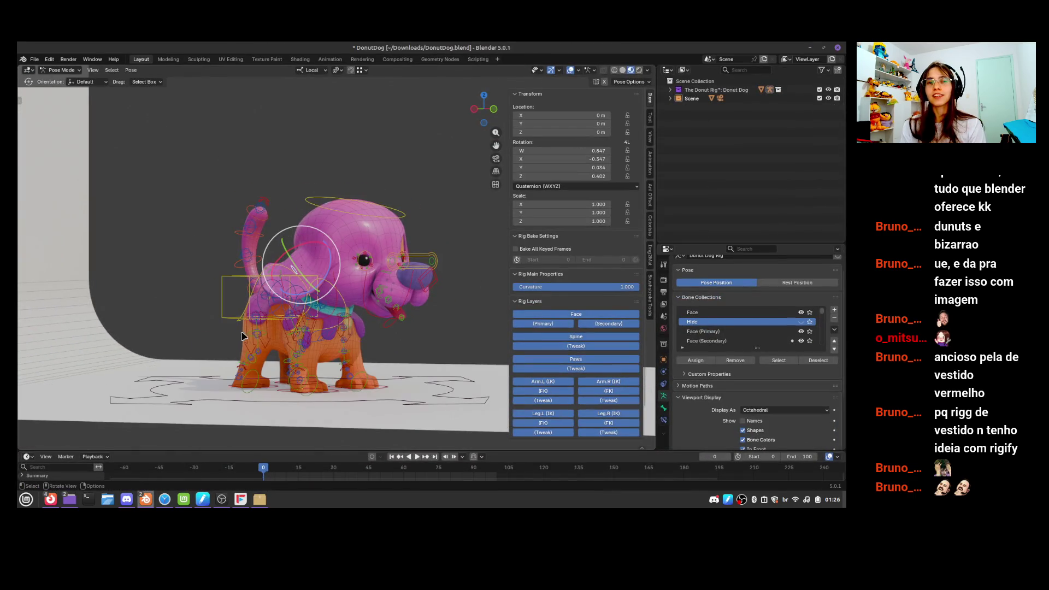
mouse_move(298, 331)
middle_down()
mouse_move(329, 311)
mouse_move(479, 280)
middle_up()
mouse_move(280, 275)
middle_down()
mouse_move(385, 232)
mouse_move(353, 224)
mouse_move(428, 231)
mouse_move(366, 238)
mouse_move(334, 226)
middle_up()
scroll(353, 225, up, 6)
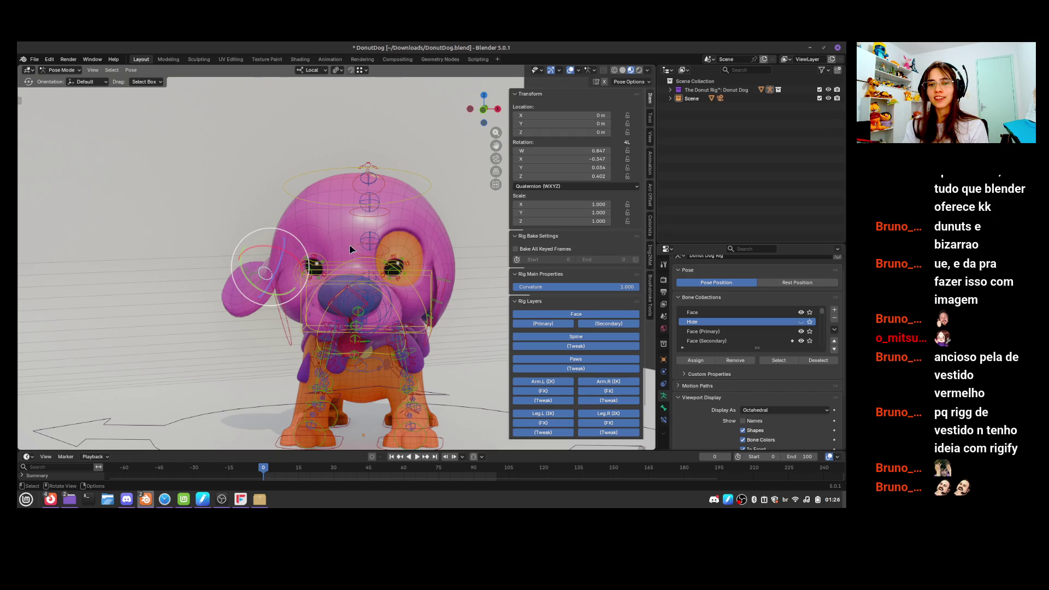
mouse_move(350, 249)
middle_down()
mouse_move(317, 216)
mouse_move(367, 304)
mouse_move(256, 295)
middle_up()
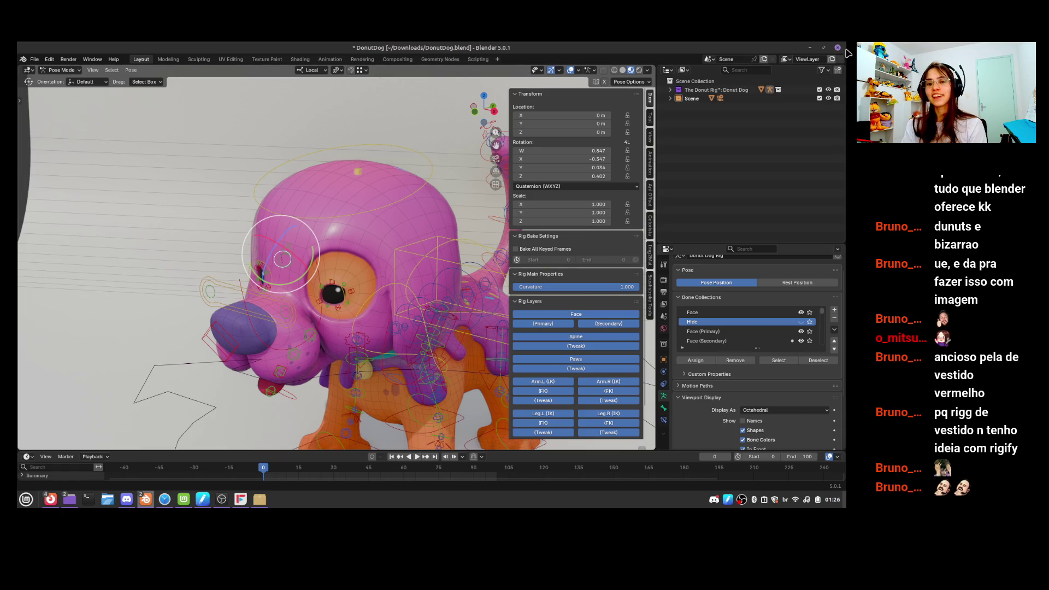
click(809, 47)
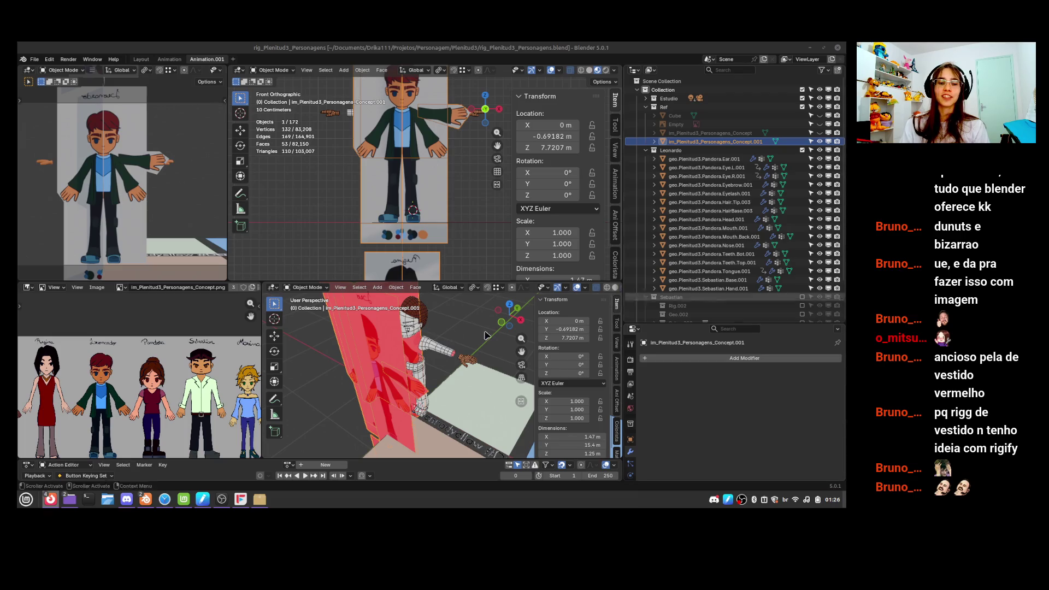
Zoom and pan the concept sheet onto Pandora, the red-dress girl and Leonardo
click(221, 499)
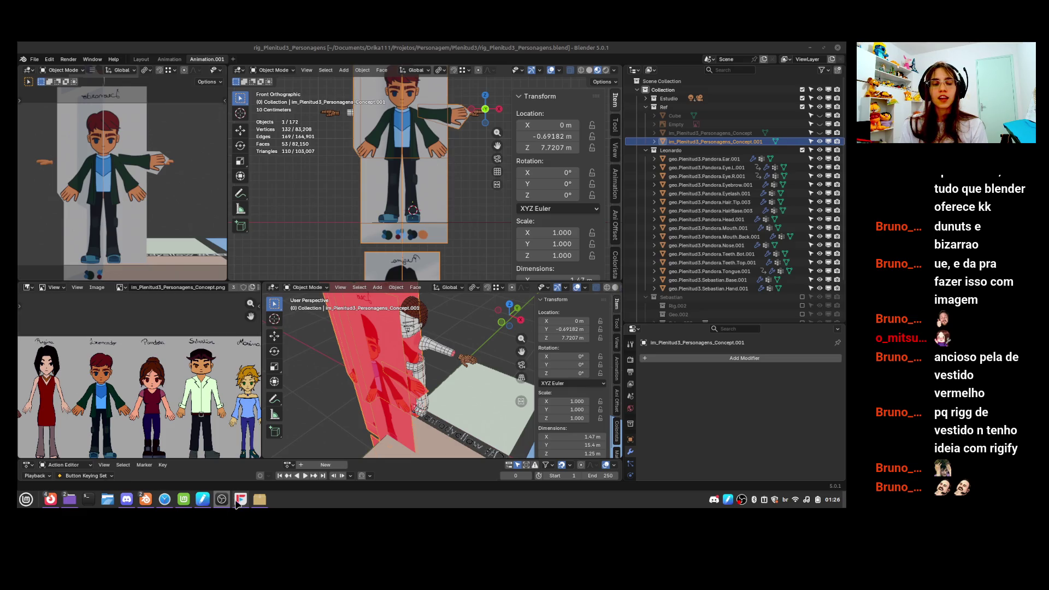
scroll(128, 416, up, 5)
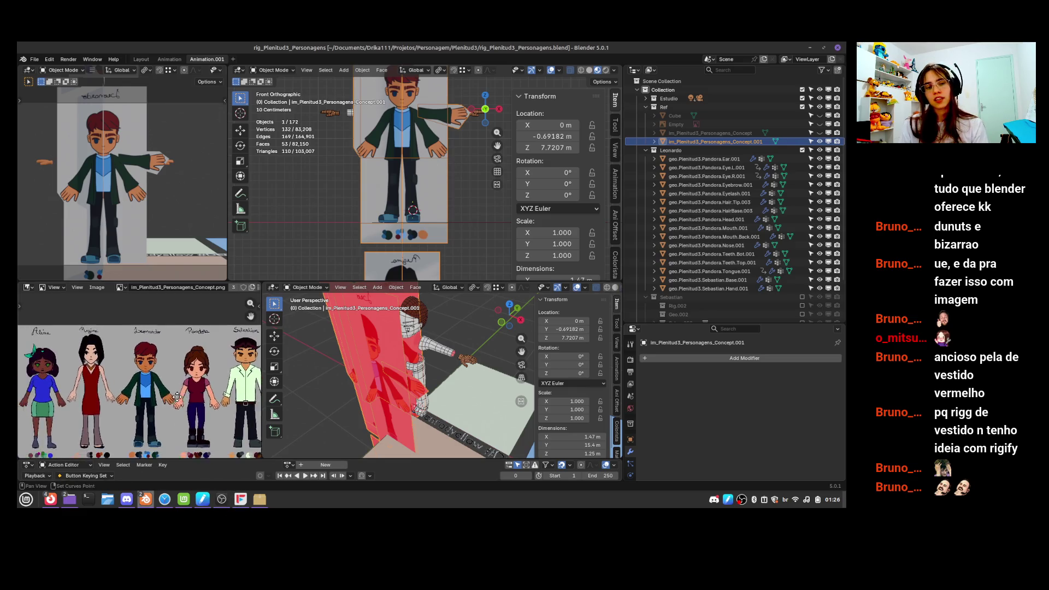
scroll(224, 384, down, 3)
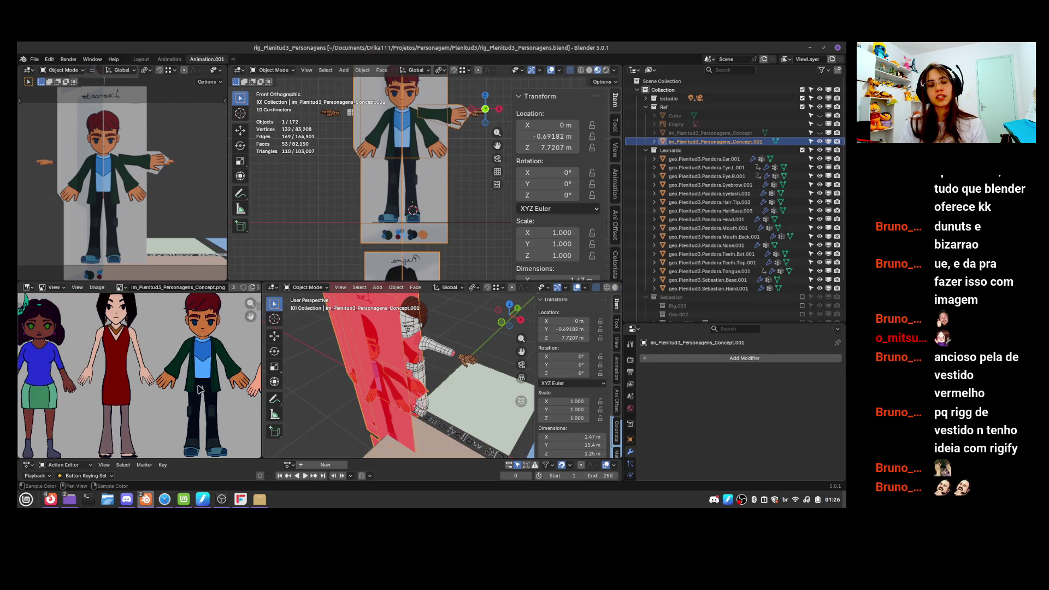
middle_drag(102, 403, 125, 401)
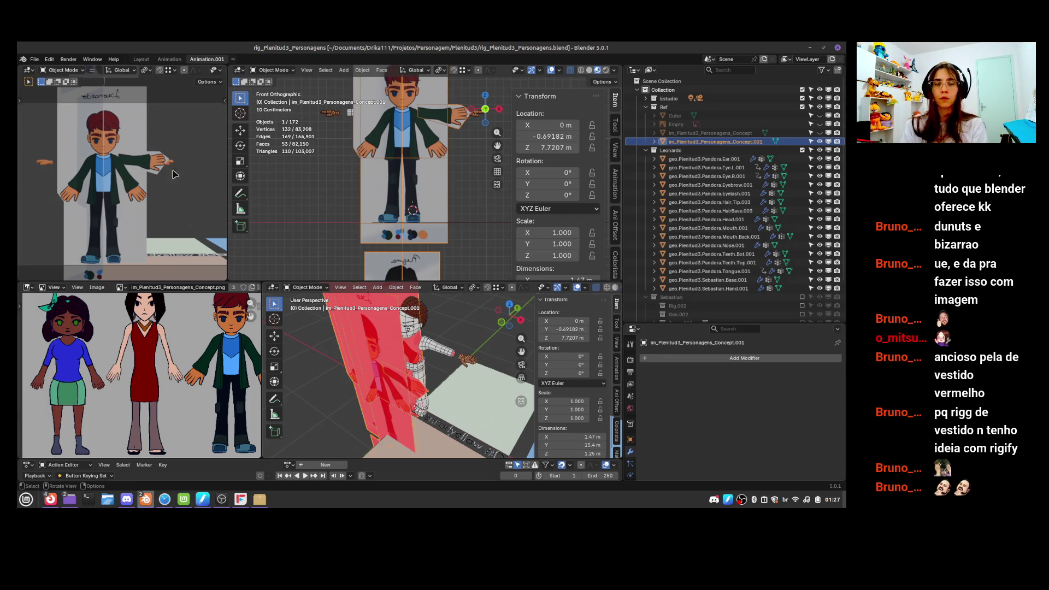
click(271, 291)
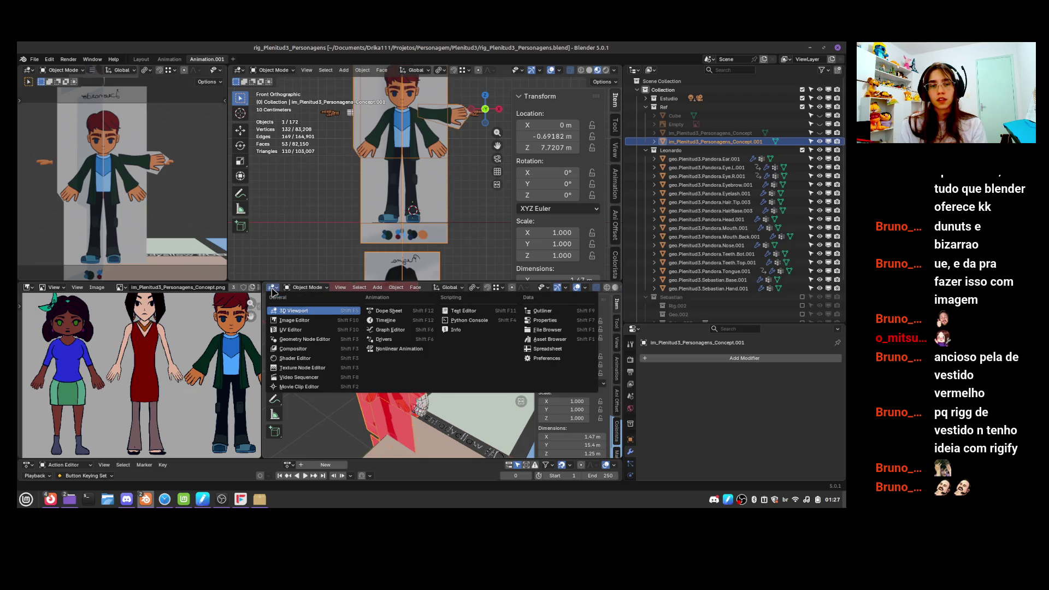
click(449, 309)
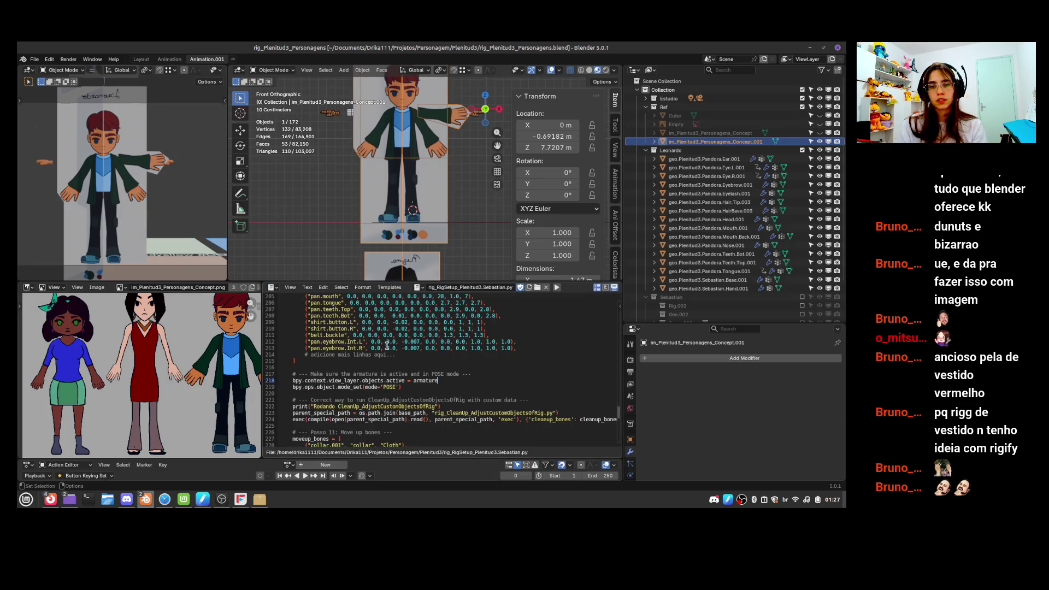
scroll(386, 356, up, 15)
scroll(395, 385, up, 10)
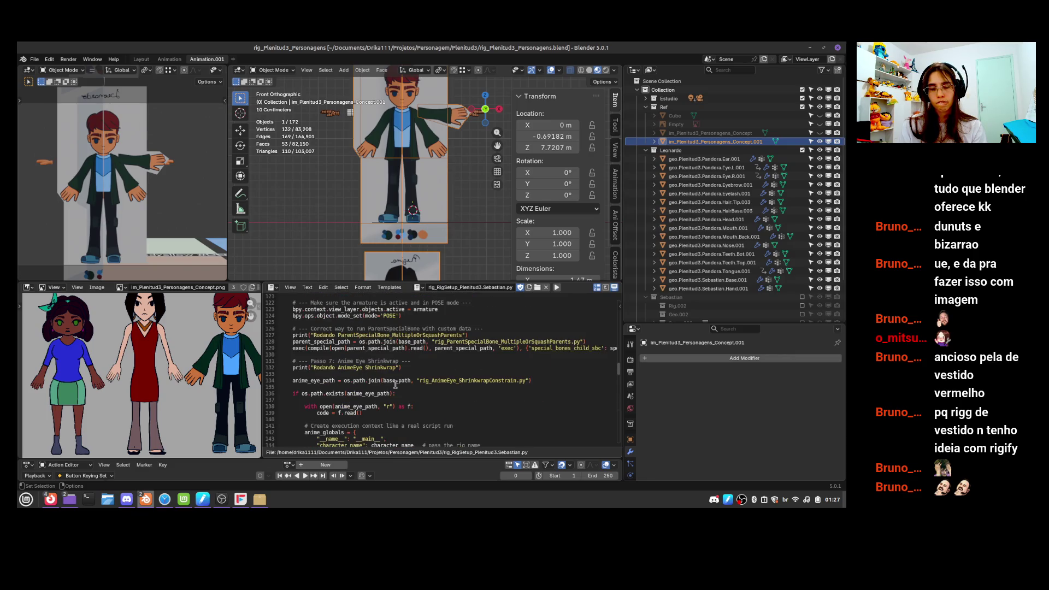
scroll(395, 385, up, 2)
scroll(399, 384, up, 2)
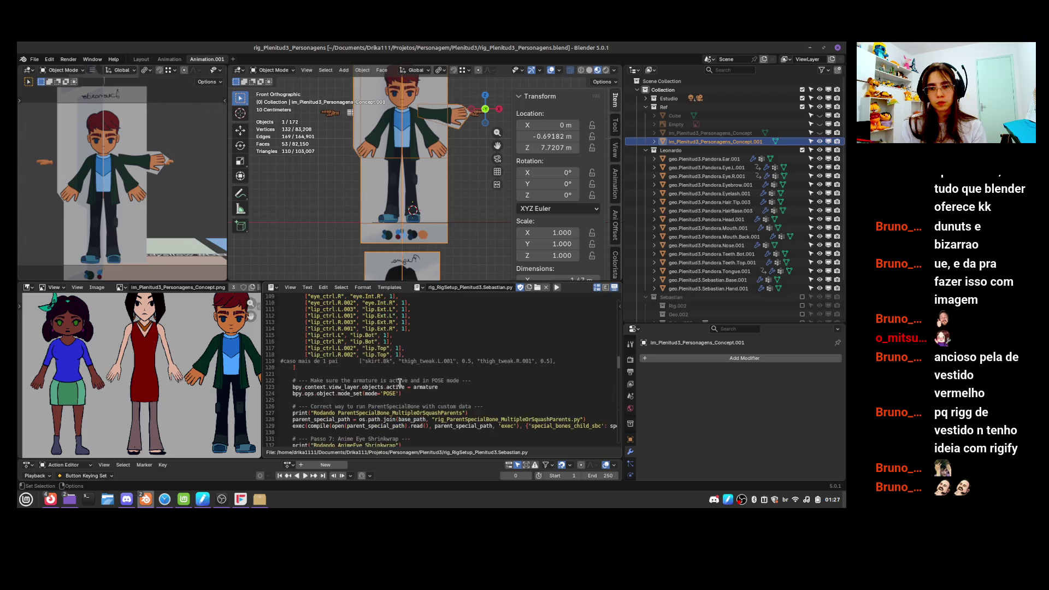
scroll(399, 383, up, 6)
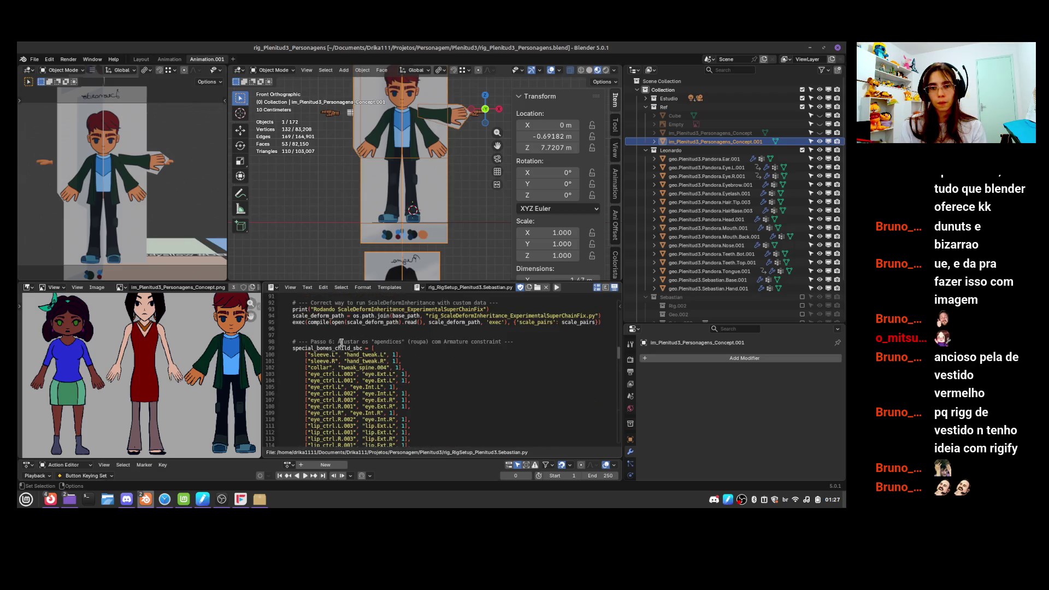
scroll(355, 382, down, 1)
click(332, 400)
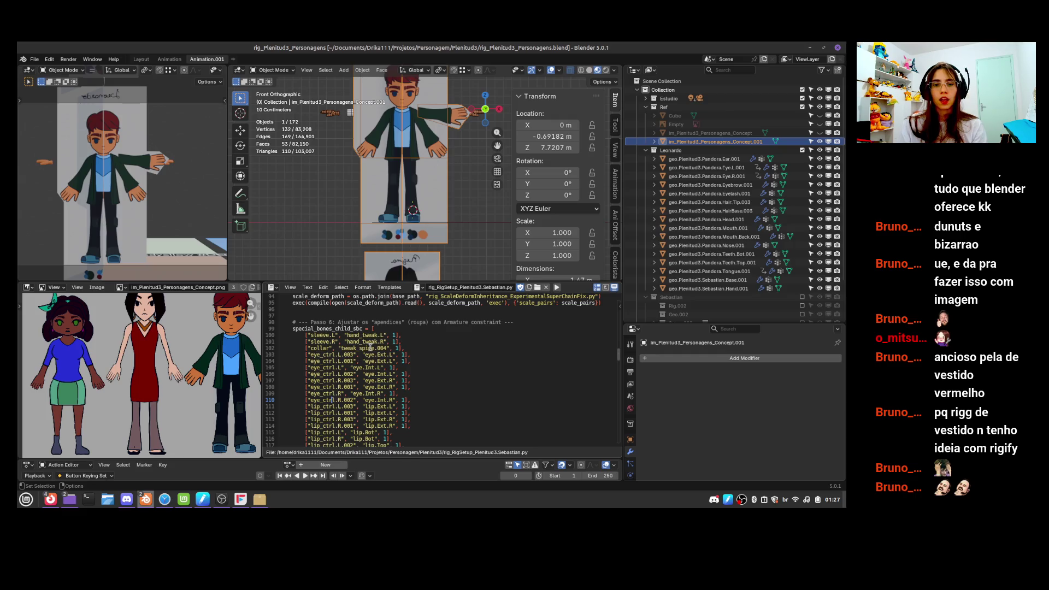
mouse_move(359, 324)
mouse_down()
mouse_move(363, 373)
mouse_move(383, 349)
mouse_up()
scroll(364, 373, down, 3)
scroll(384, 349, up, 3)
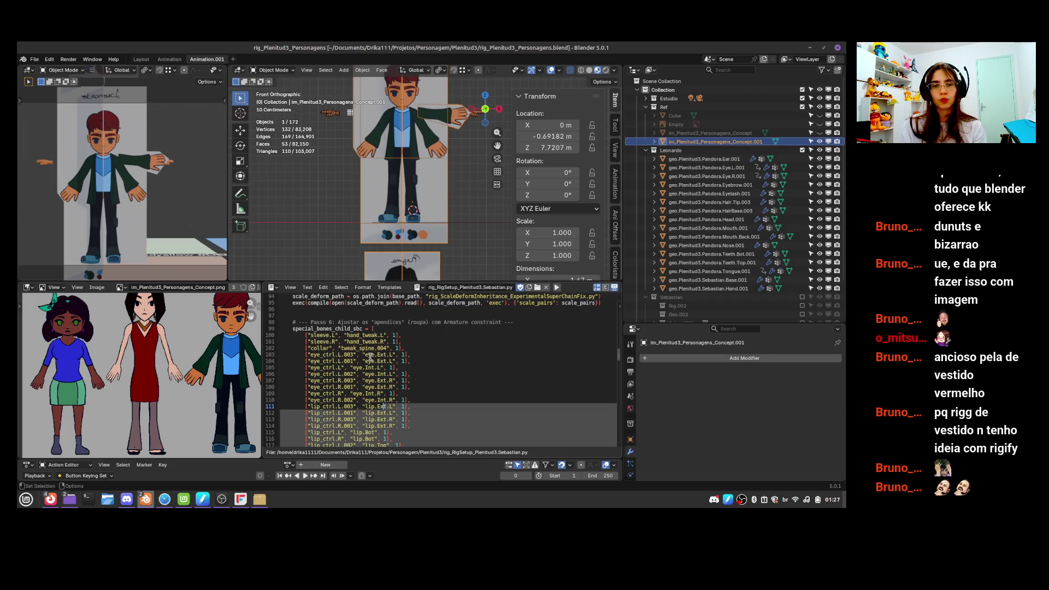
click(370, 355)
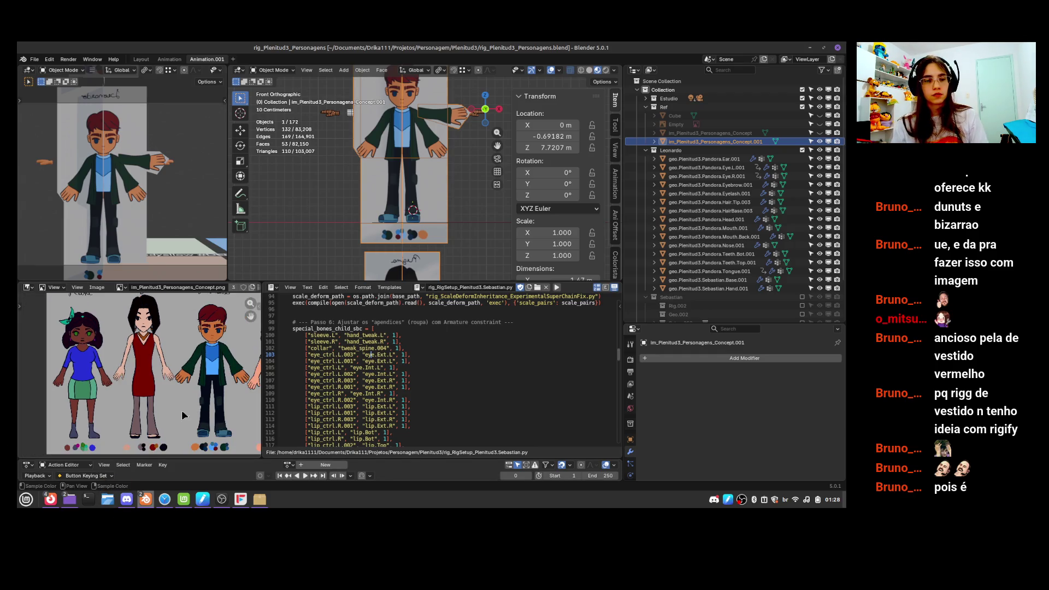
Pan the concept art to reveal more characters, then save rig_Plenitud3_Personagens.blend
mouse_move(69, 498)
scroll(213, 387, down, 2)
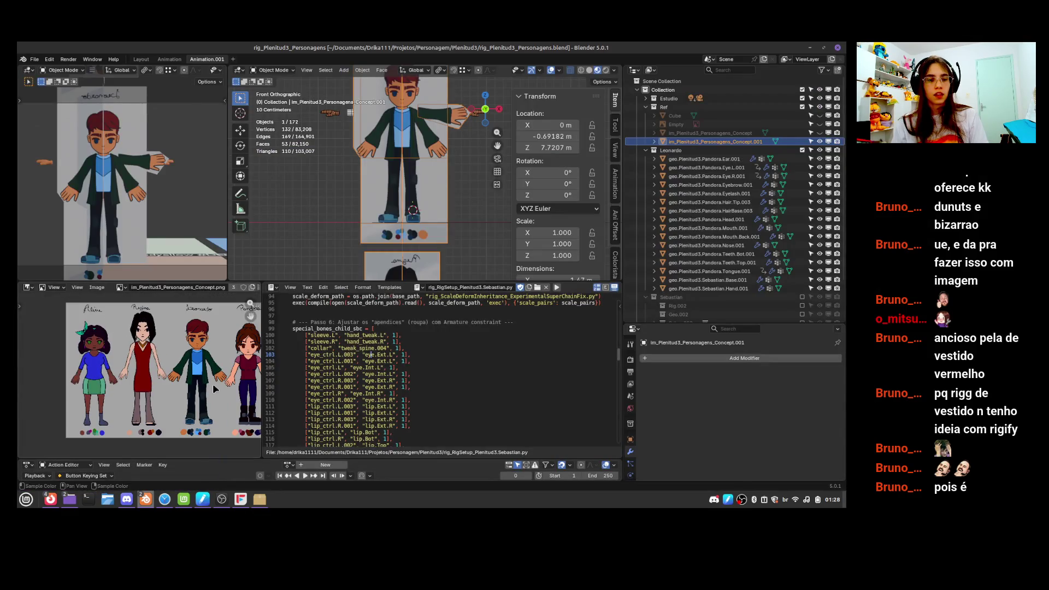
middle_drag(210, 389, 101, 406)
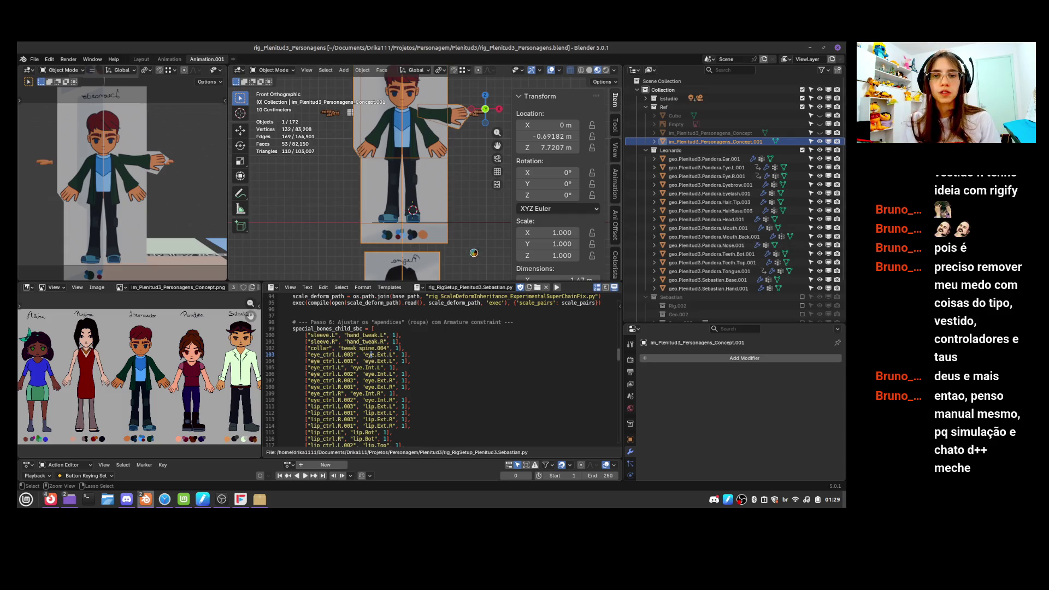
key(ctrl+s)
click(36, 59)
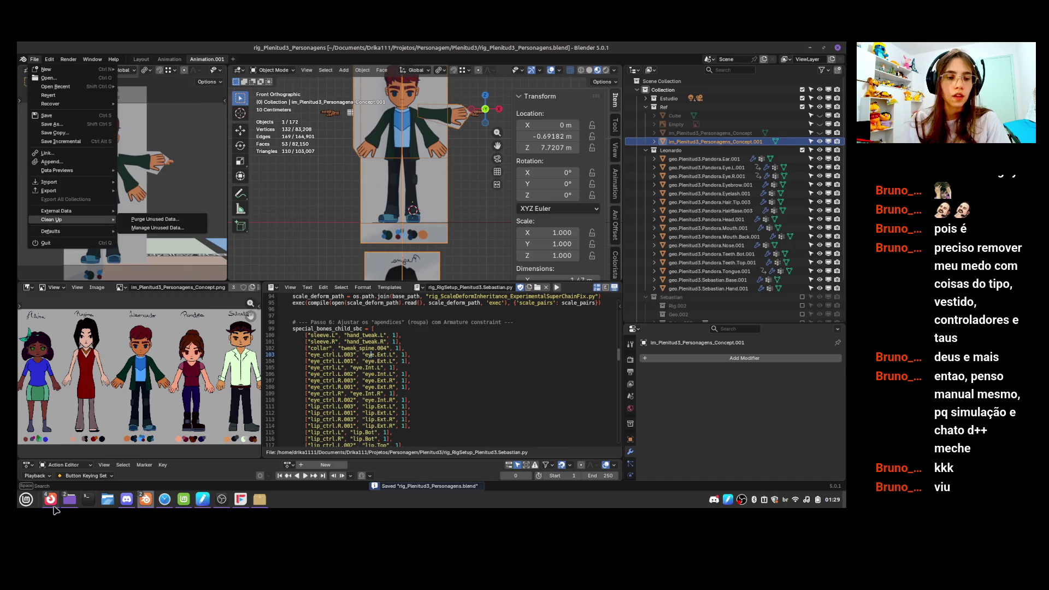
mouse_move(51, 500)
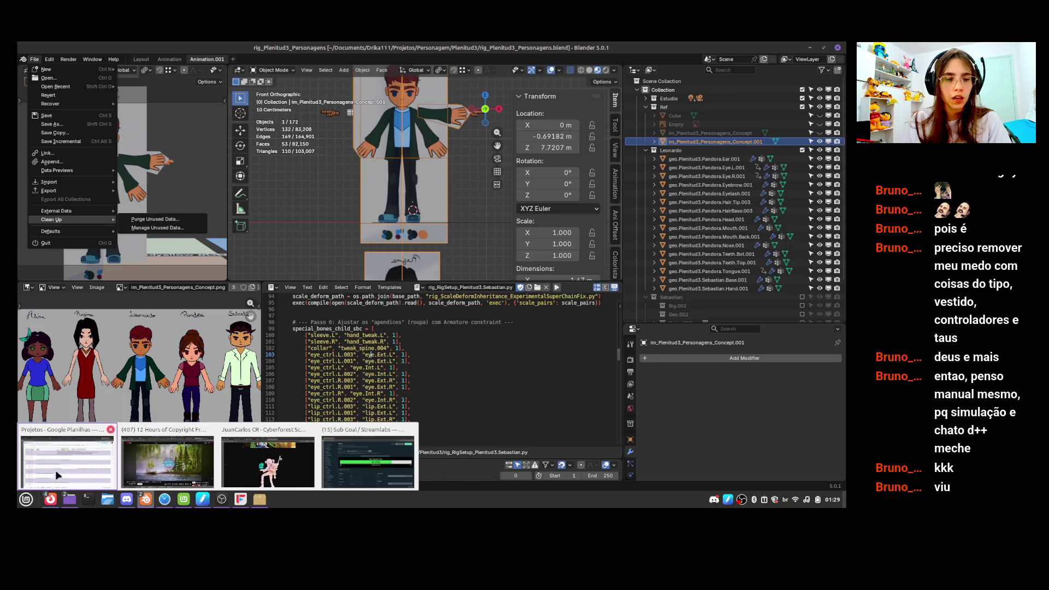
Open YouTube in a new Firefox tab and search for 'blender studio'
click(269, 467)
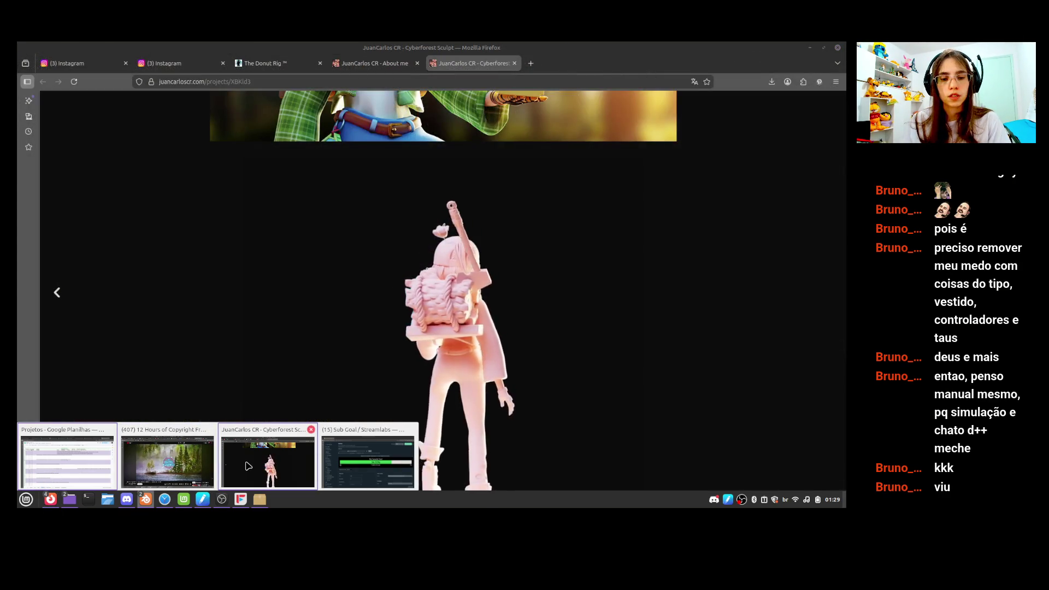
click(531, 63)
text(youtube.com)
key(Return)
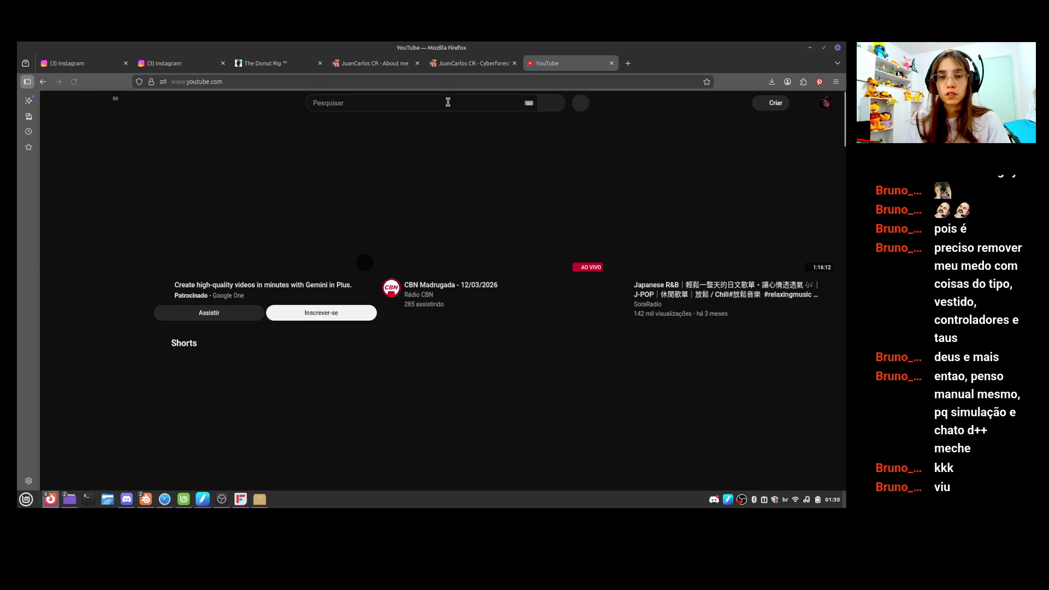
click(448, 102)
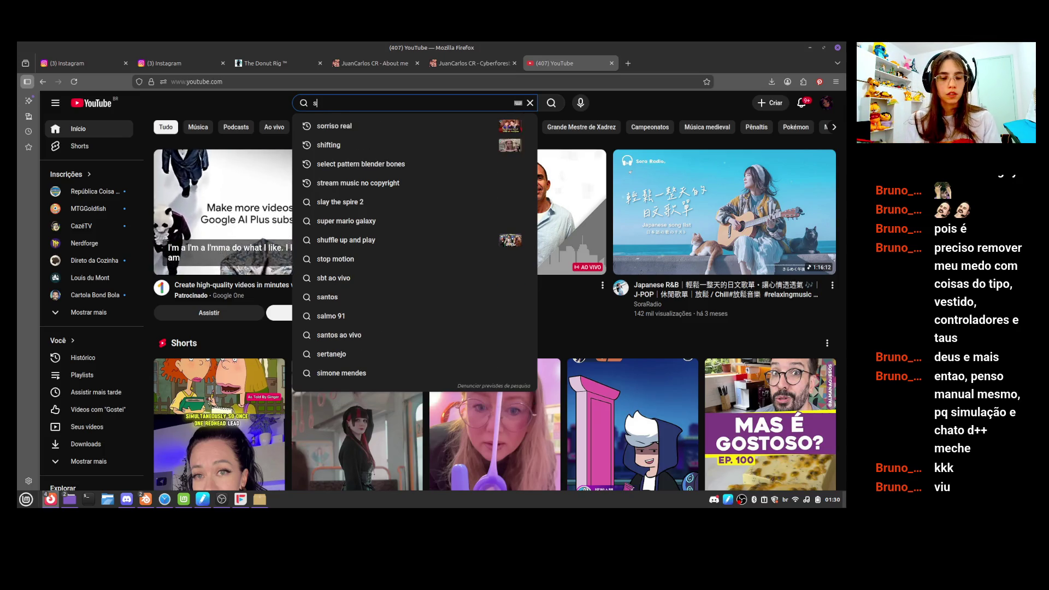
text(blende)
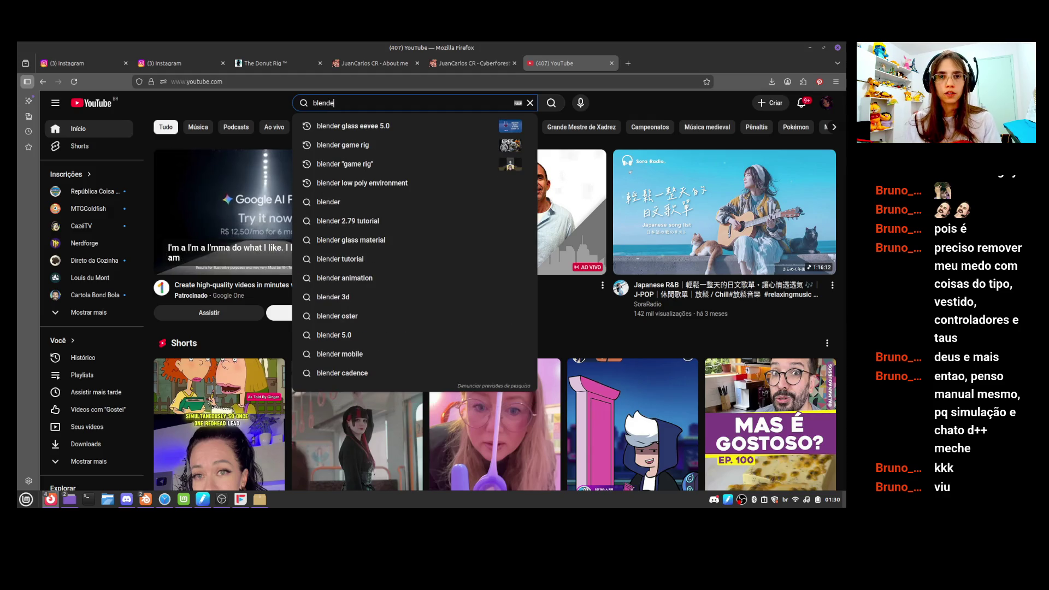
key(Down)
key(Down)
key(Down)
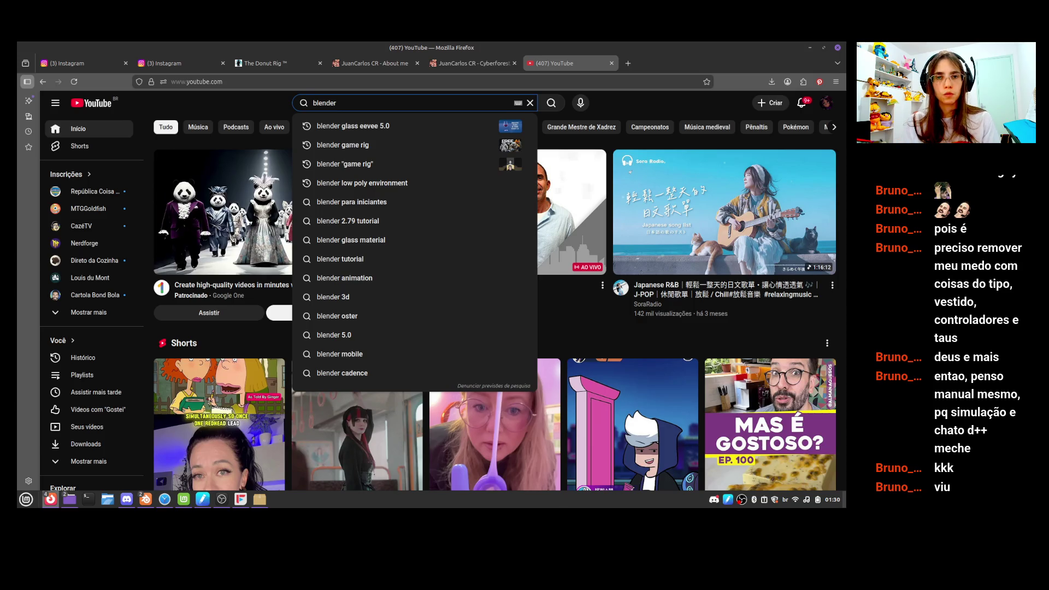
text(st)
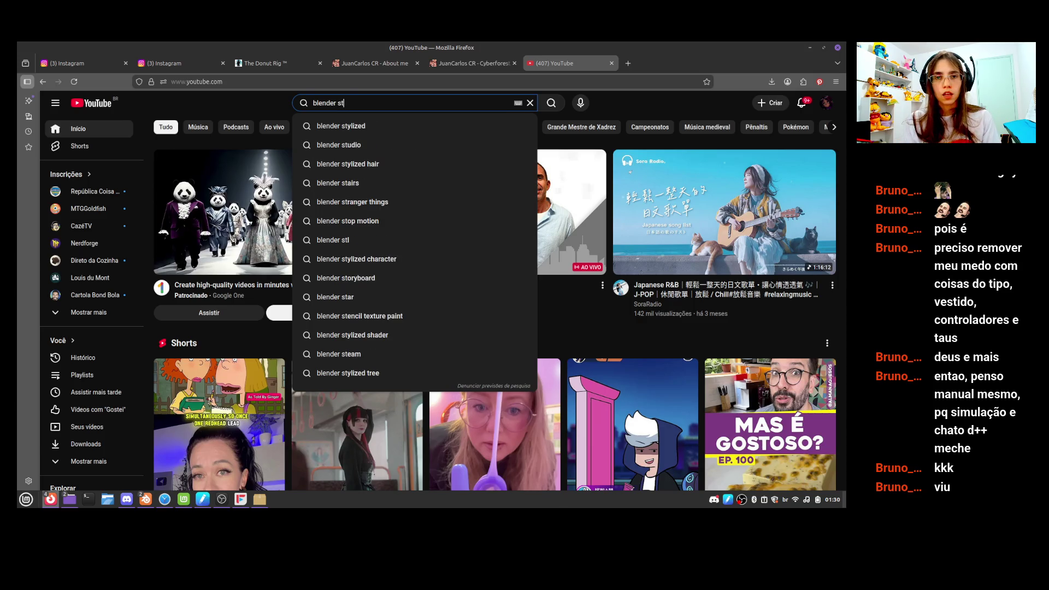
text(udio)
key(Return)
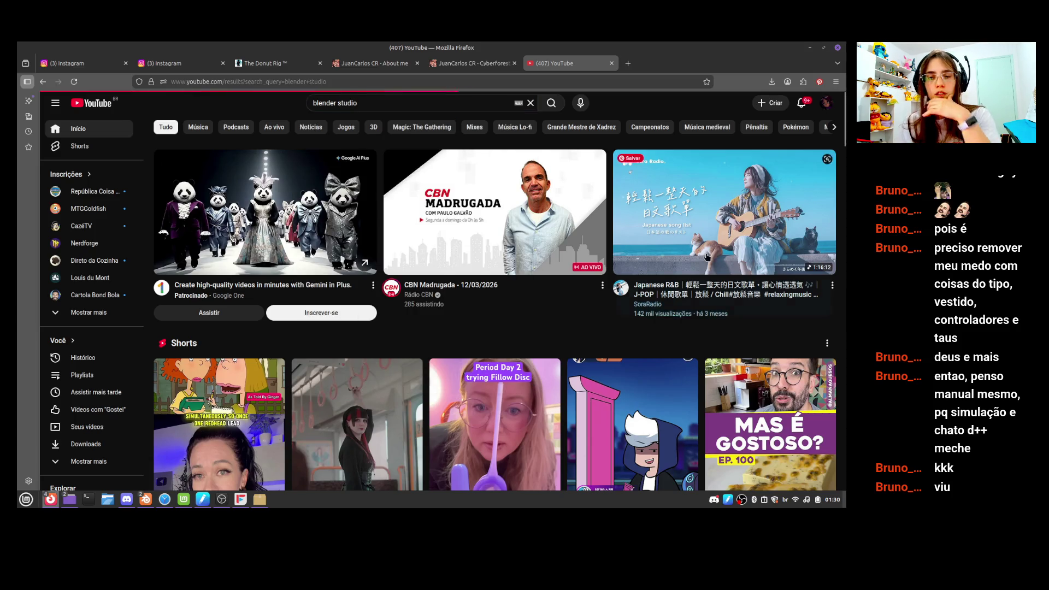
Open the NOVO Curso: RIGGING FACIAL video and mute it
scroll(358, 328, down, 3)
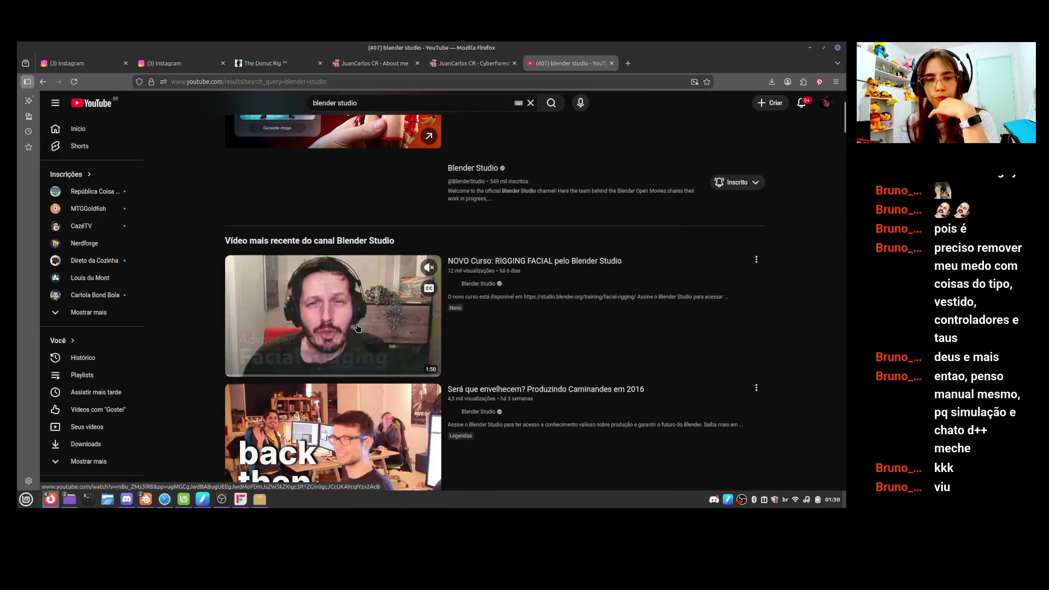
click(358, 328)
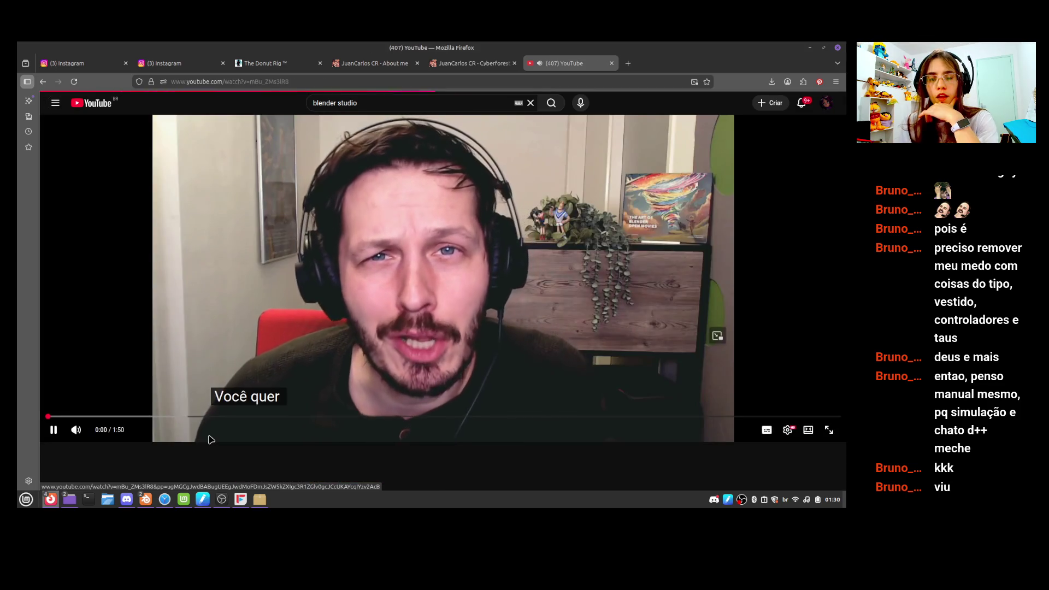
click(77, 430)
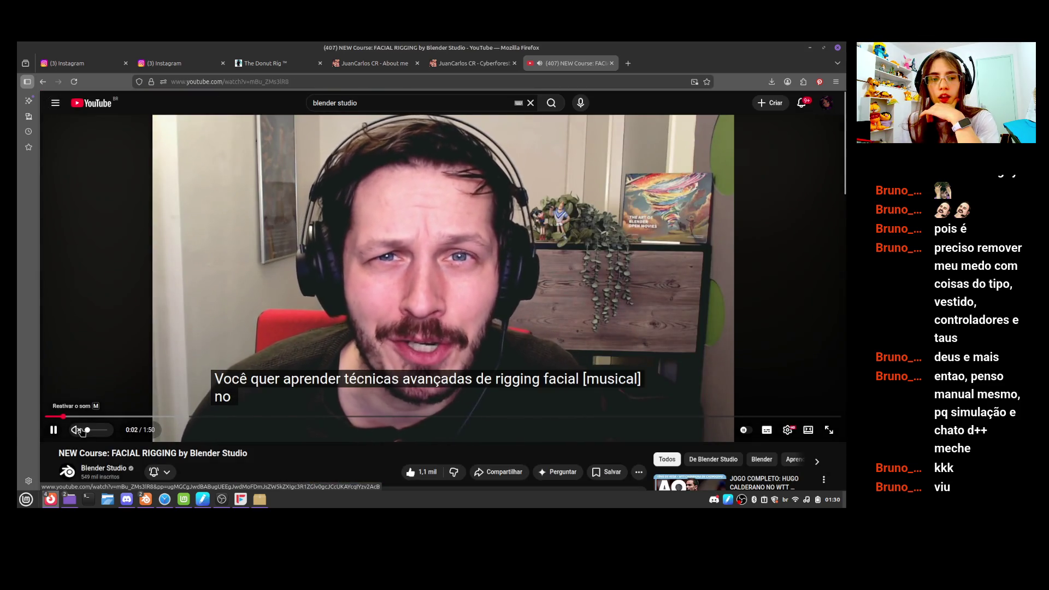
click(78, 430)
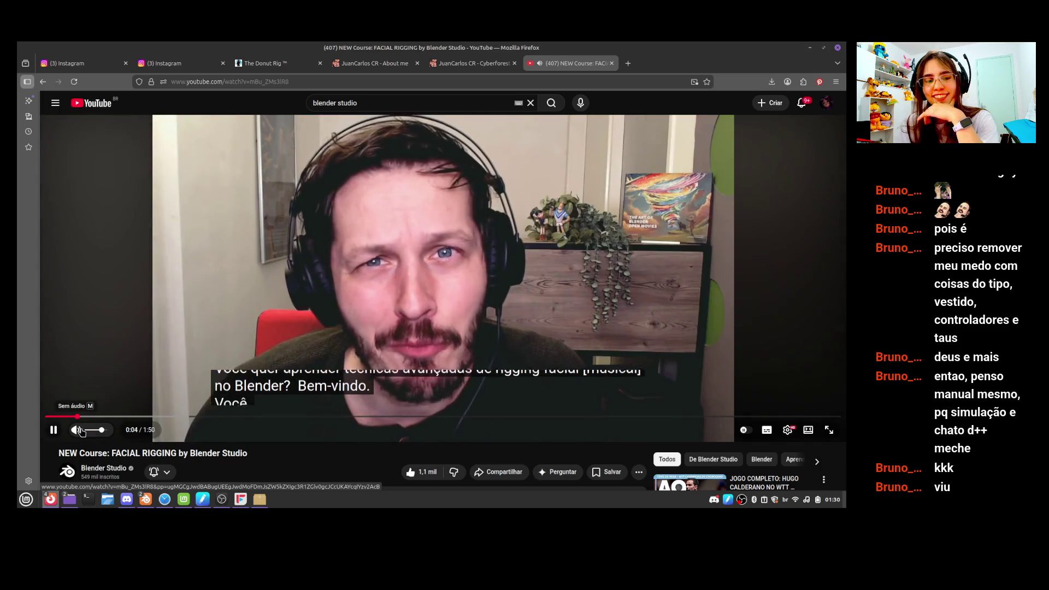
click(79, 429)
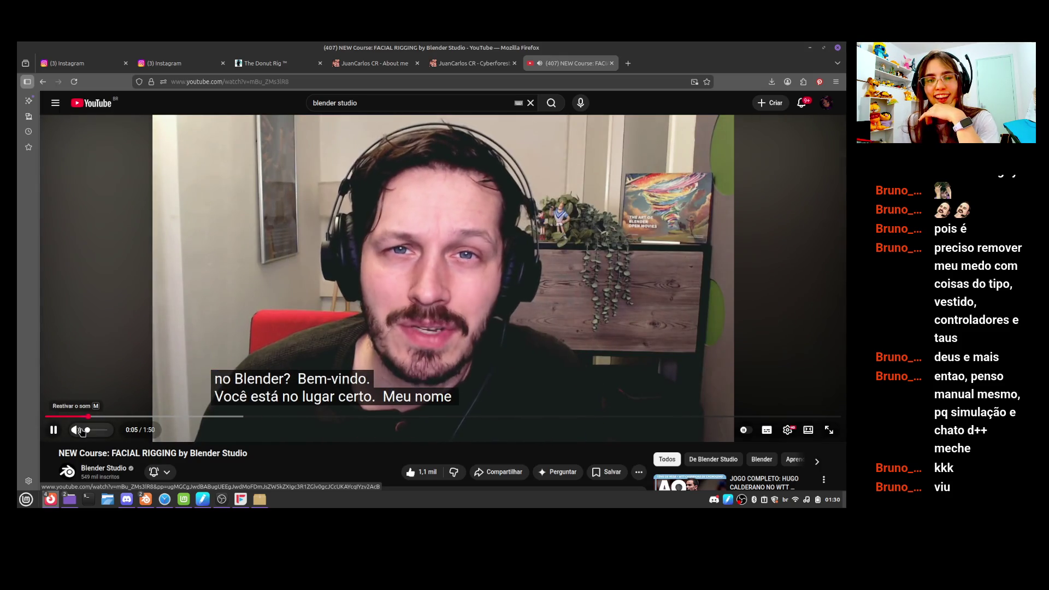
Scrub the trailer from 0:18 past 1:40 to near the end, then pause it
click(186, 415)
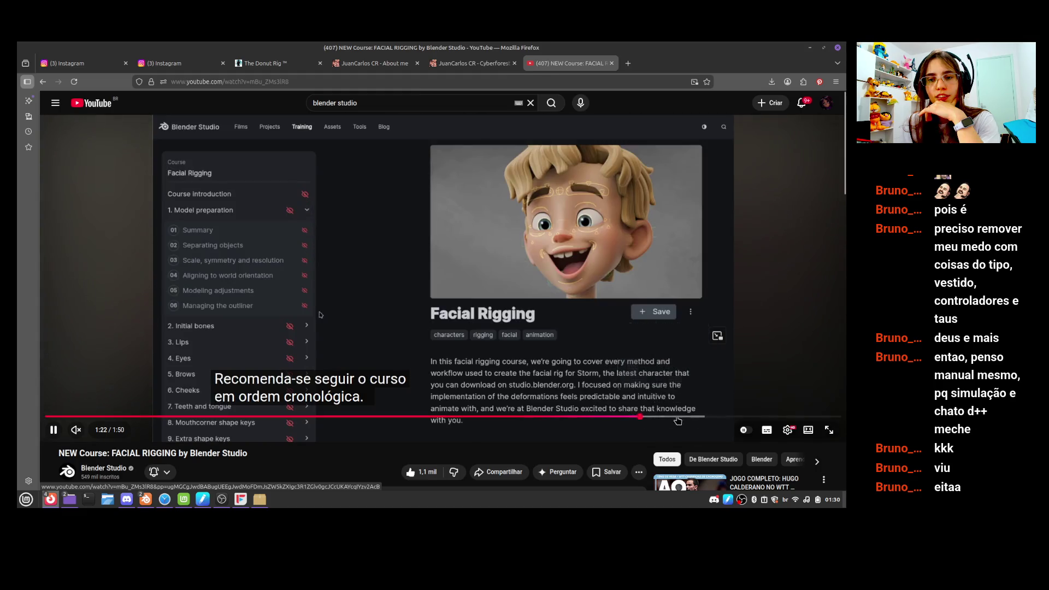
drag(710, 418, 768, 417)
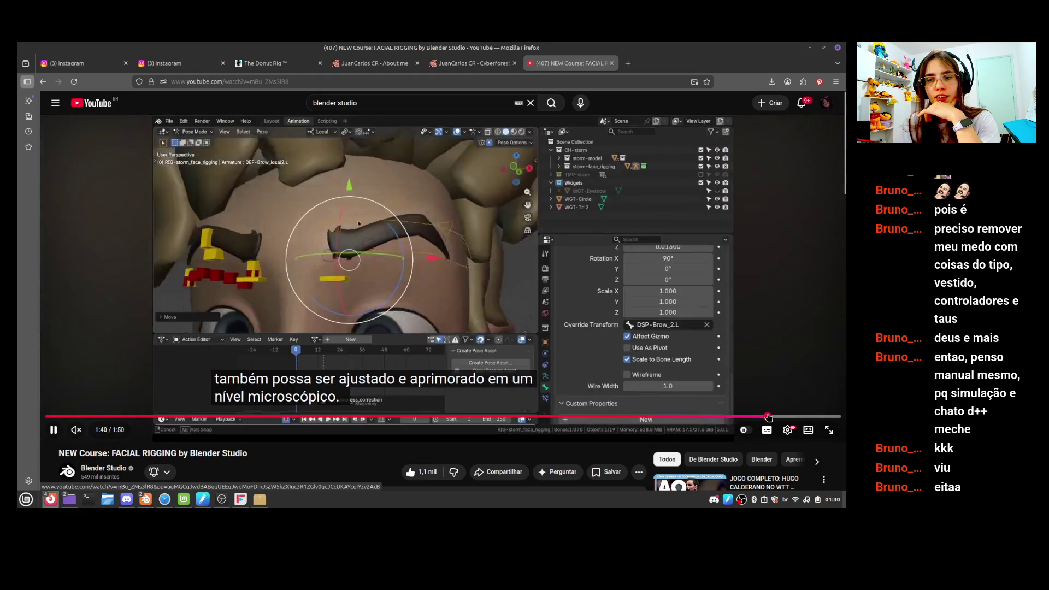
click(816, 418)
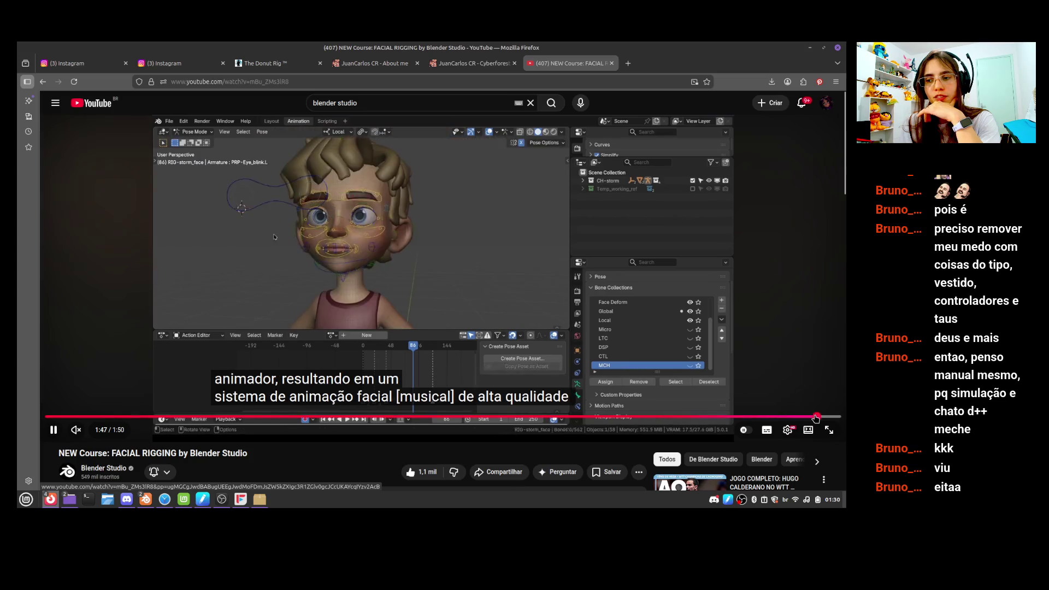
click(591, 358)
scroll(592, 358, down, 6)
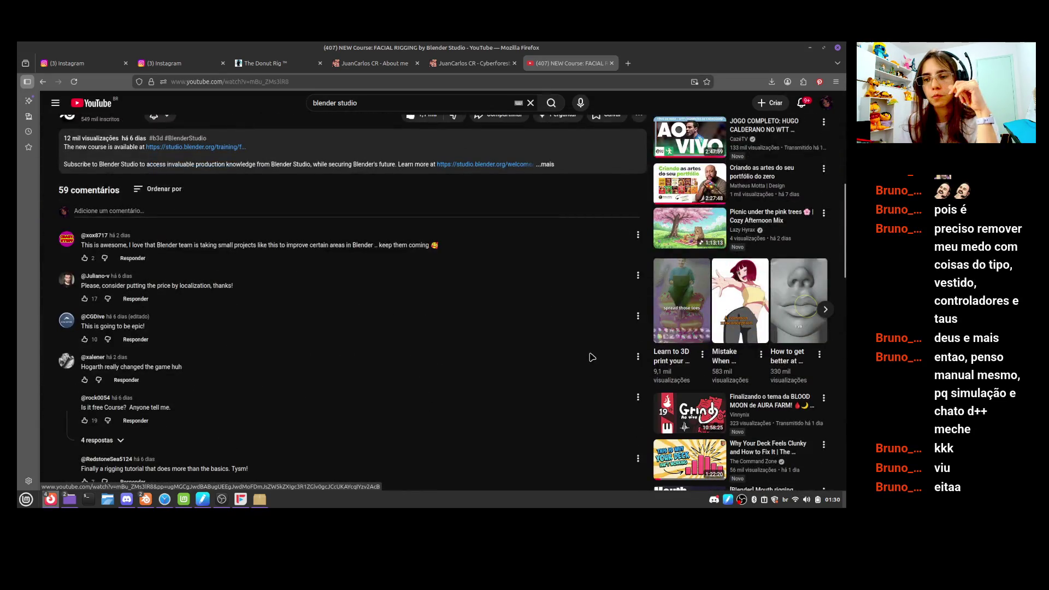
scroll(588, 354, up, 6)
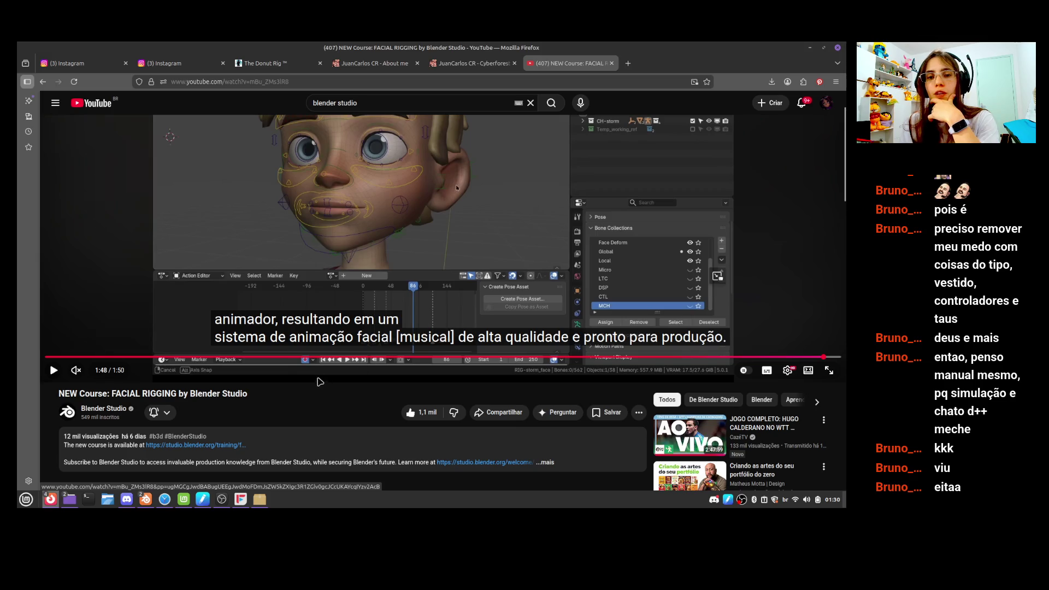
click(311, 356)
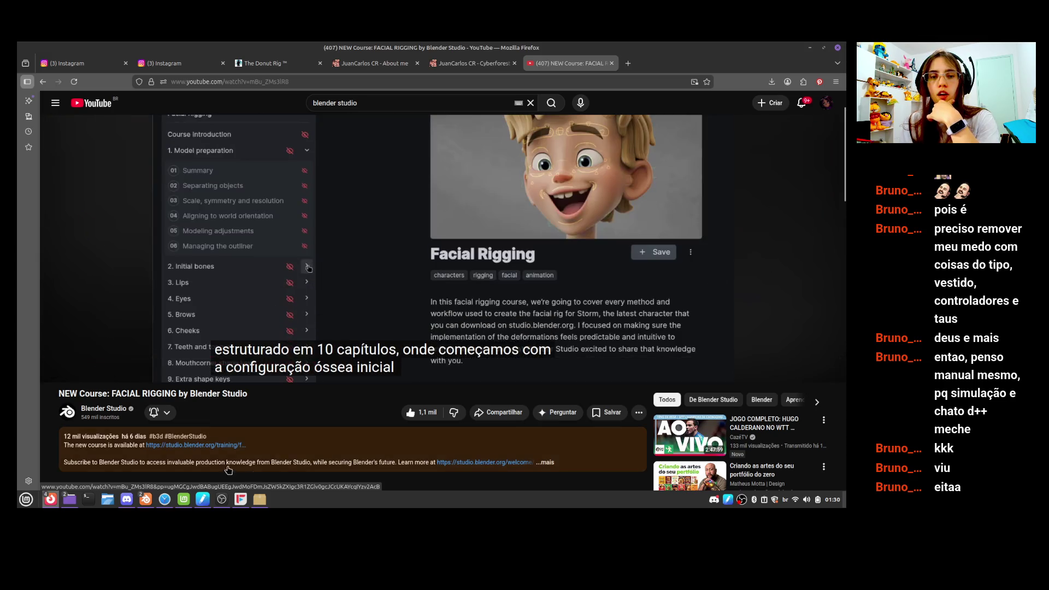
mouse_move(145, 505)
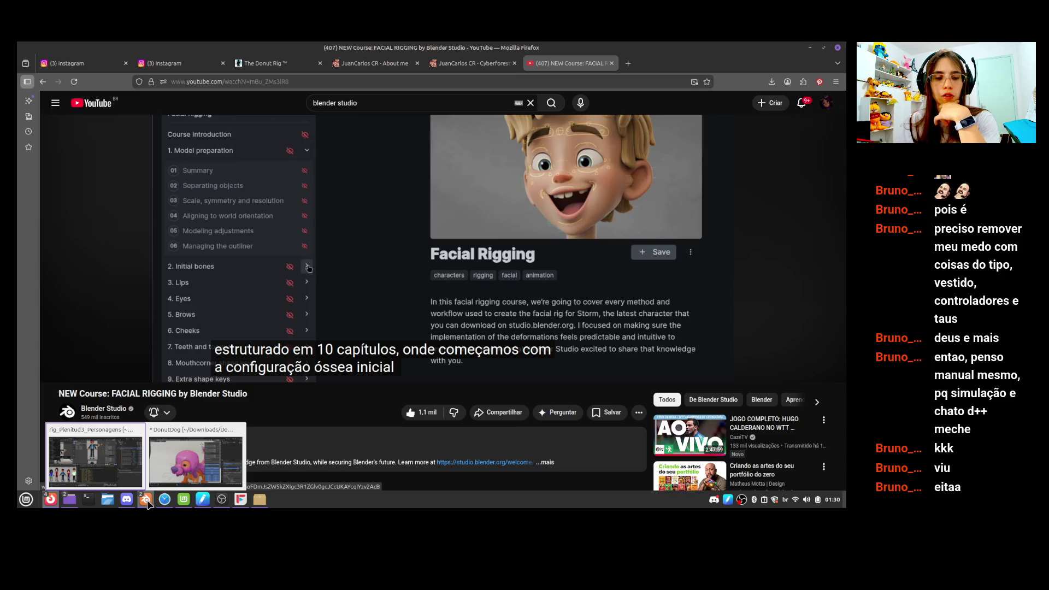
click(628, 64)
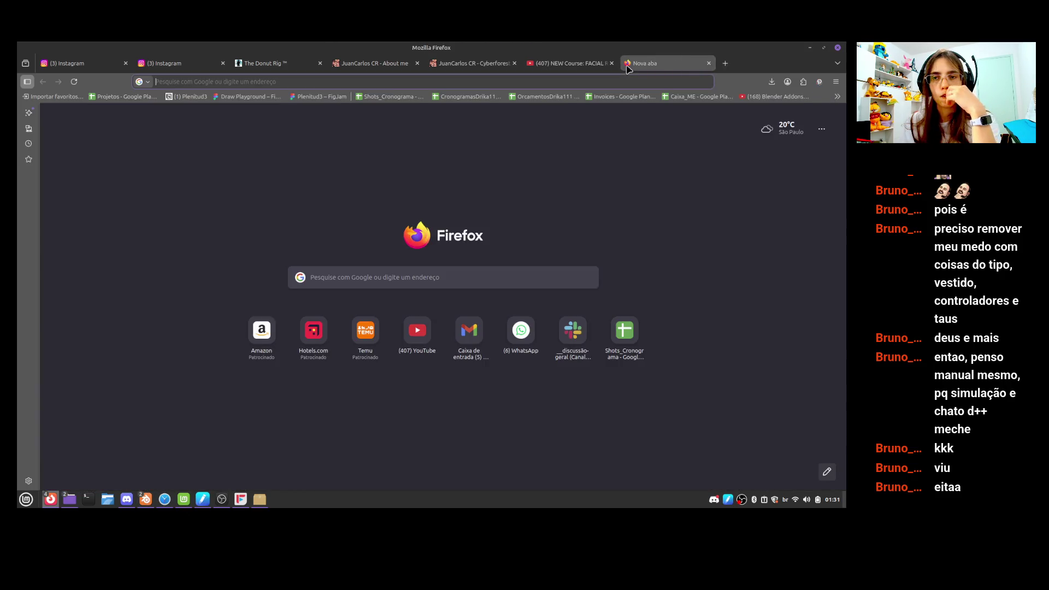
Visit Blender Artists, then search 'blender studio' and open studio.blender.org/welcome from the results
text(belnde)
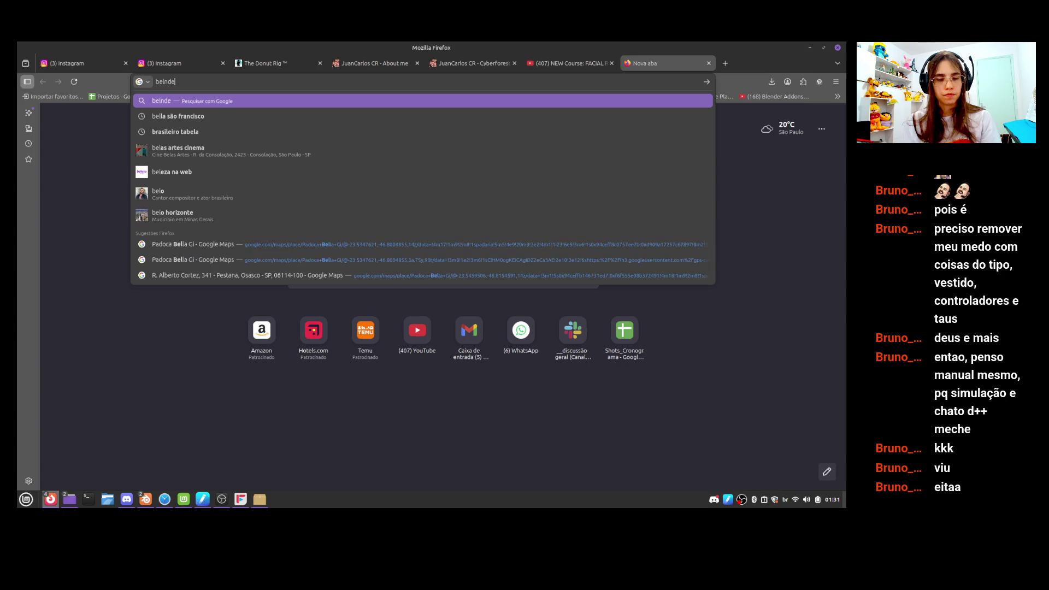
text(rlenderartists.org/)
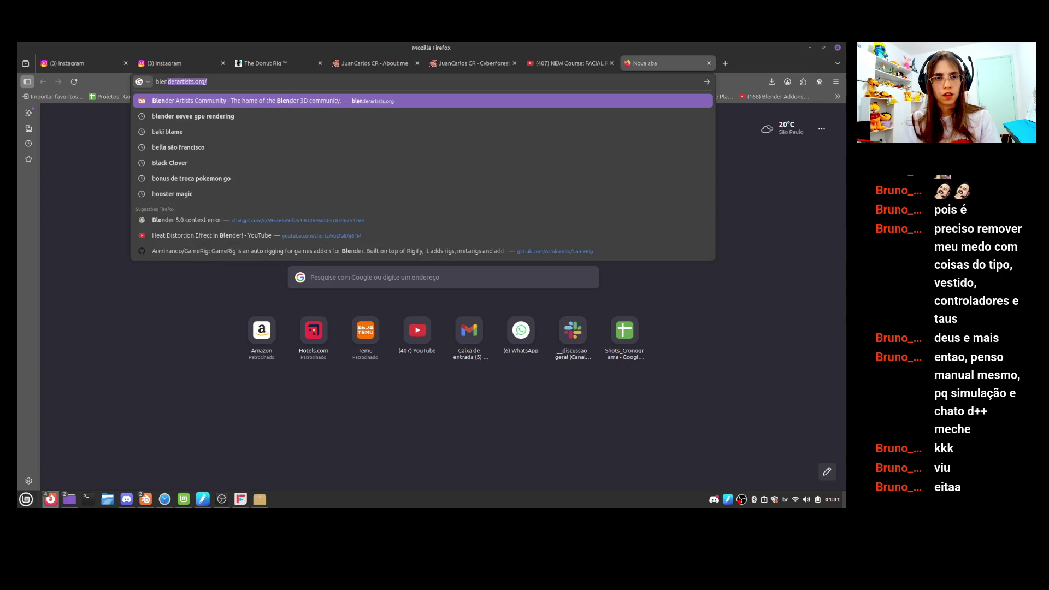
key(Return)
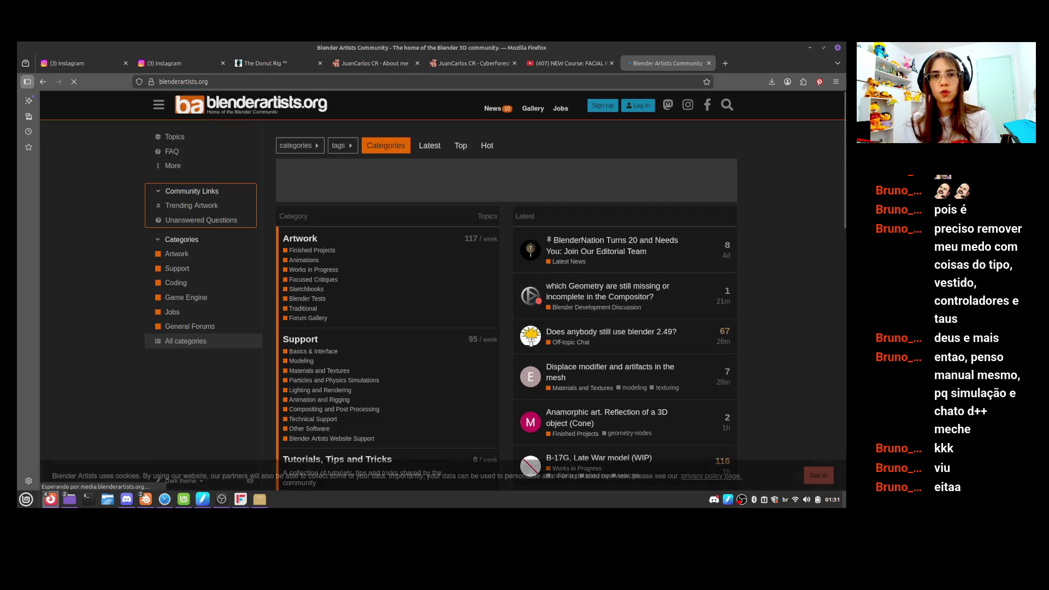
click(350, 77)
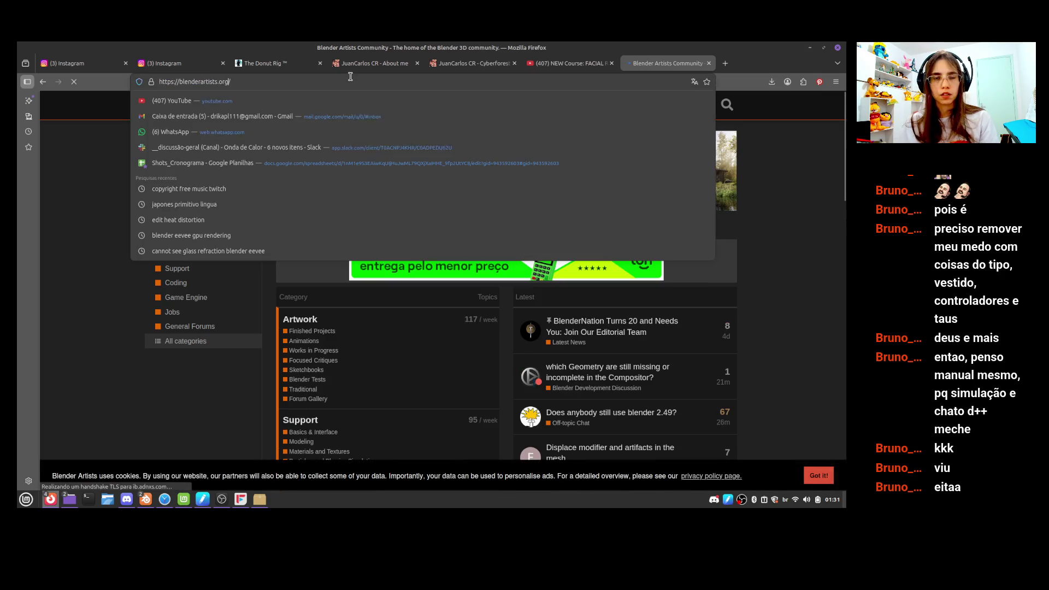
text(b)
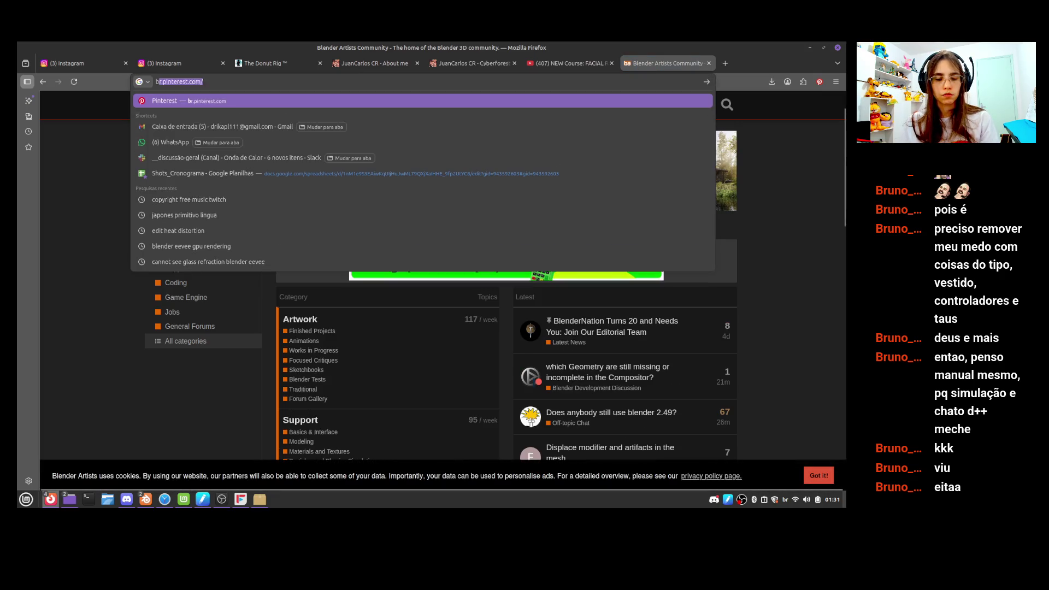
text(lender studio)
key(Return)
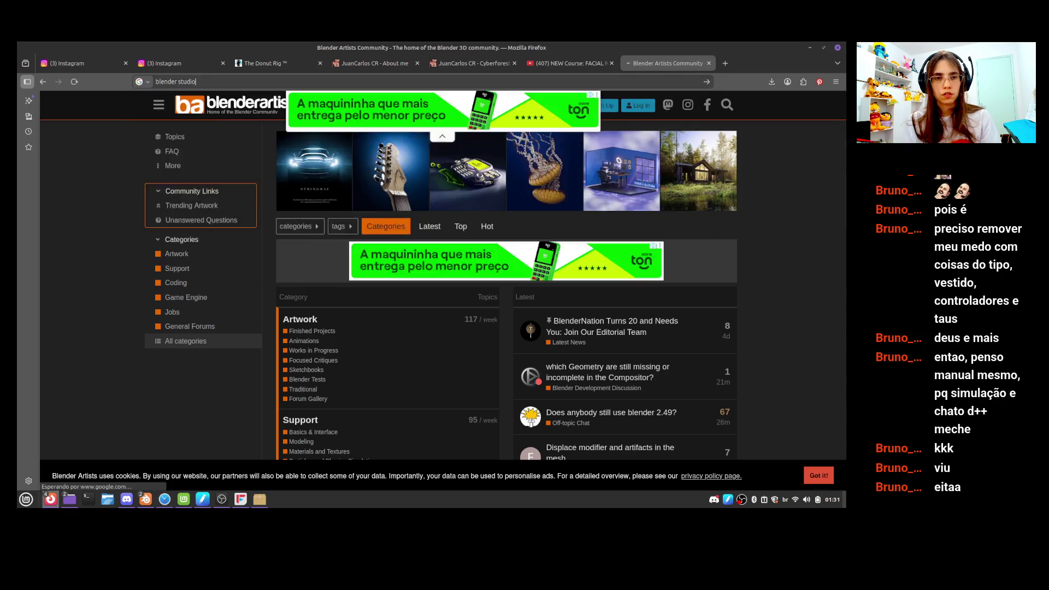
click(169, 187)
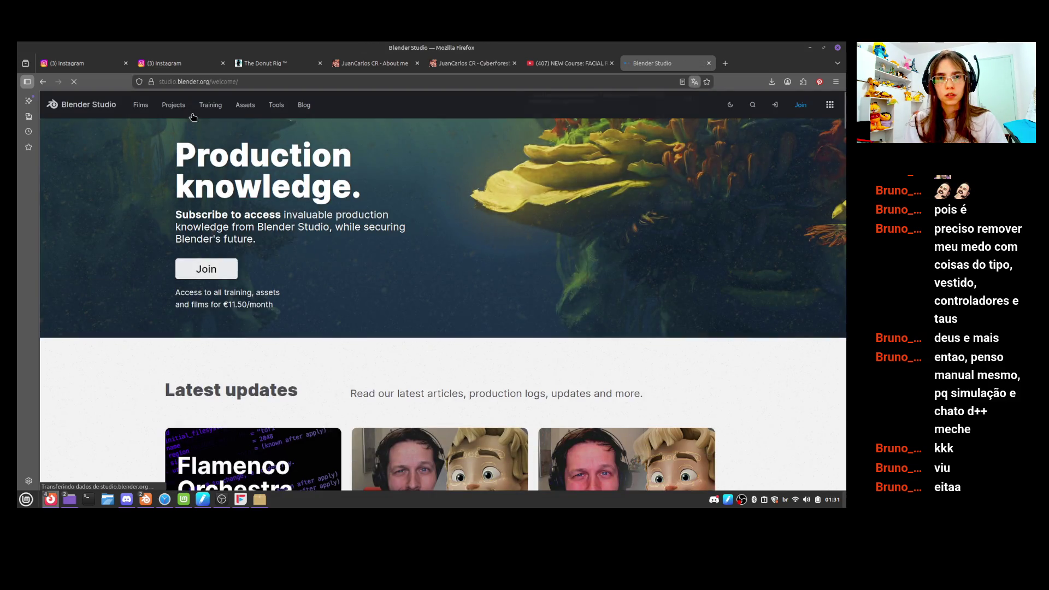
Open the Characters library under Assets and scroll down to the Victoria thumbnail
mouse_move(197, 109)
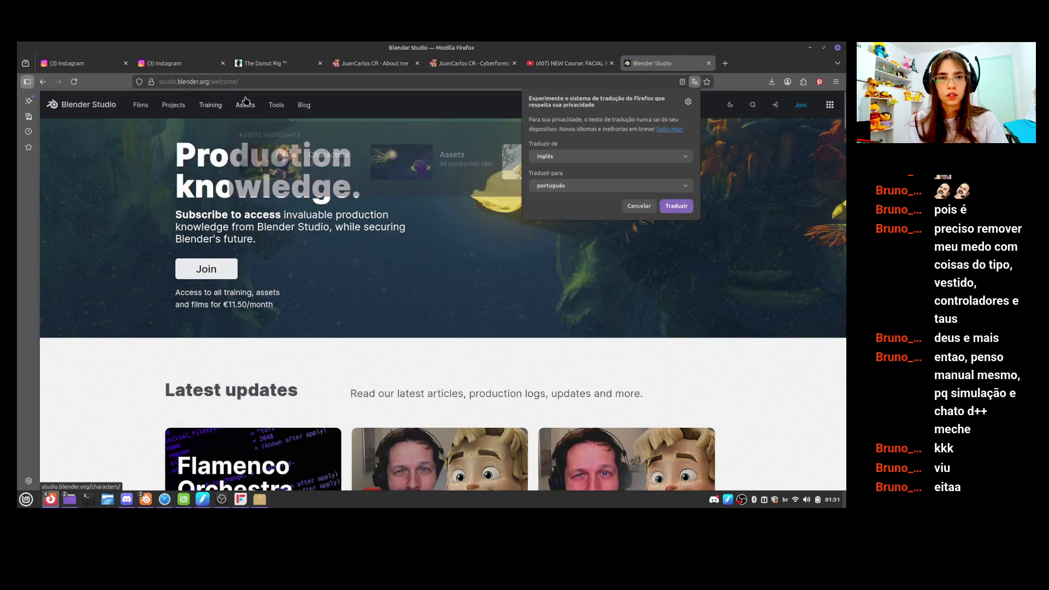
click(253, 161)
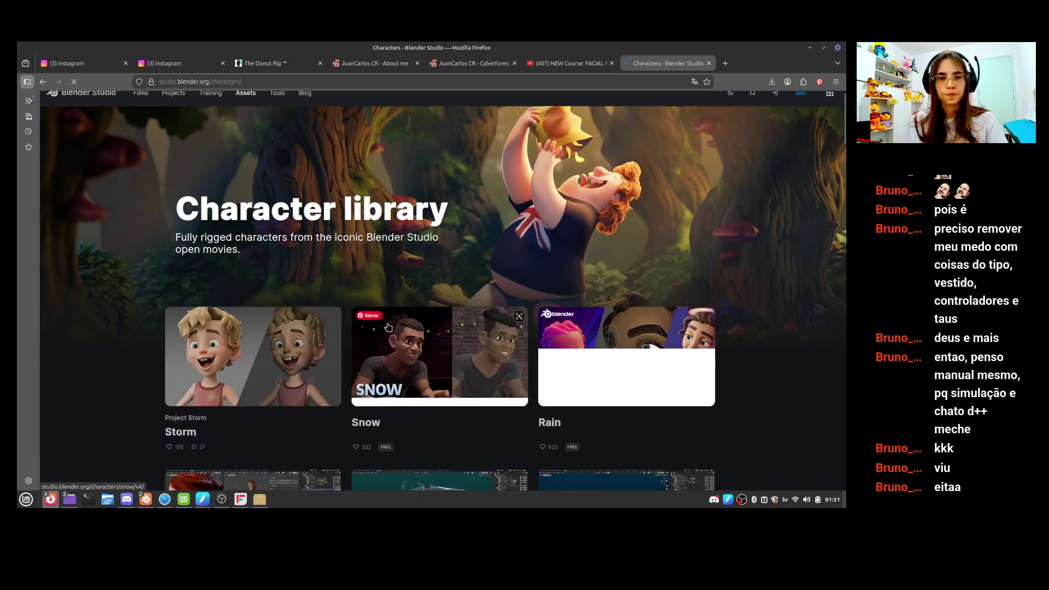
scroll(380, 337, down, 8)
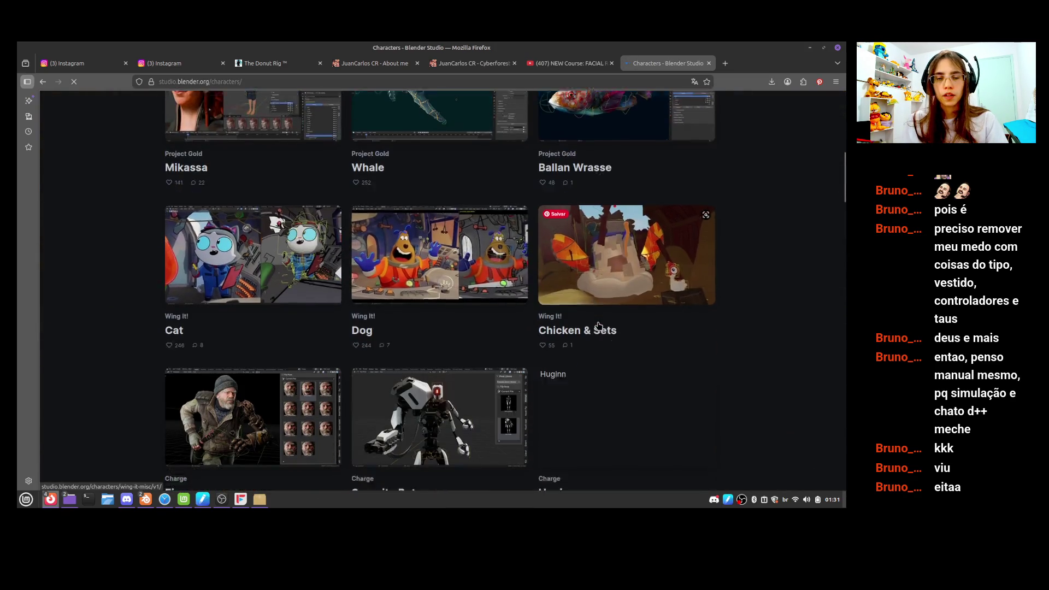
scroll(618, 256, down, 10)
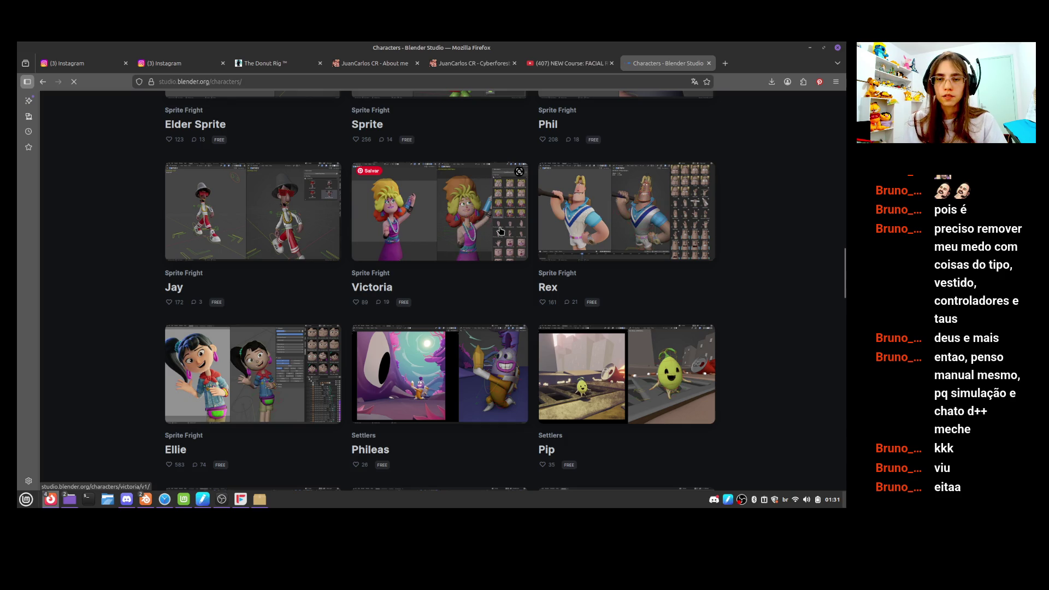
scroll(363, 344, up, 4)
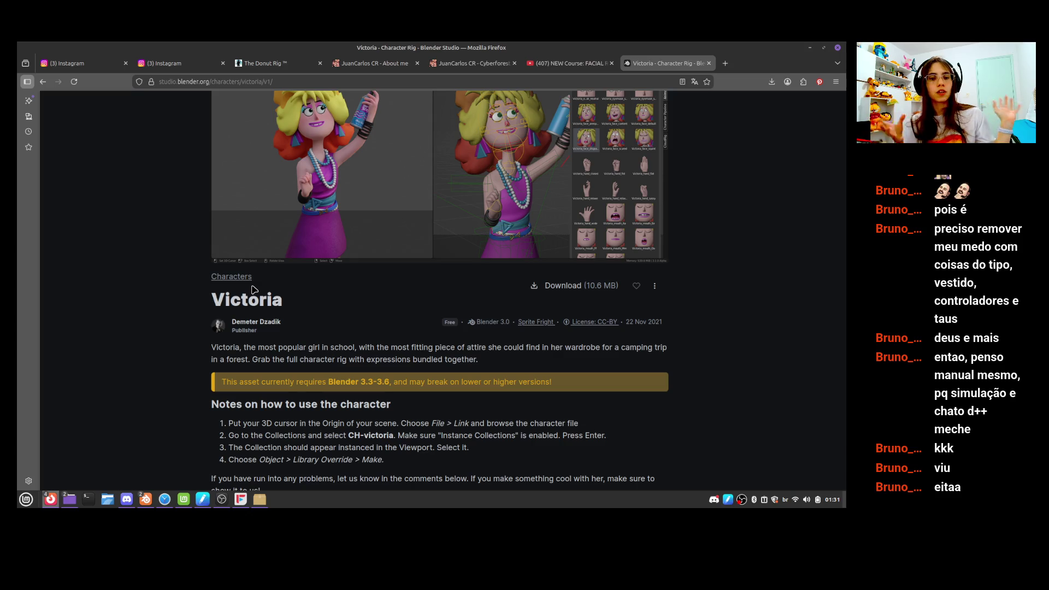
scroll(392, 267, down, 15)
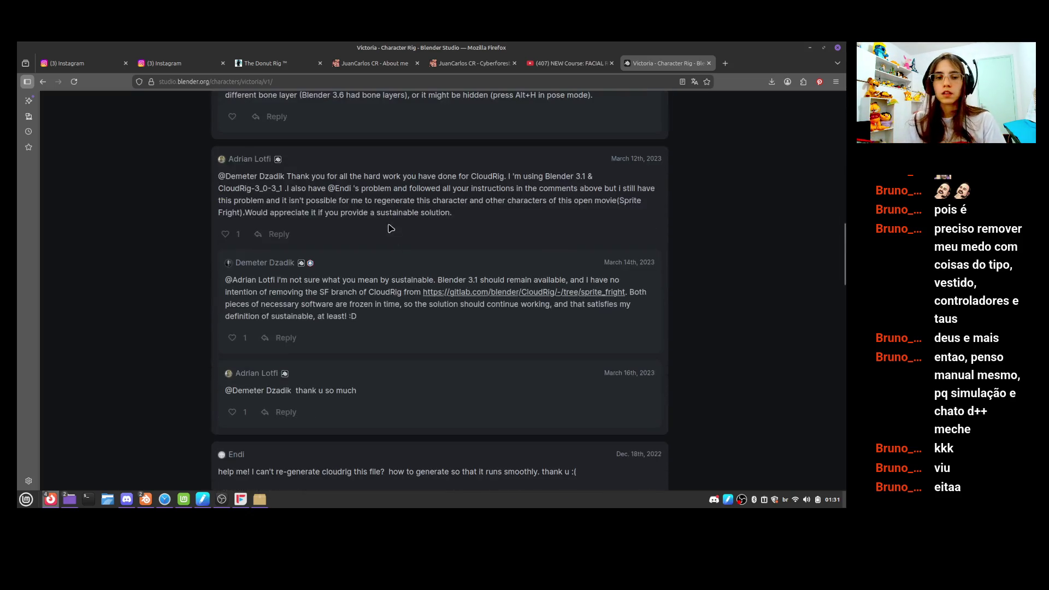
scroll(538, 192, down, 5)
scroll(535, 188, up, 10)
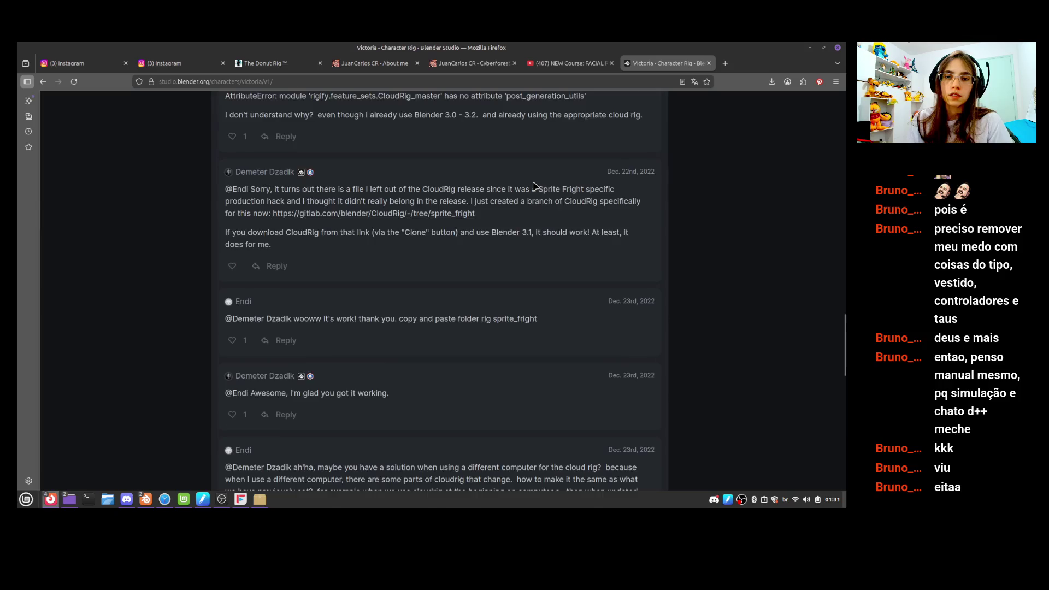
scroll(535, 186, up, 15)
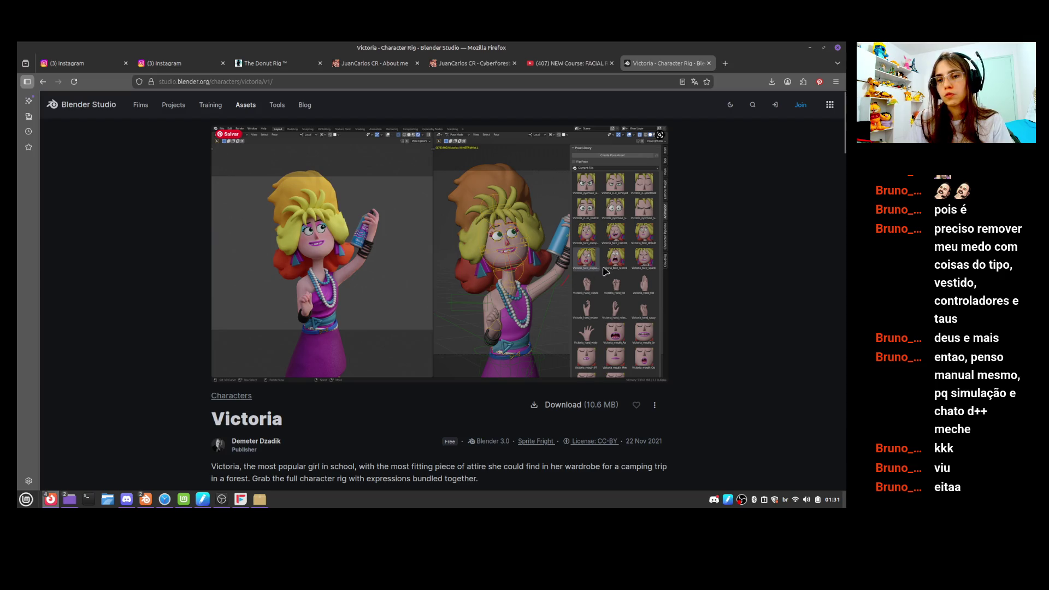
scroll(604, 272, down, 15)
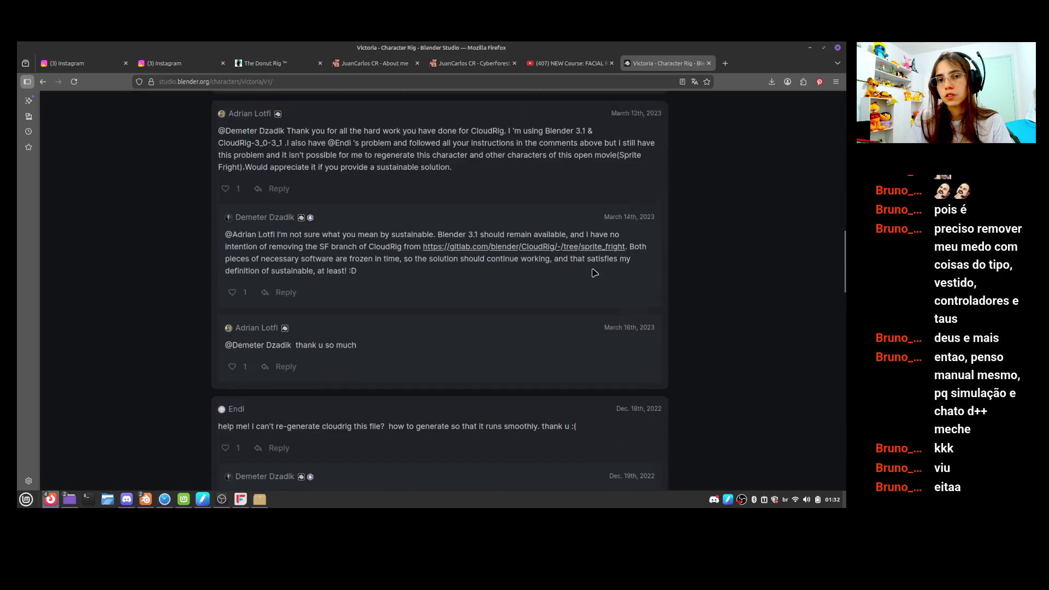
scroll(594, 272, down, 10)
scroll(594, 274, up, 15)
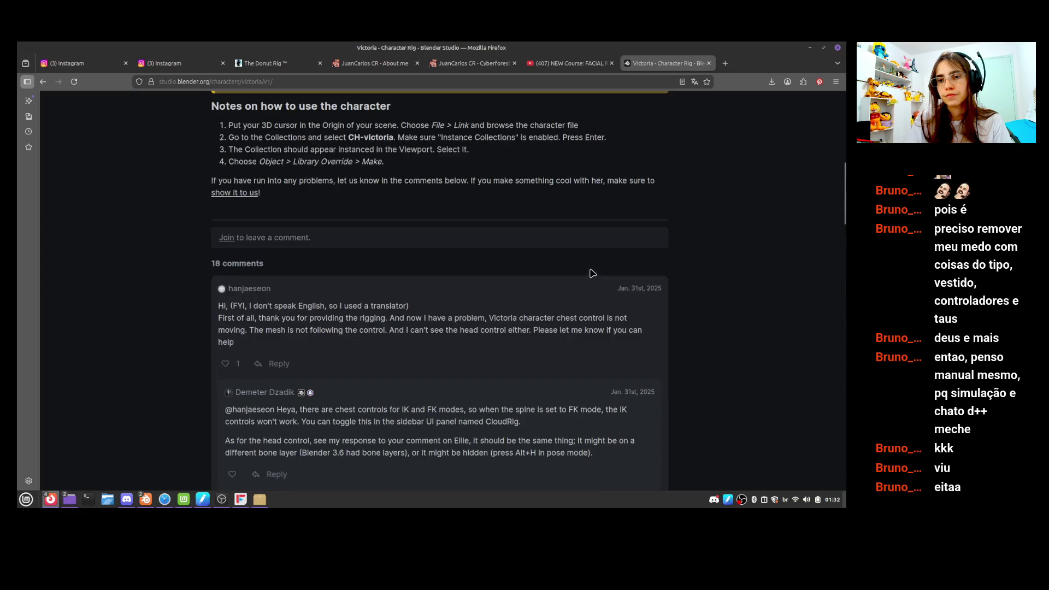
scroll(592, 273, up, 5)
mouse_move(145, 499)
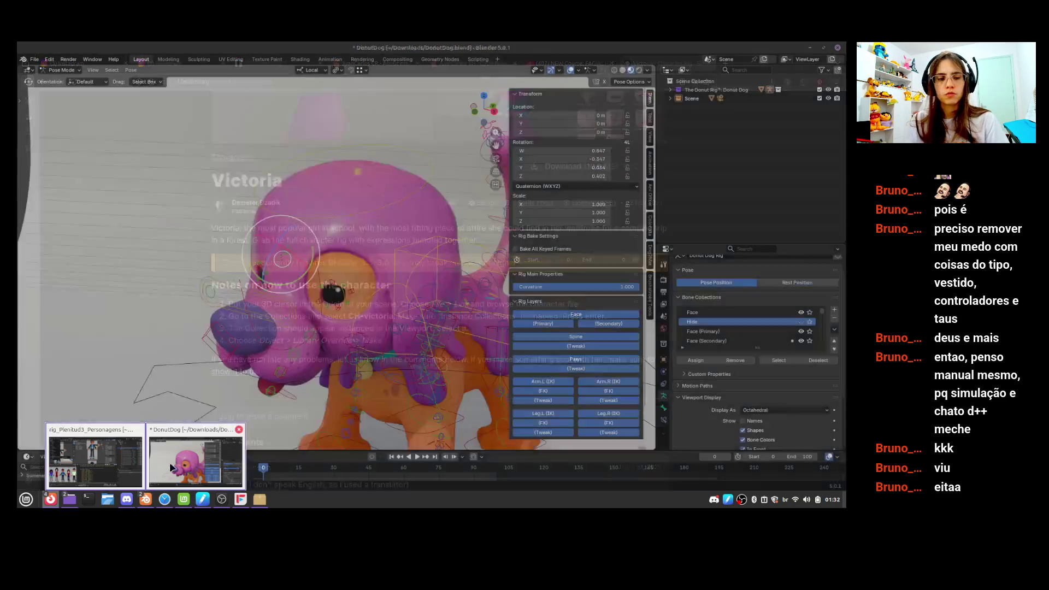
click(171, 468)
click(36, 59)
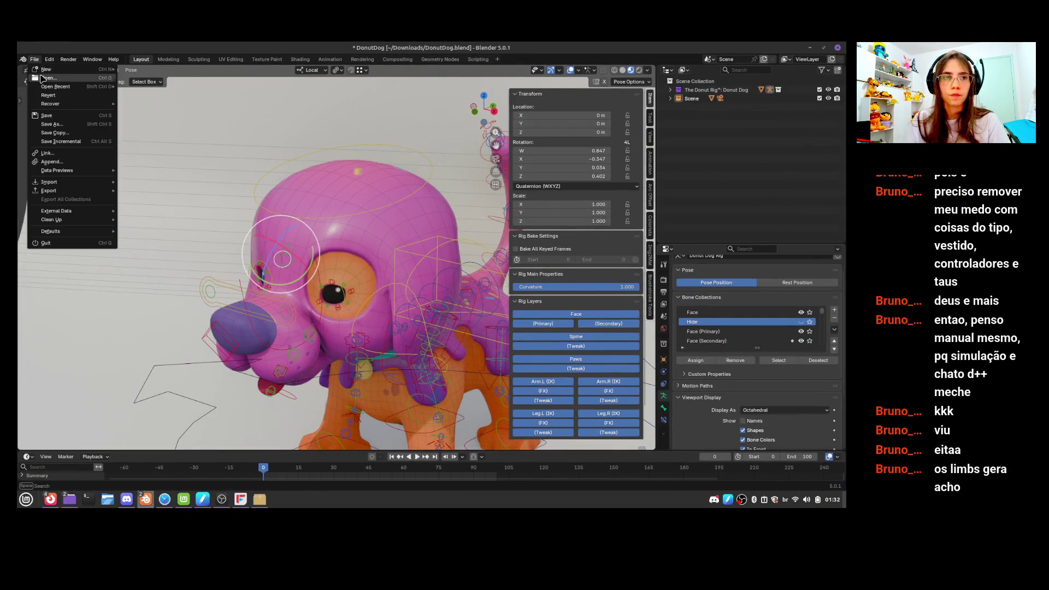
click(94, 112)
click(387, 285)
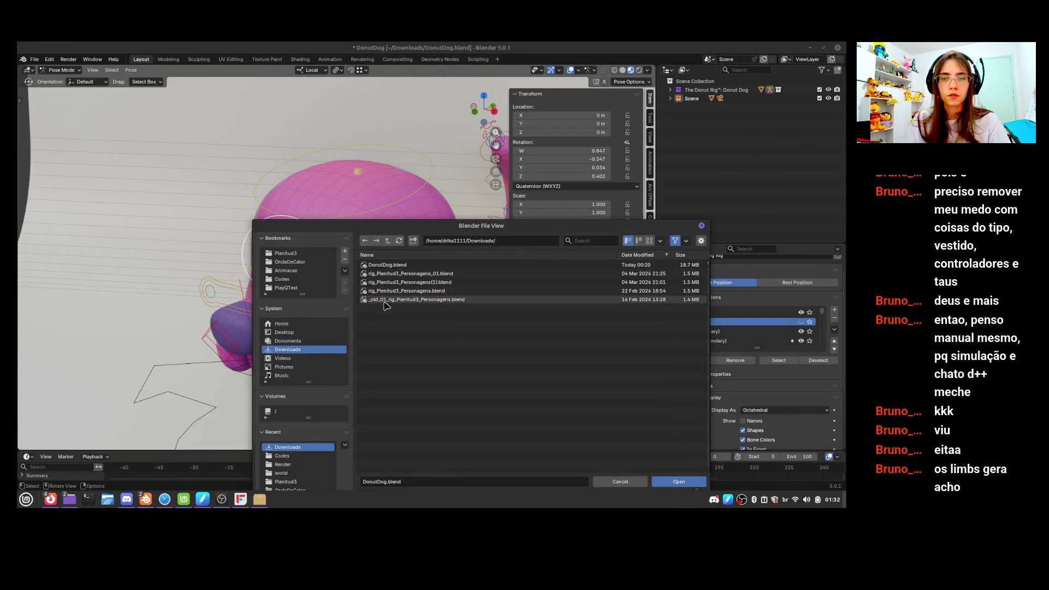
scroll(303, 435, down, 2)
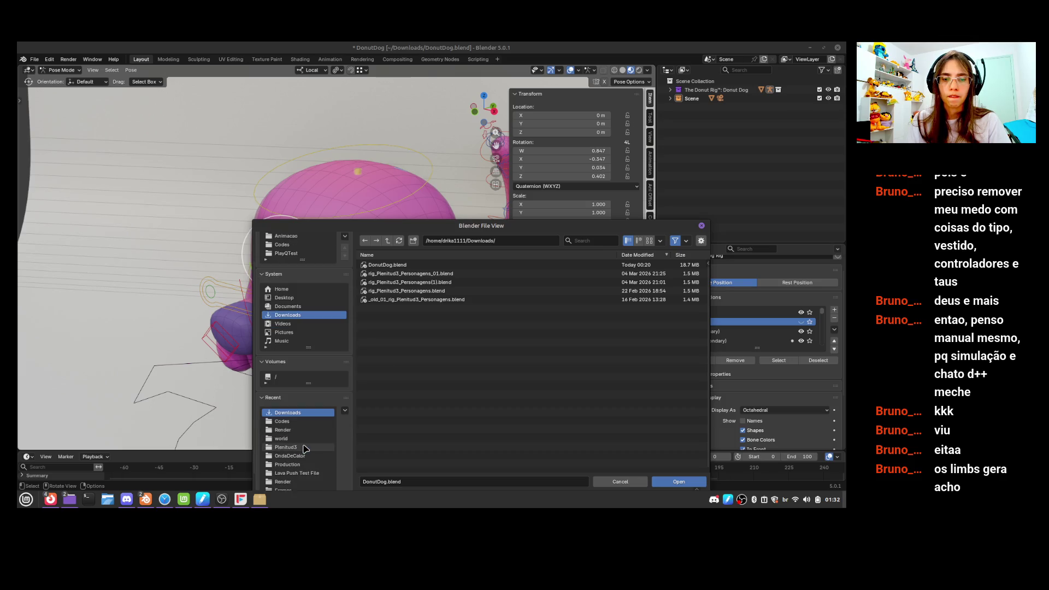
scroll(304, 438, down, 1)
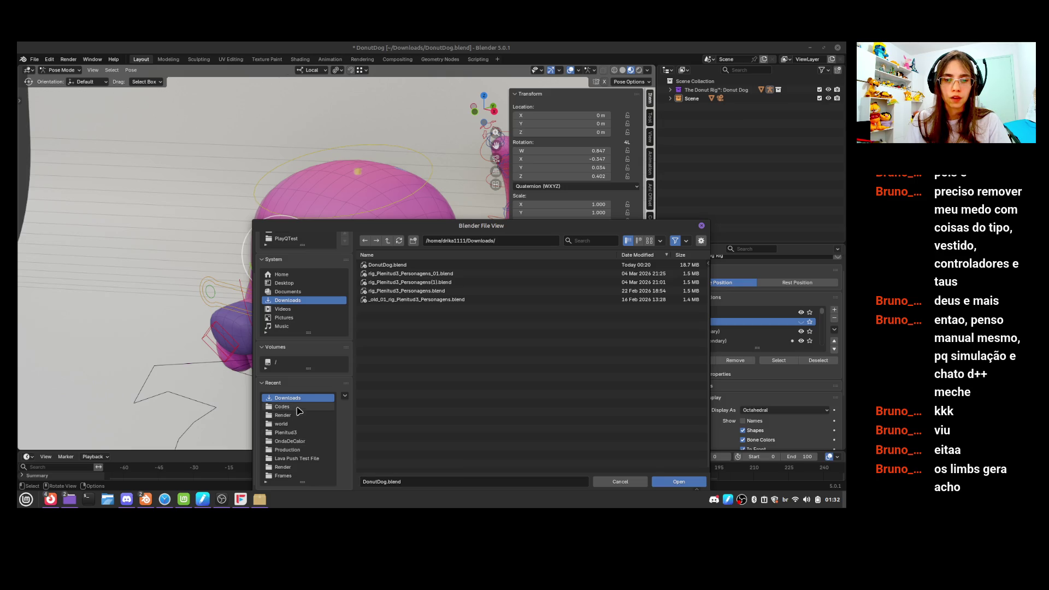
scroll(321, 315, up, 3)
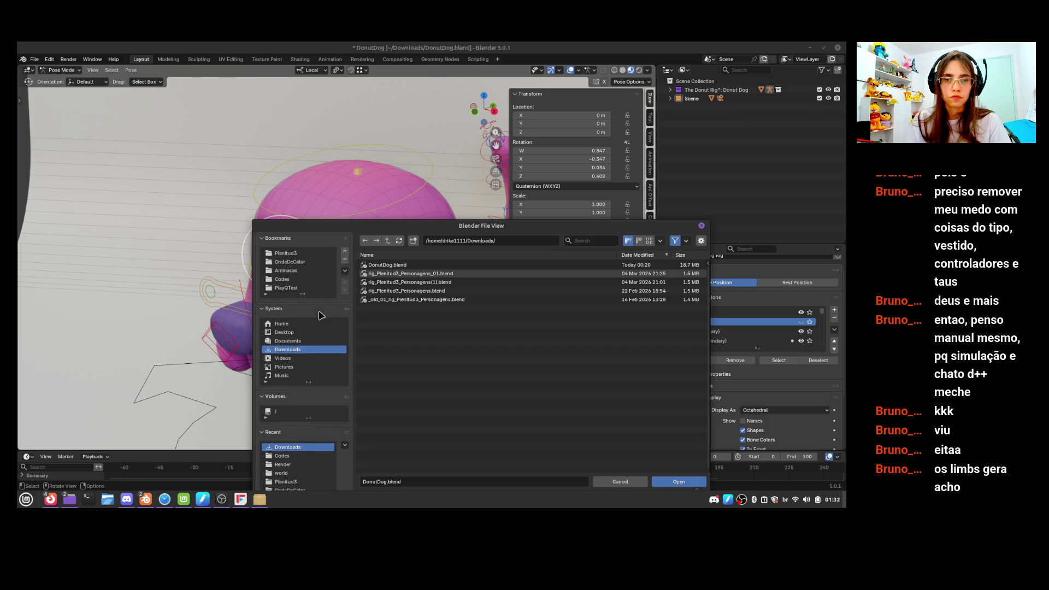
click(295, 271)
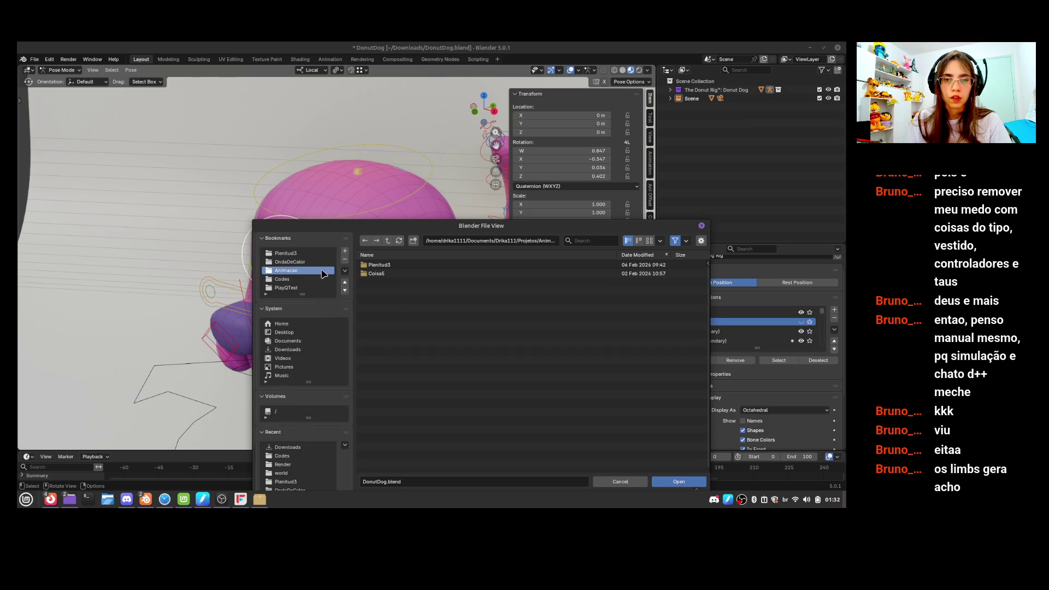
click(387, 241)
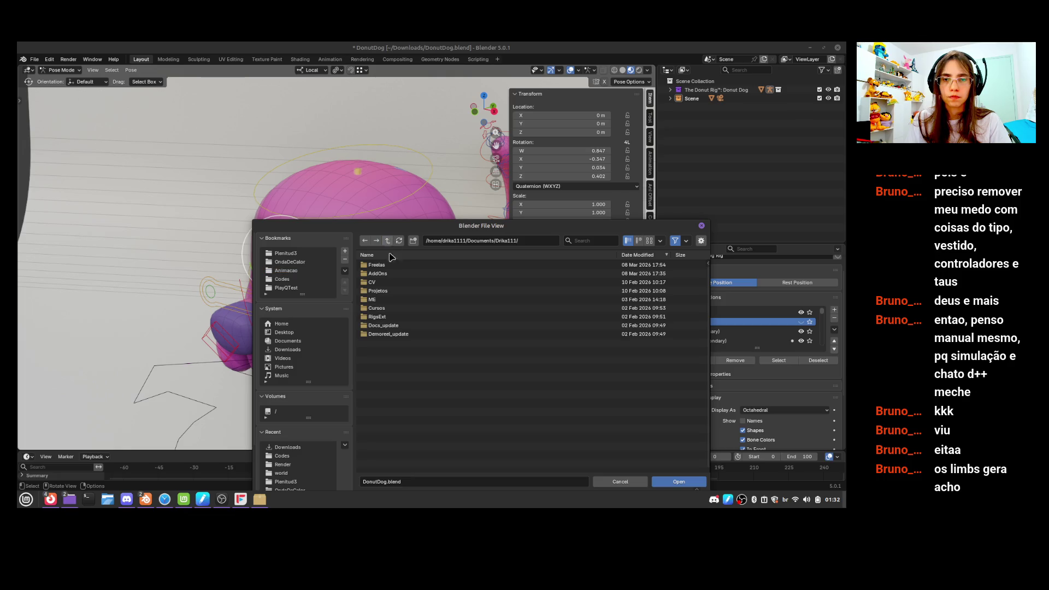
click(388, 240)
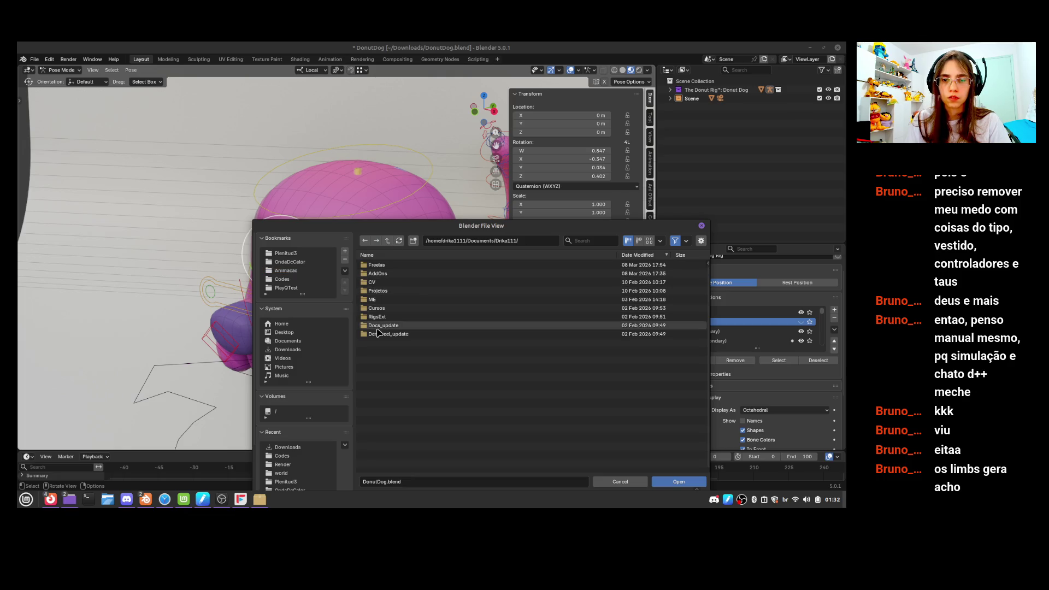
double_click(381, 317)
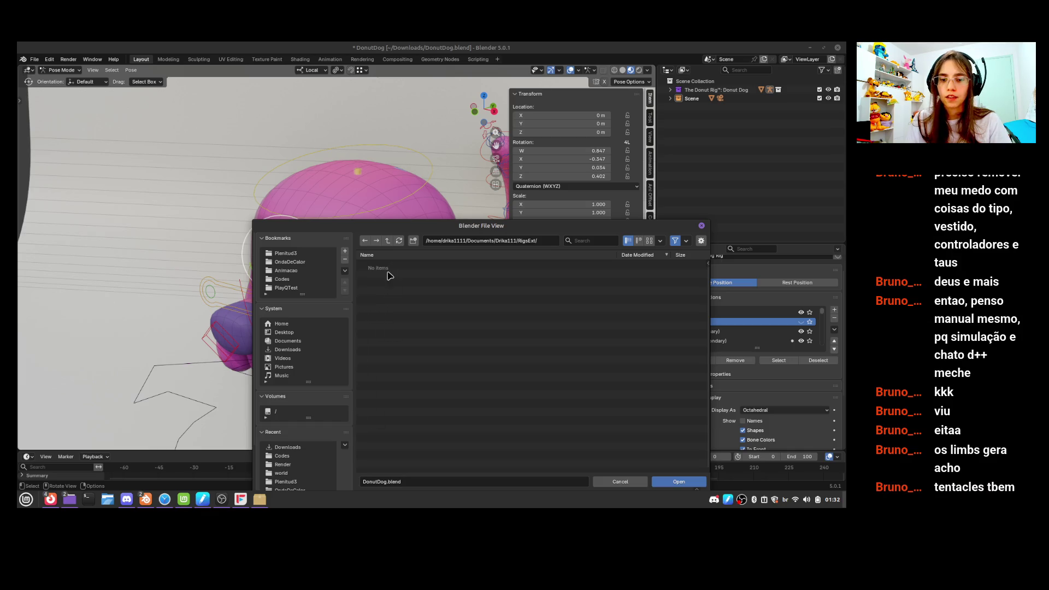
click(388, 241)
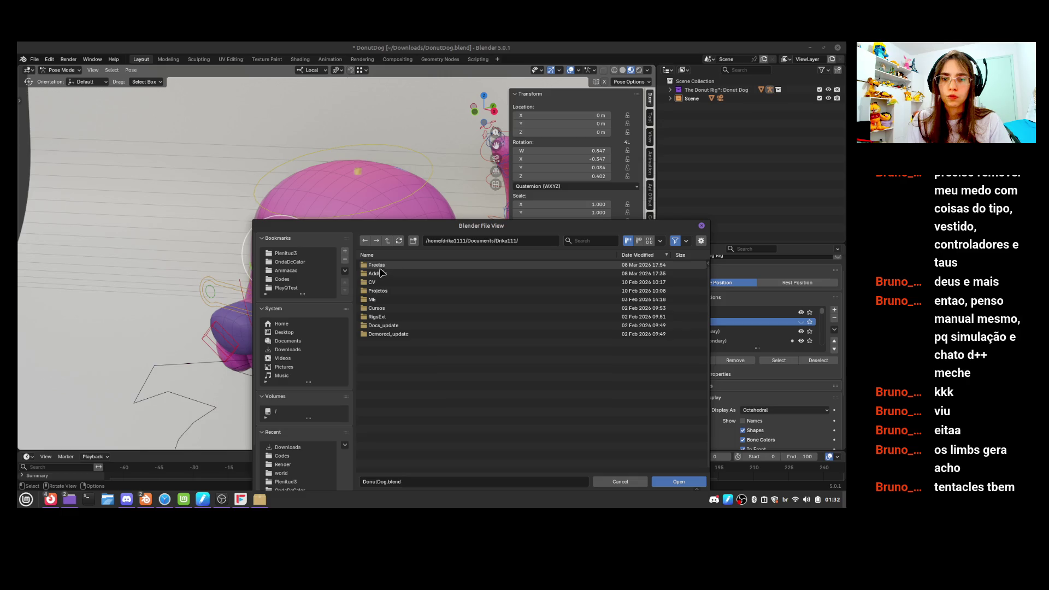
click(377, 308)
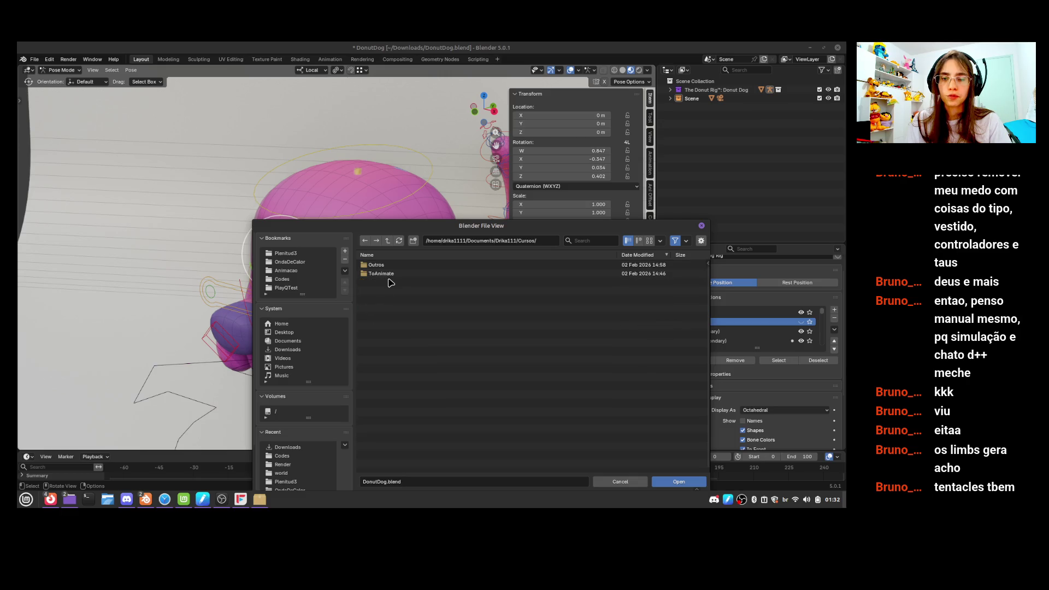
click(392, 273)
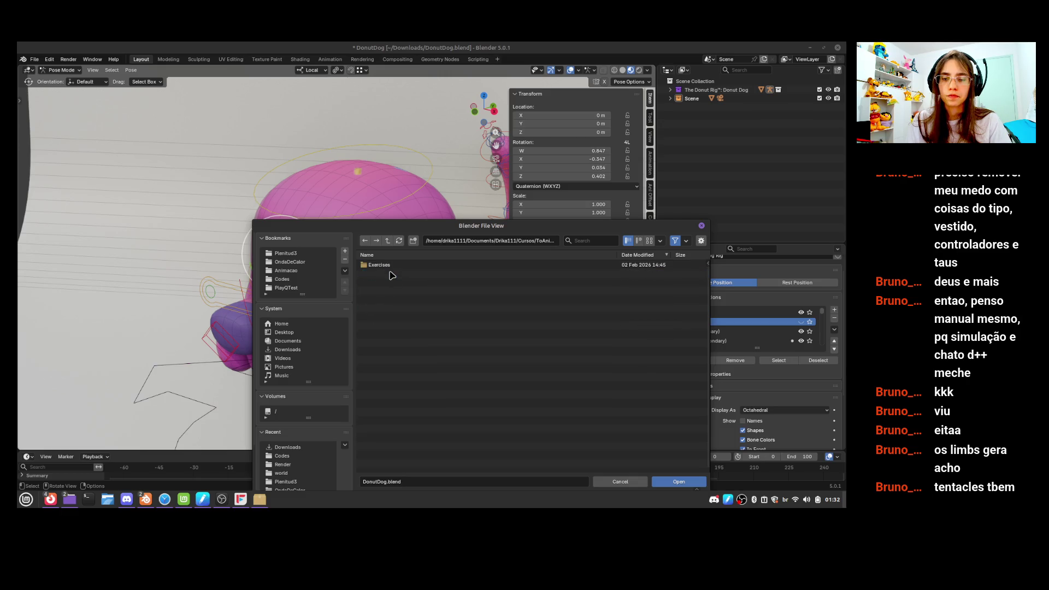
click(388, 240)
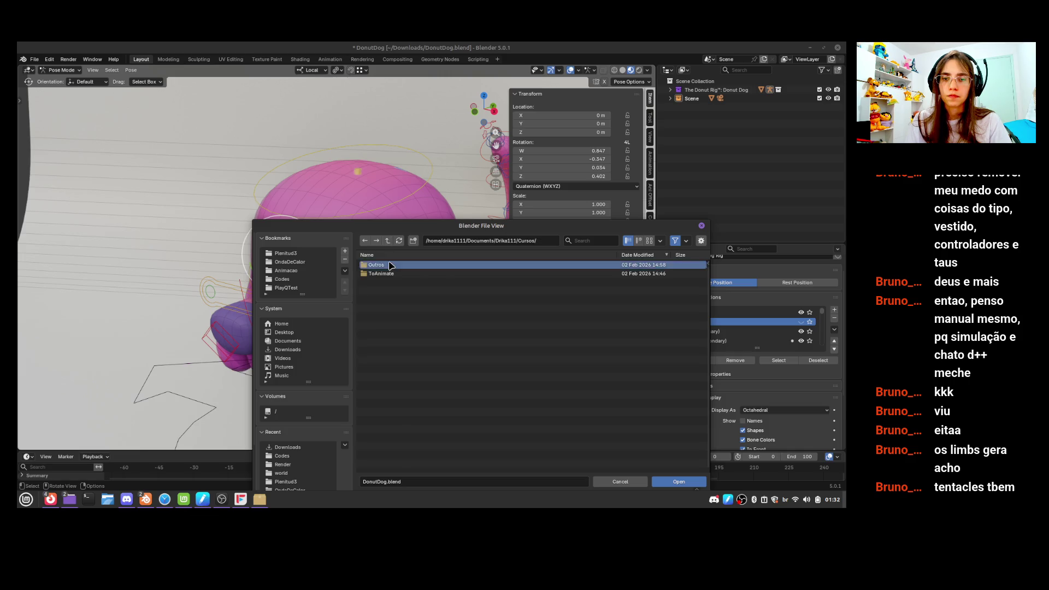
double_click(389, 265)
click(389, 244)
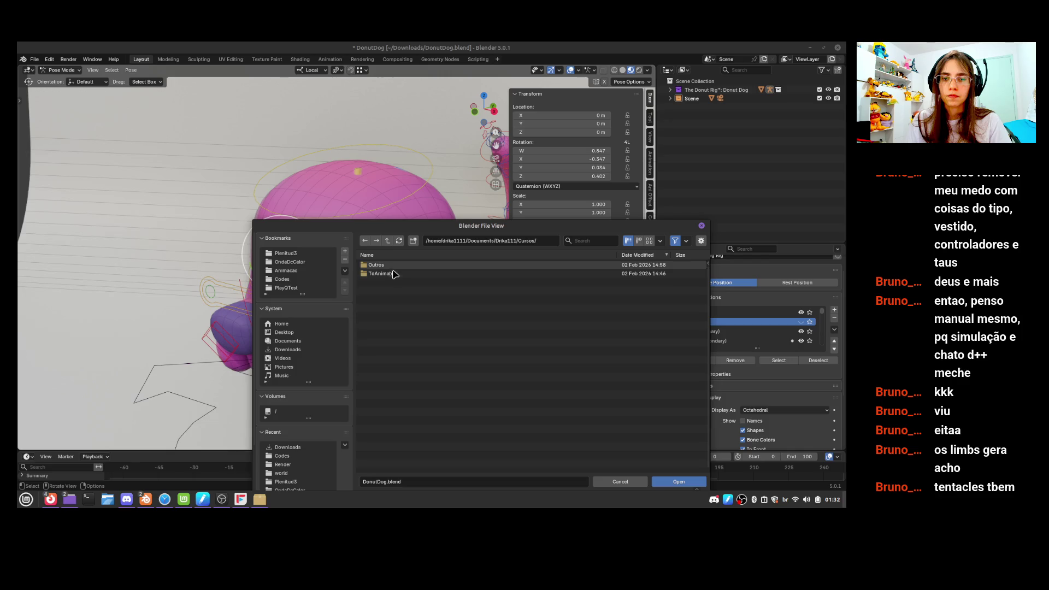
double_click(393, 273)
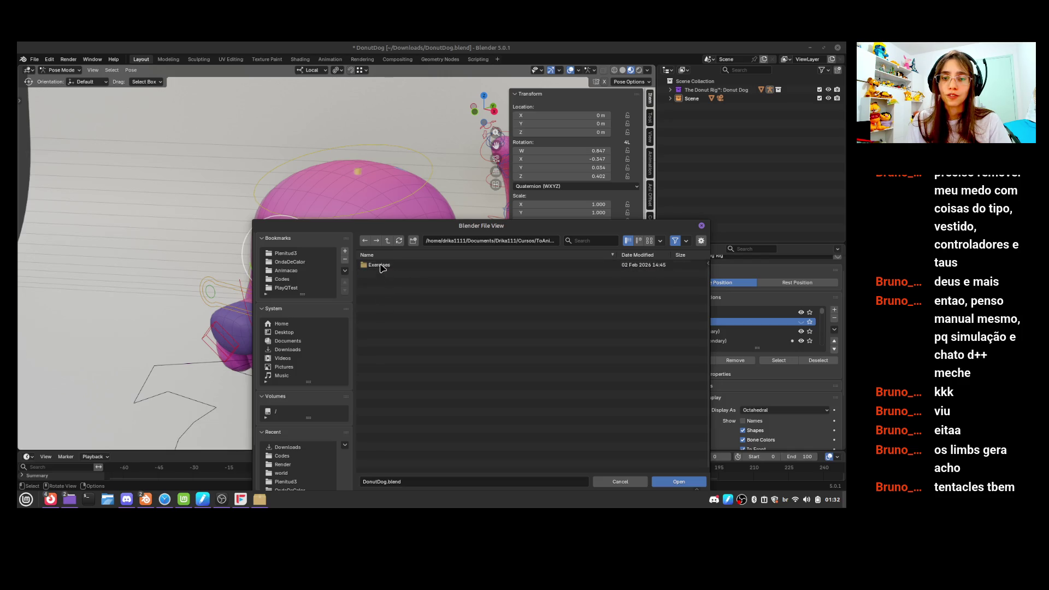
double_click(381, 266)
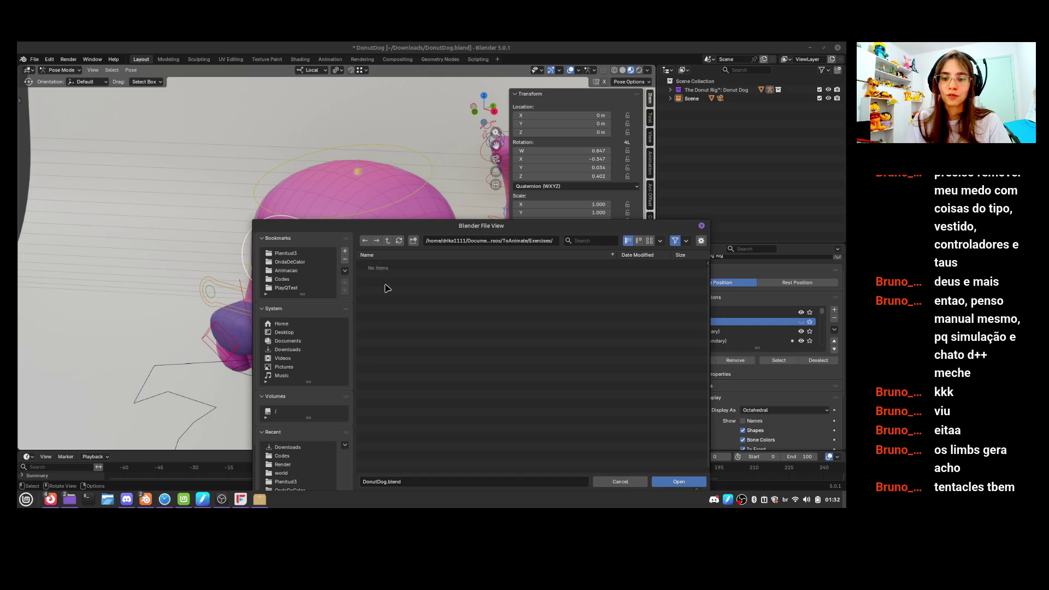
click(702, 227)
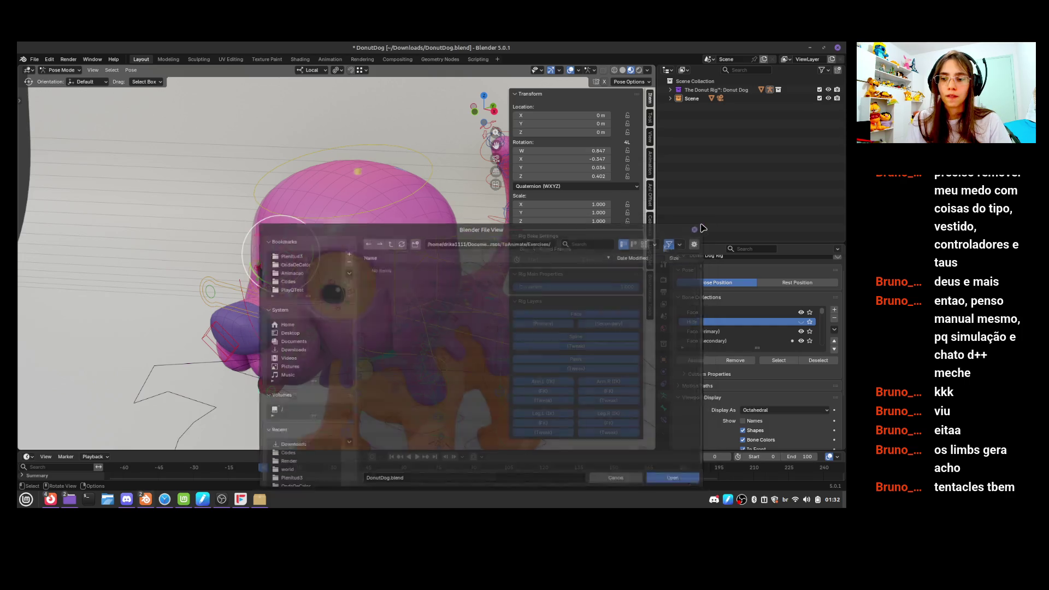
Save DonutDog.blend, solo the DEF deform-bone collection and orbit around the dog
key(ctrl+s)
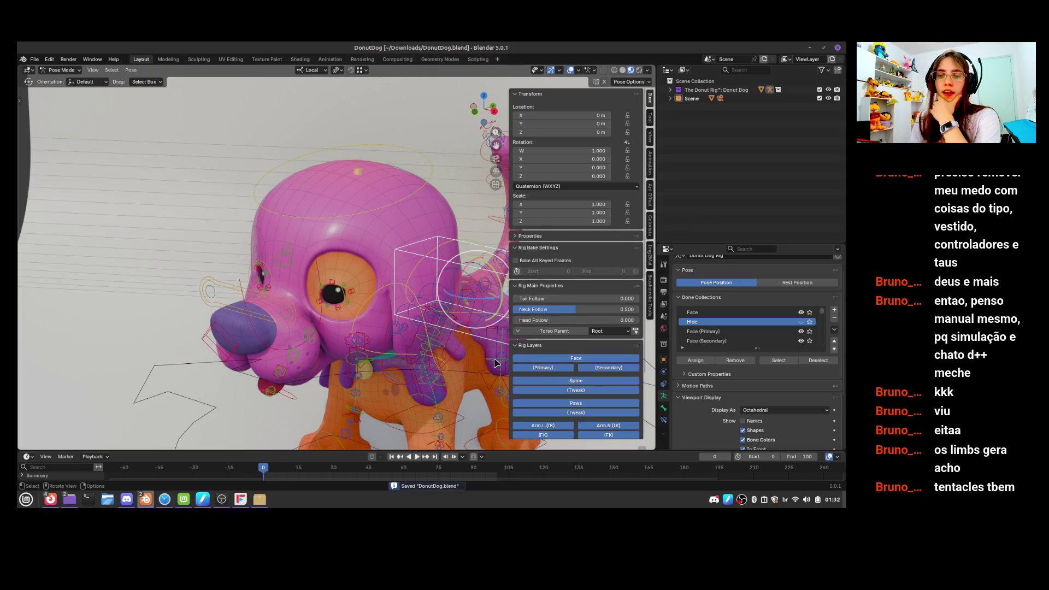
scroll(751, 331, down, 10)
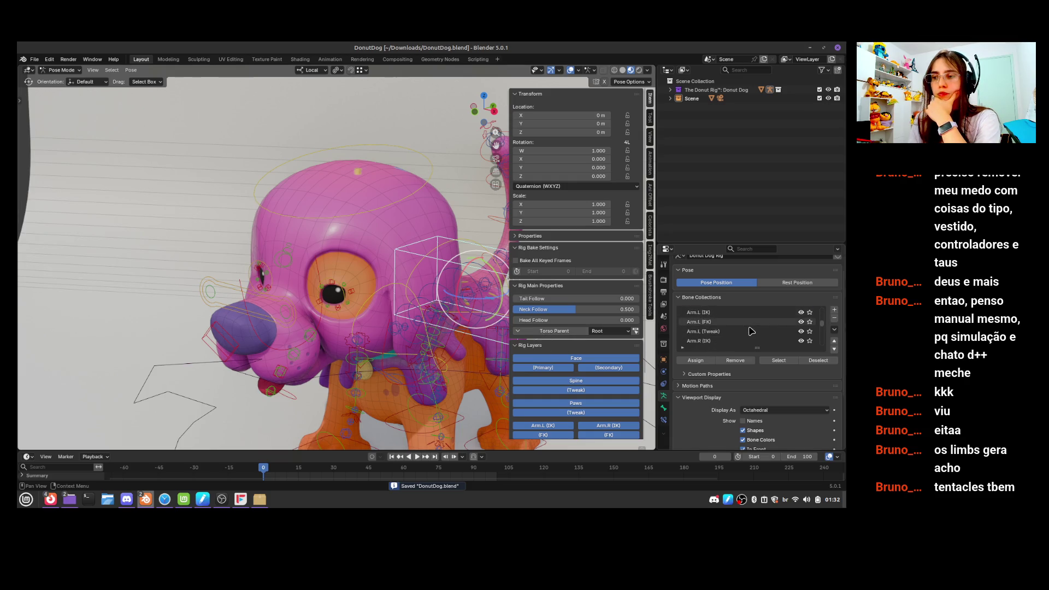
scroll(751, 331, down, 6)
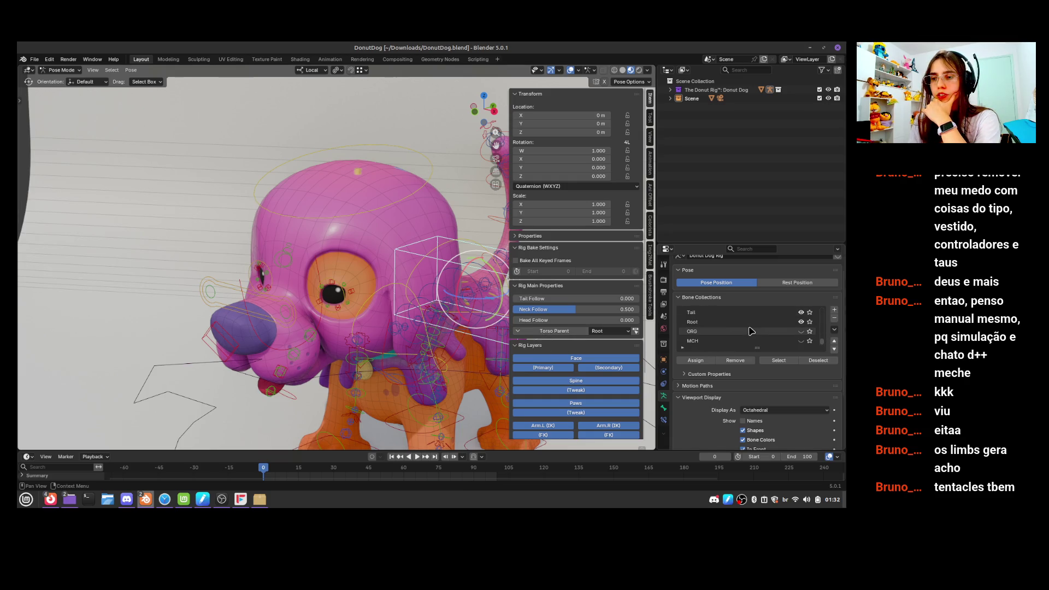
click(810, 341)
middle_drag(346, 361, 436, 346)
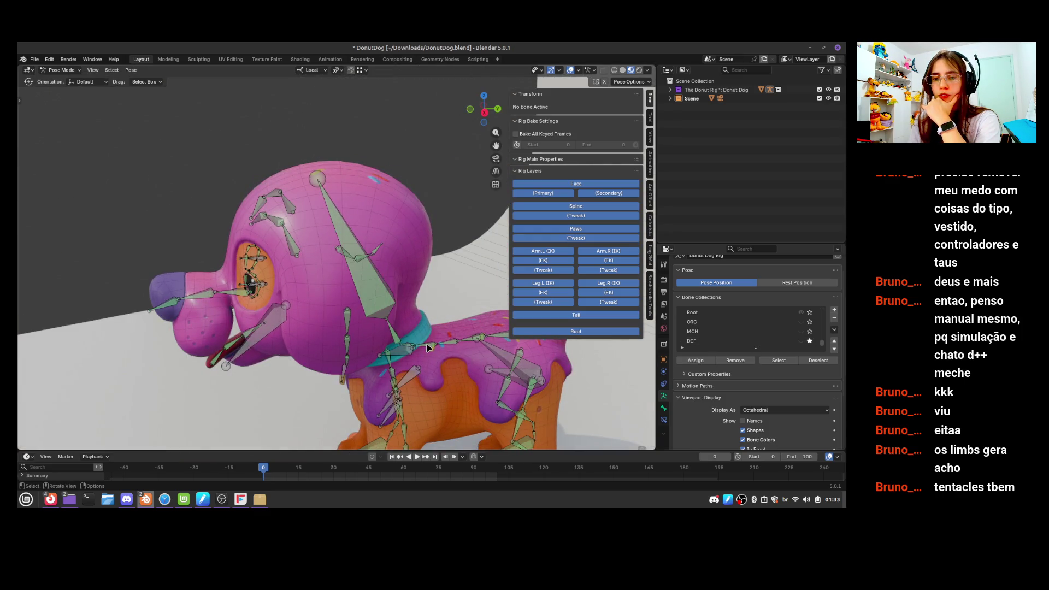
scroll(698, 400, down, 3)
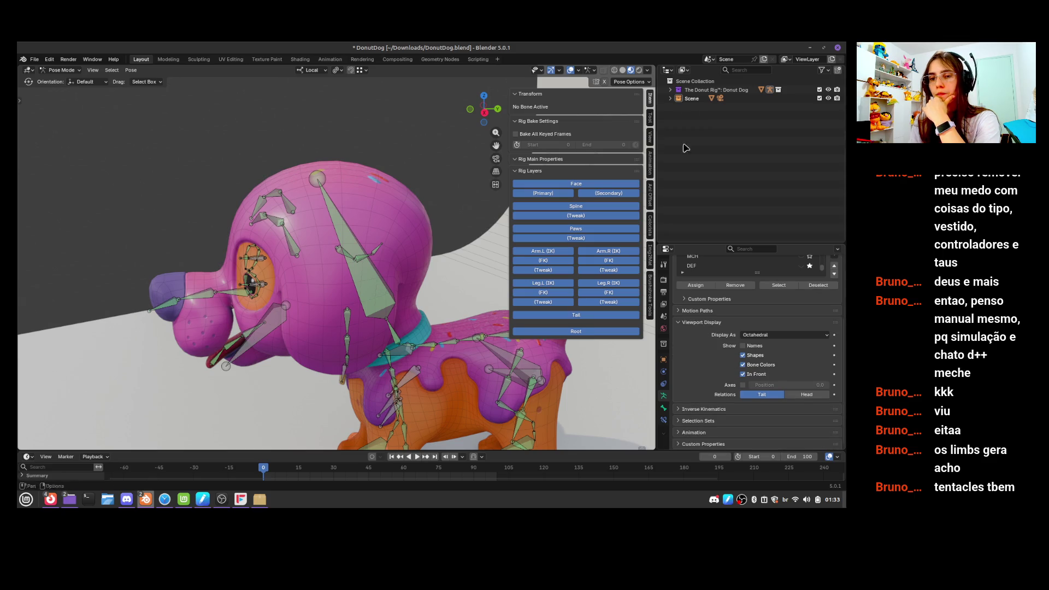
key(alt+Tab)
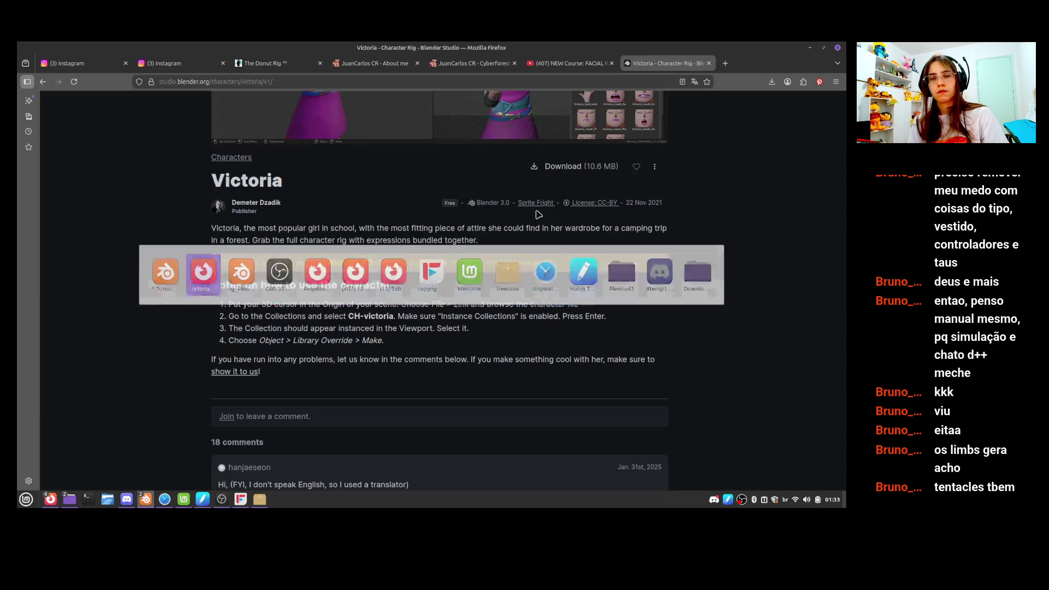
Download victoria.blend (10.6 MB) from the Victoria page and return to Blender
click(571, 174)
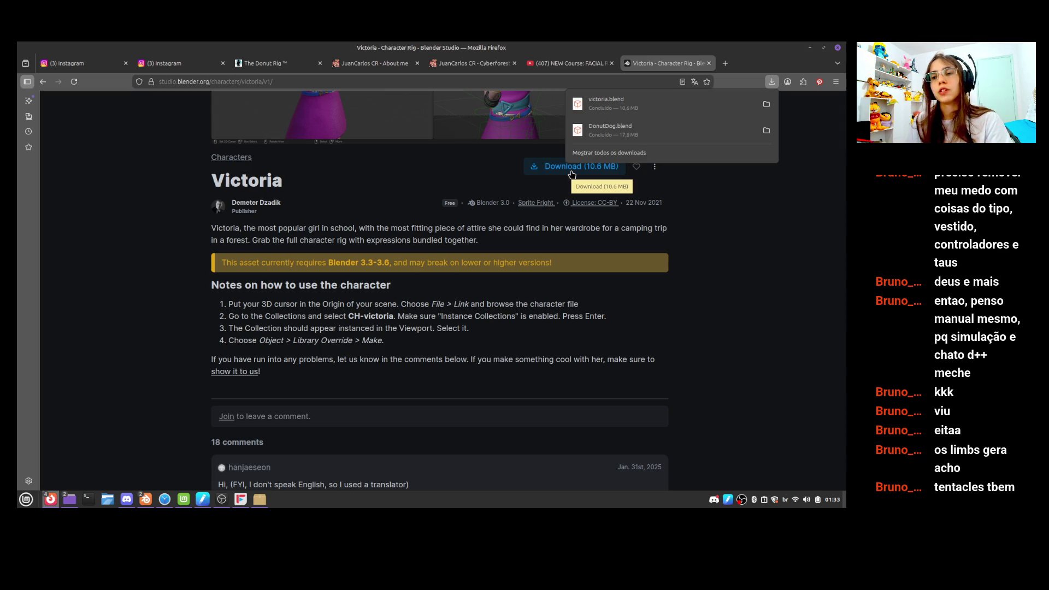
key(alt+Tab)
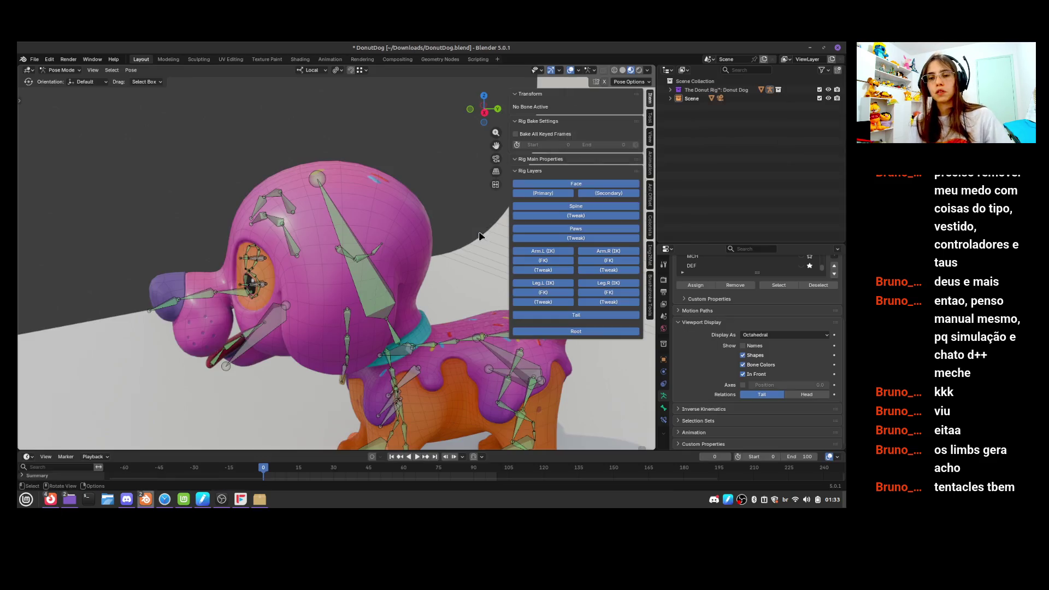
Open victoria.blend from Downloads, choosing Don't Save for the DonutDog changes
click(35, 59)
mouse_move(106, 88)
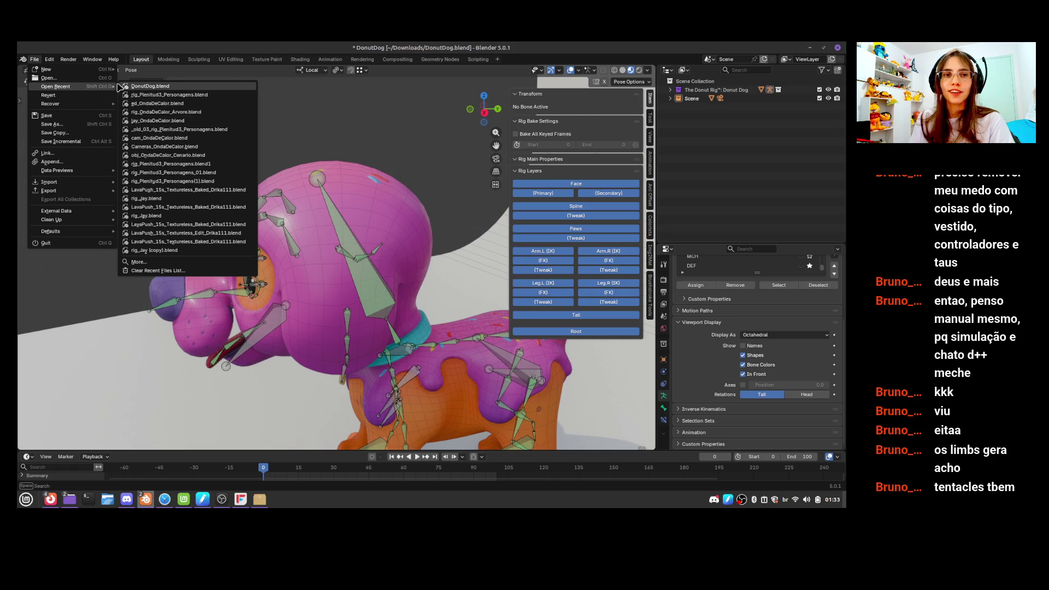
click(134, 88)
click(406, 289)
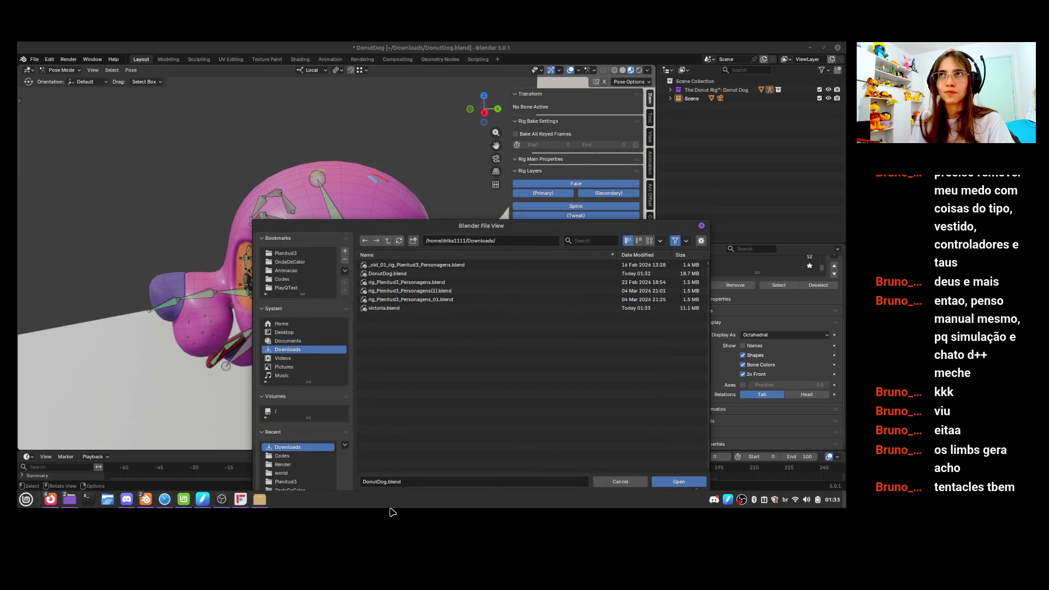
scroll(321, 458, down, 3)
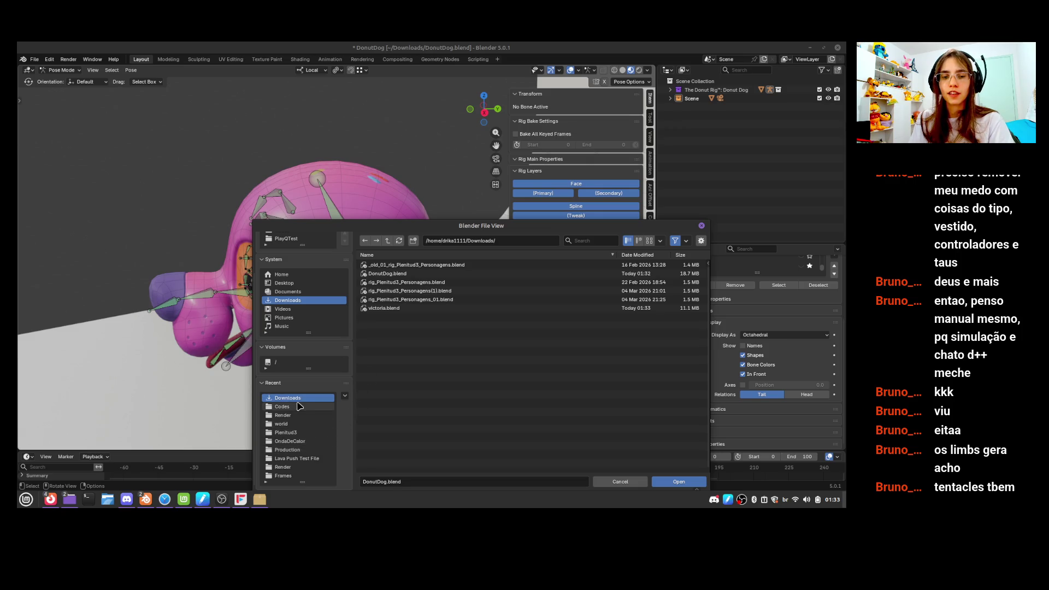
click(413, 308)
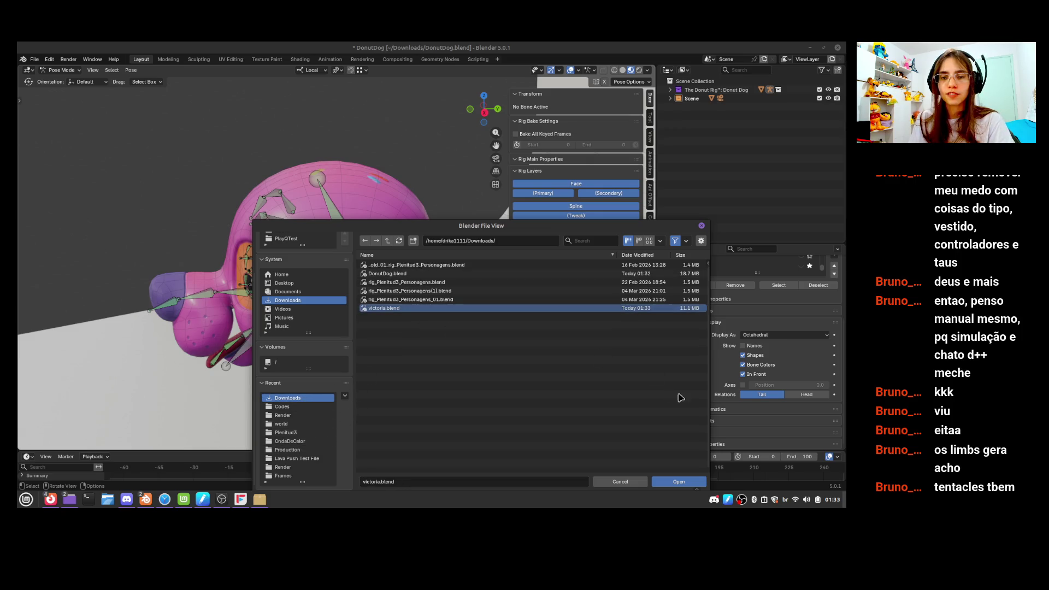
click(679, 482)
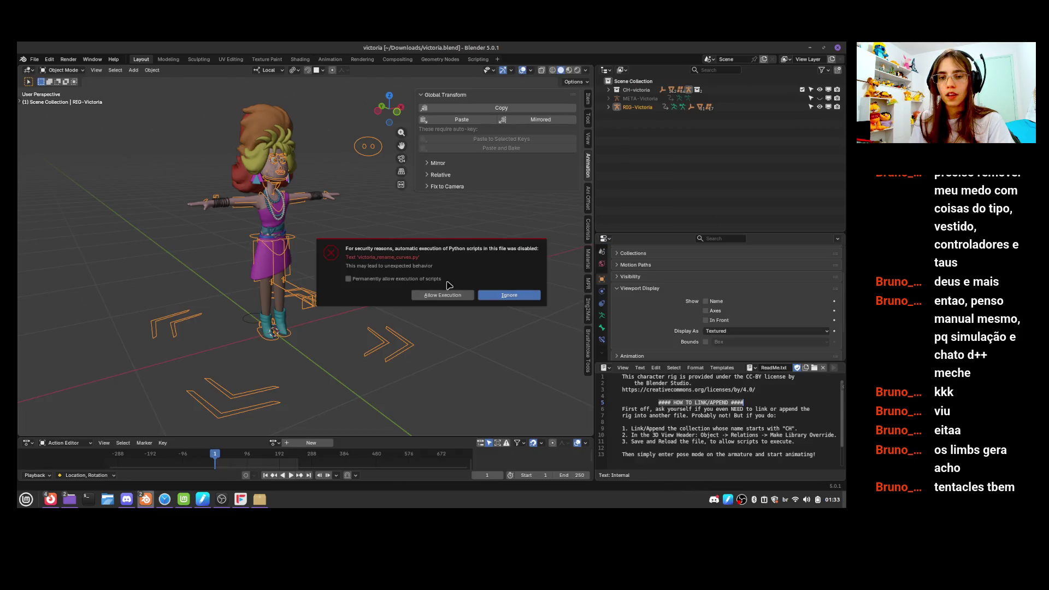
Allow the file's rig scripts to run and show the CloudRig character settings in the sidebar
click(442, 295)
middle_drag(291, 220, 268, 224)
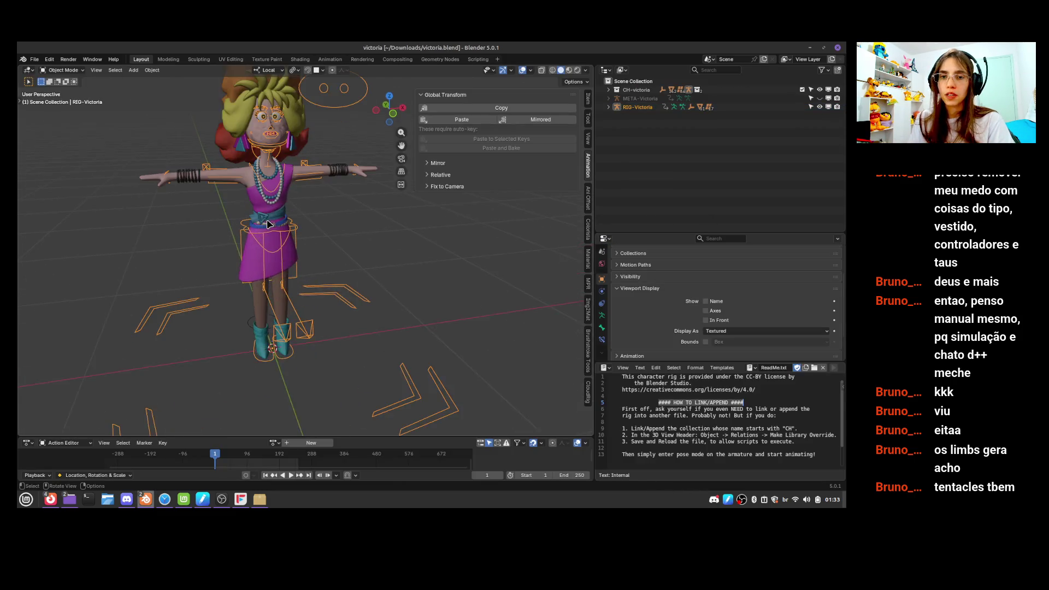
scroll(304, 215, up, 1)
scroll(316, 222, up, 2)
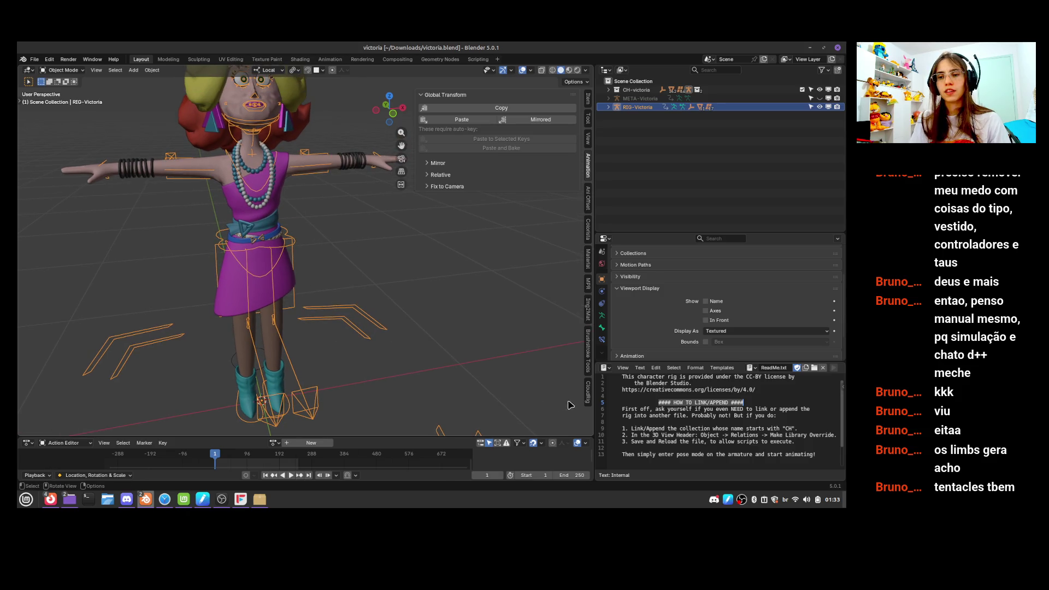
click(587, 401)
middle_drag(276, 328, 251, 325)
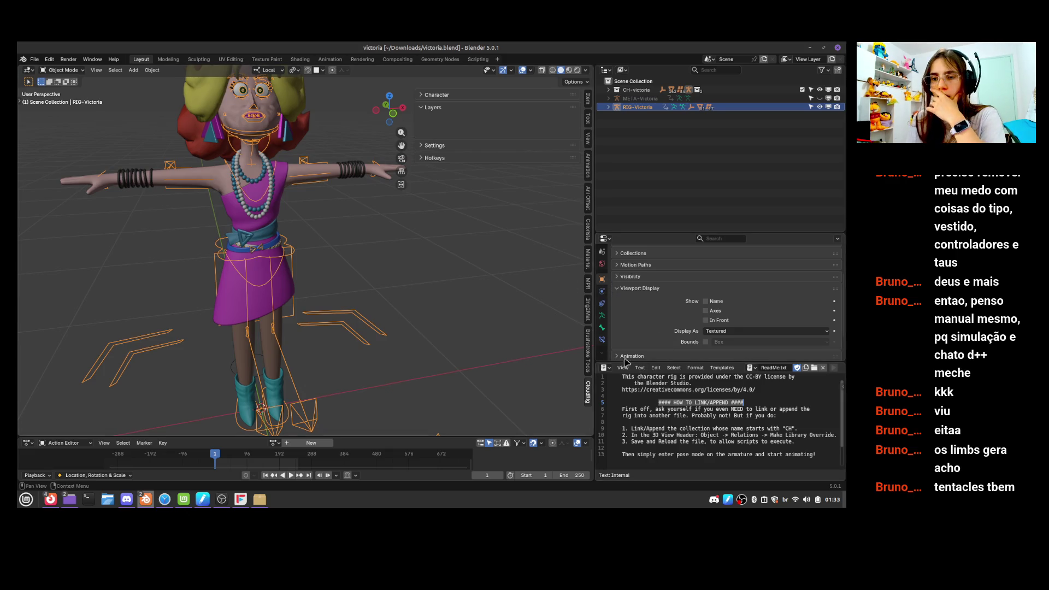
In the armature's bone collections, make Layer 2 and more layers visible, with Layer 5 active
drag(626, 362, 628, 409)
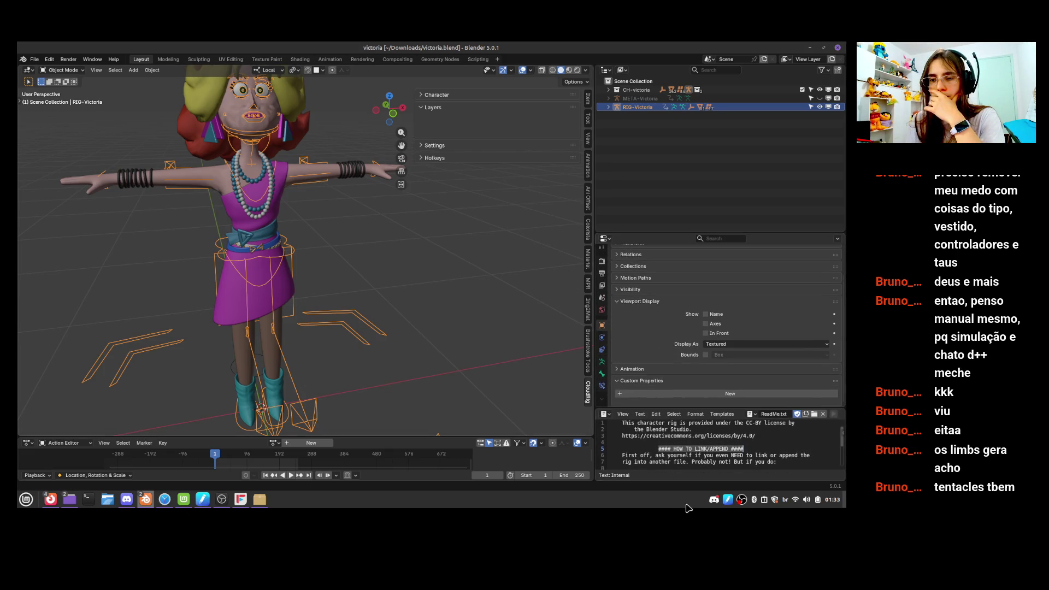
click(602, 361)
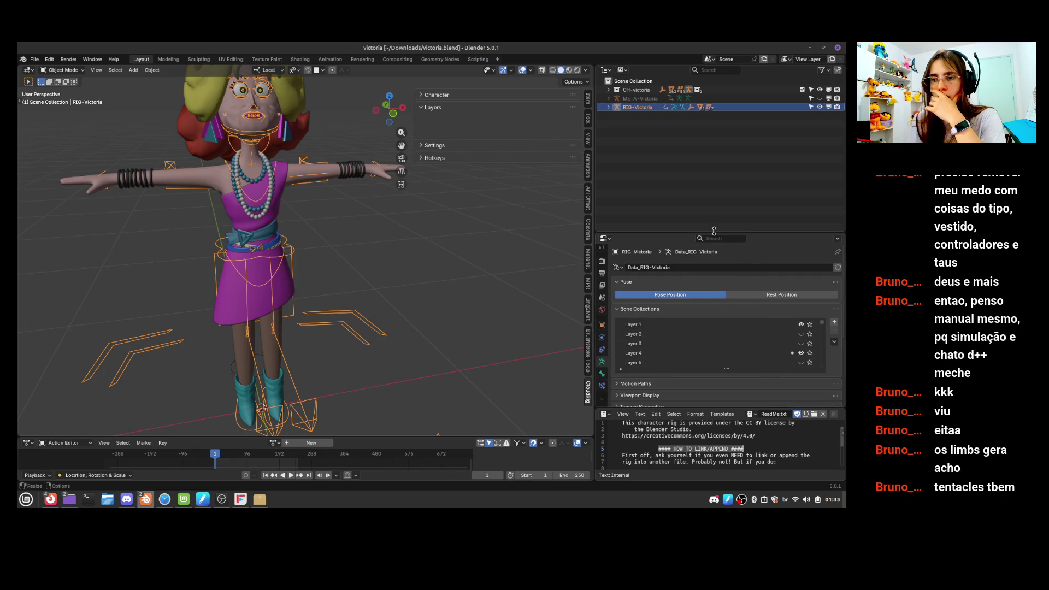
drag(714, 231, 714, 151)
drag(728, 295, 728, 394)
click(801, 253)
mouse_move(810, 272)
mouse_down()
mouse_move(807, 326)
mouse_move(809, 272)
mouse_up()
click(807, 283)
Make Layers 17–24, Stretch Controls and the remaining collections down to Tracking visible
scroll(810, 330, down, 4)
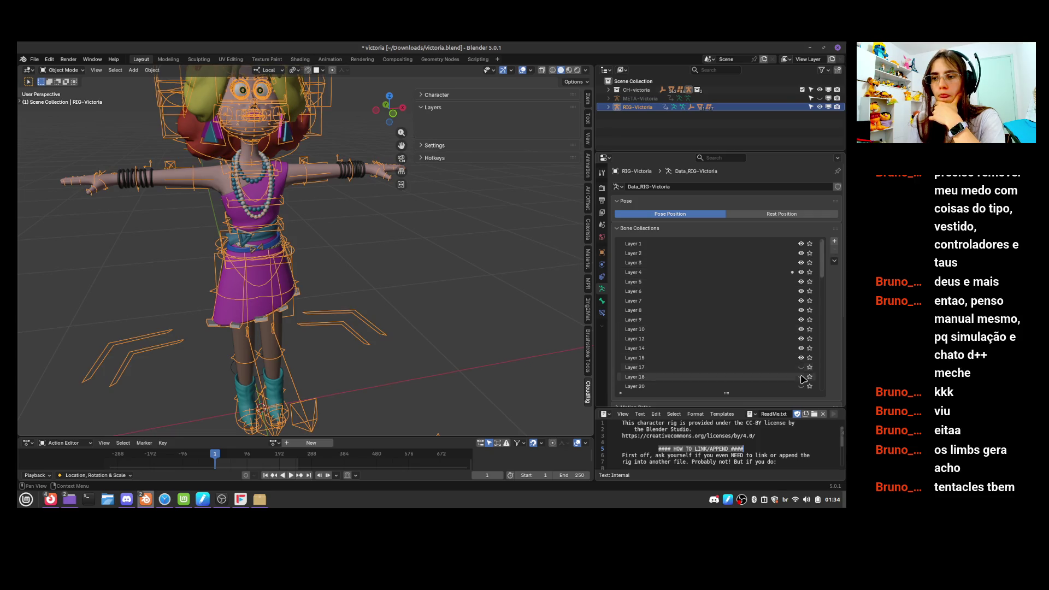
drag(801, 329, 801, 386)
scroll(802, 377, down, 4)
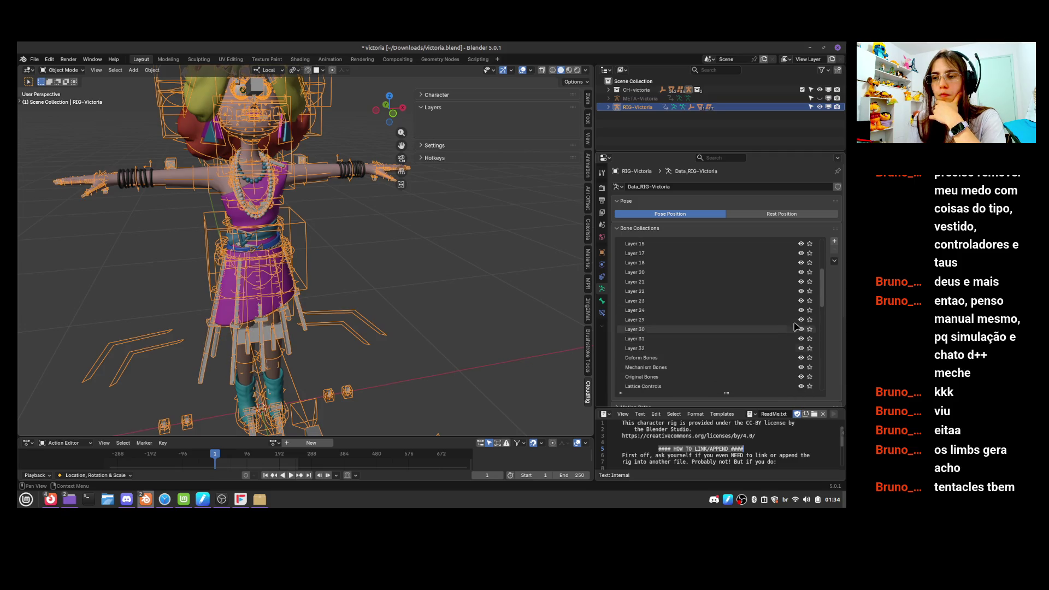
scroll(802, 339, down, 5)
click(801, 263)
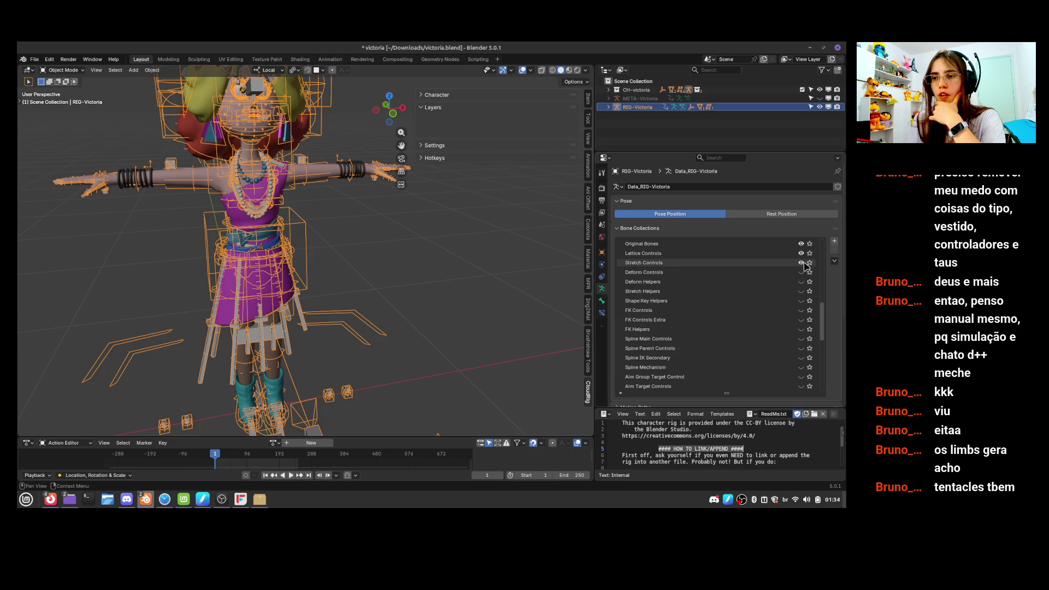
scroll(803, 256, down, 5)
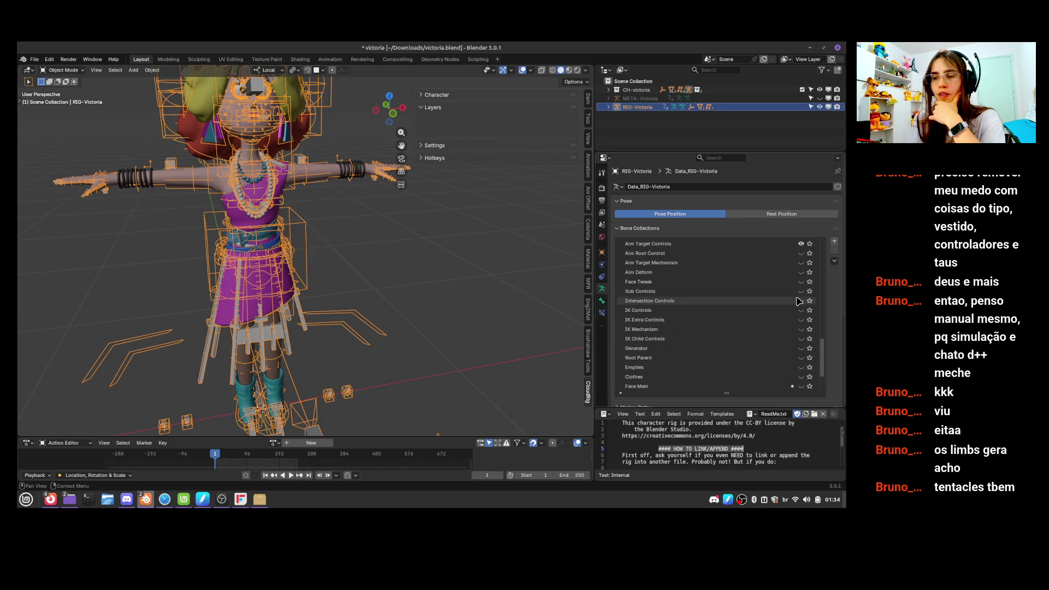
drag(801, 386, 801, 367)
scroll(799, 361, down, 3)
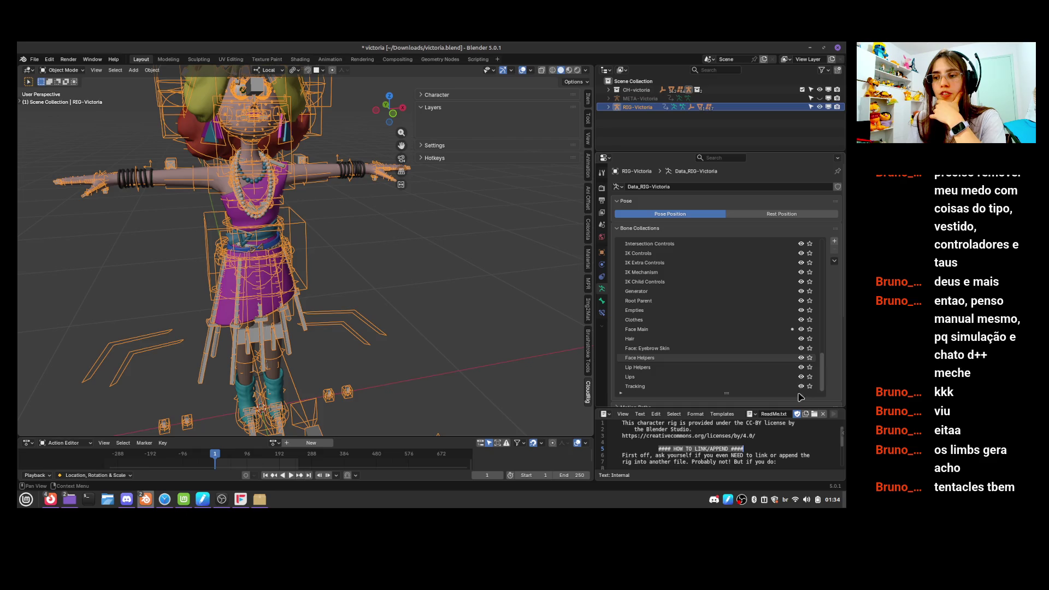
middle_drag(324, 249, 377, 241)
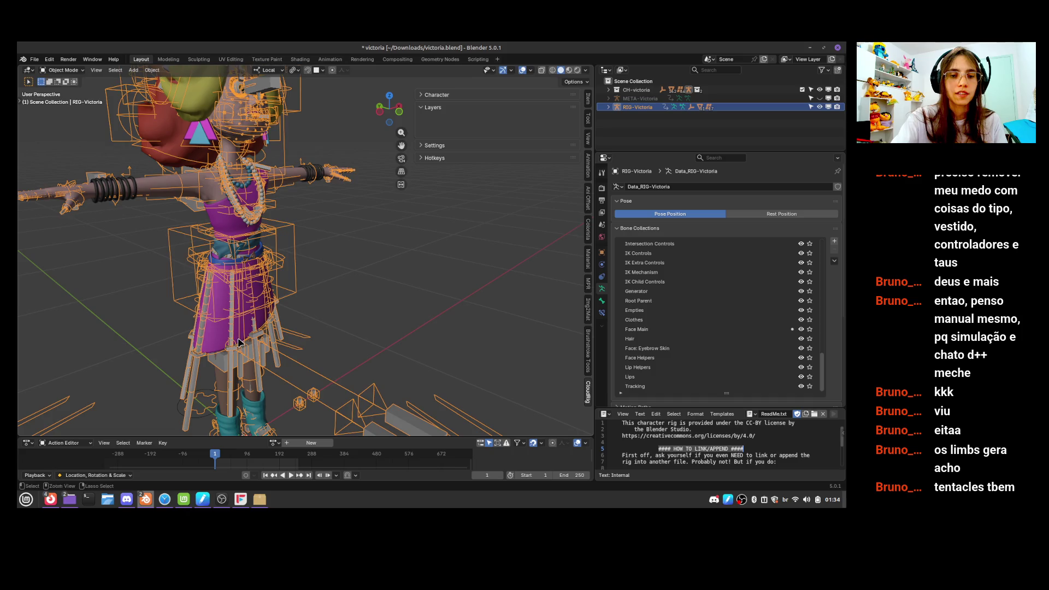
Switch to Pose Mode, view from the right side, and select the spine and thigh controls
key(ctrl+Tab)
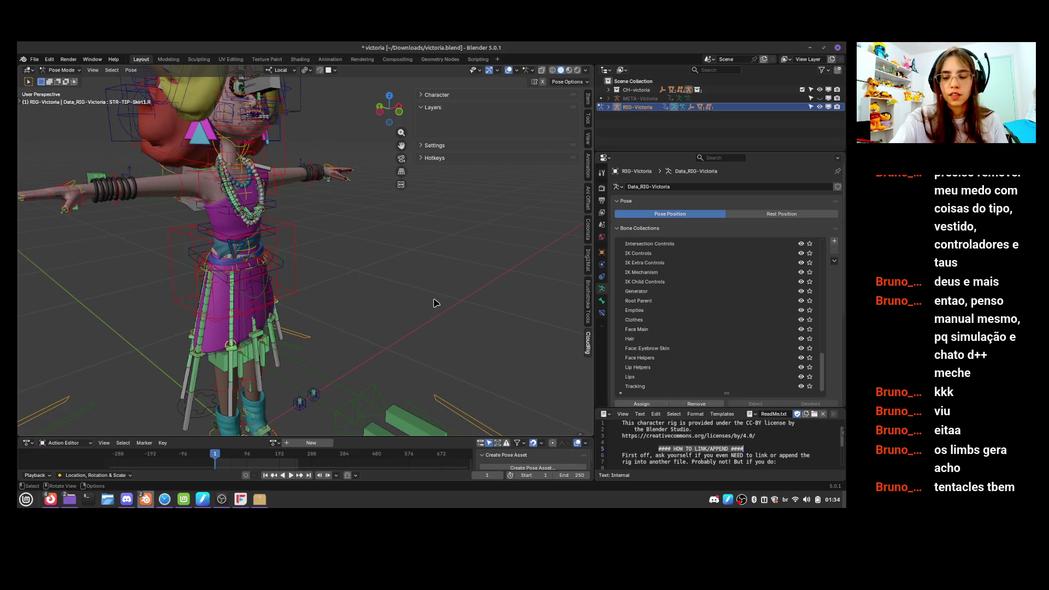
key(KP_3)
key(h)
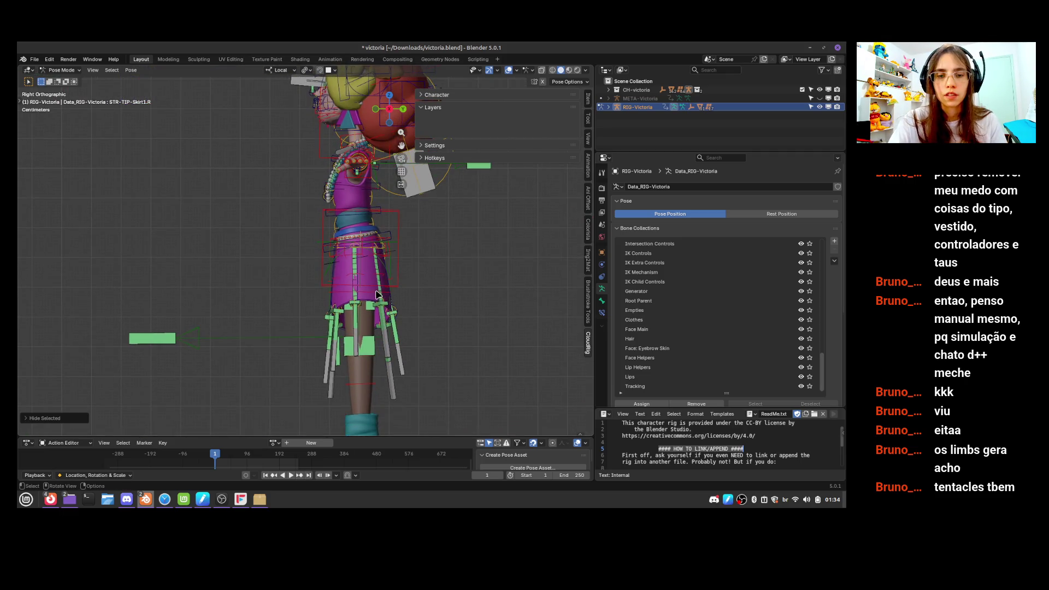
key(g)
click(391, 276)
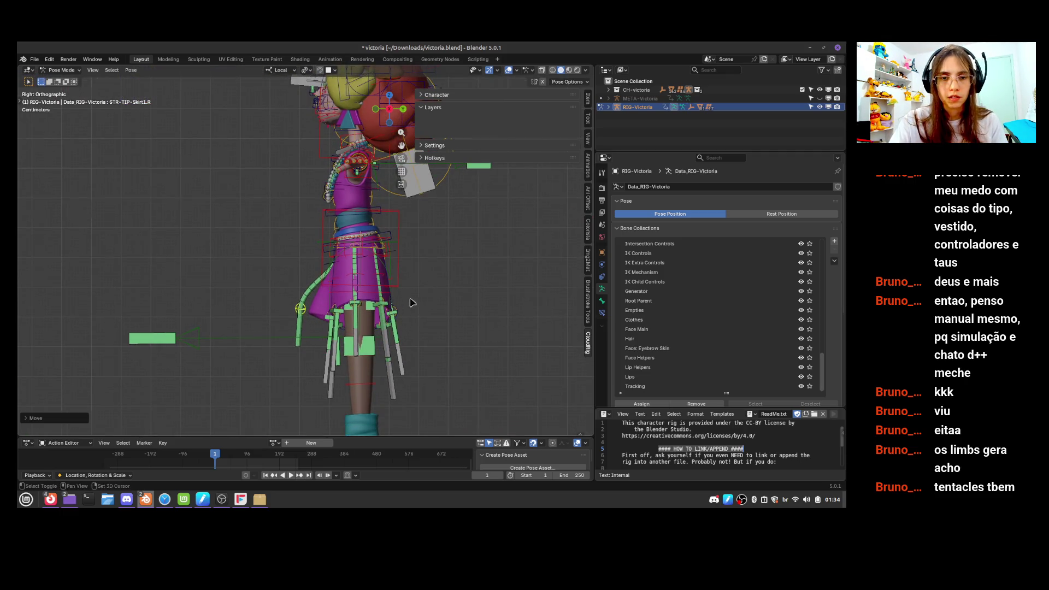
mouse_move(391, 274)
shift+middle_down()
mouse_move(522, 302)
mouse_move(381, 287)
mouse_move(325, 300)
shift+middle_up()
click(351, 298)
click(306, 303)
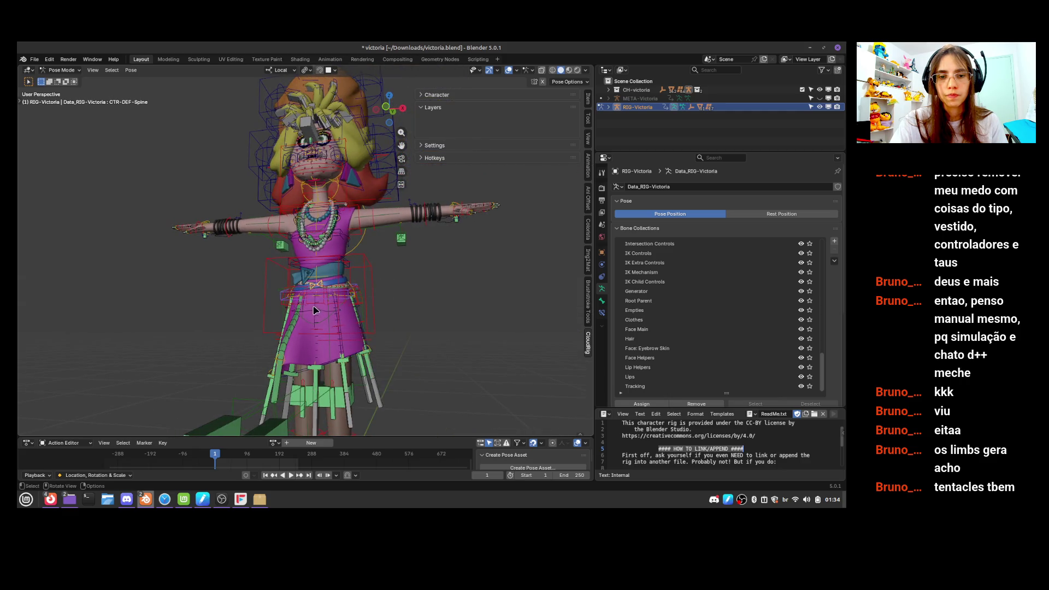
click(306, 308)
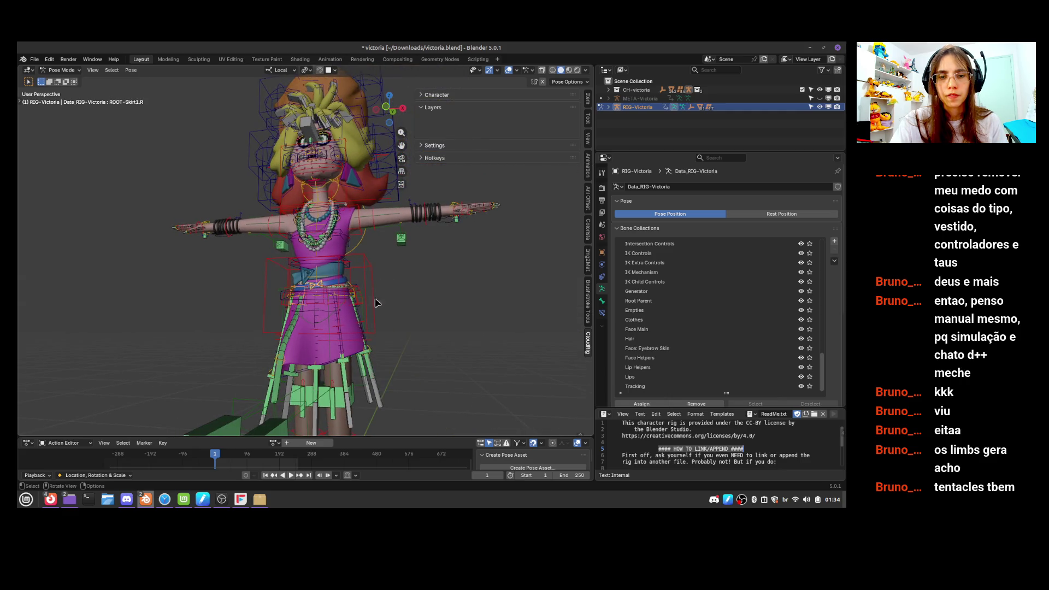
Cancel a trial skirt bone move, then reselect the spine control and reposition a skirt bone
middle_drag(375, 303, 413, 281)
key(g)
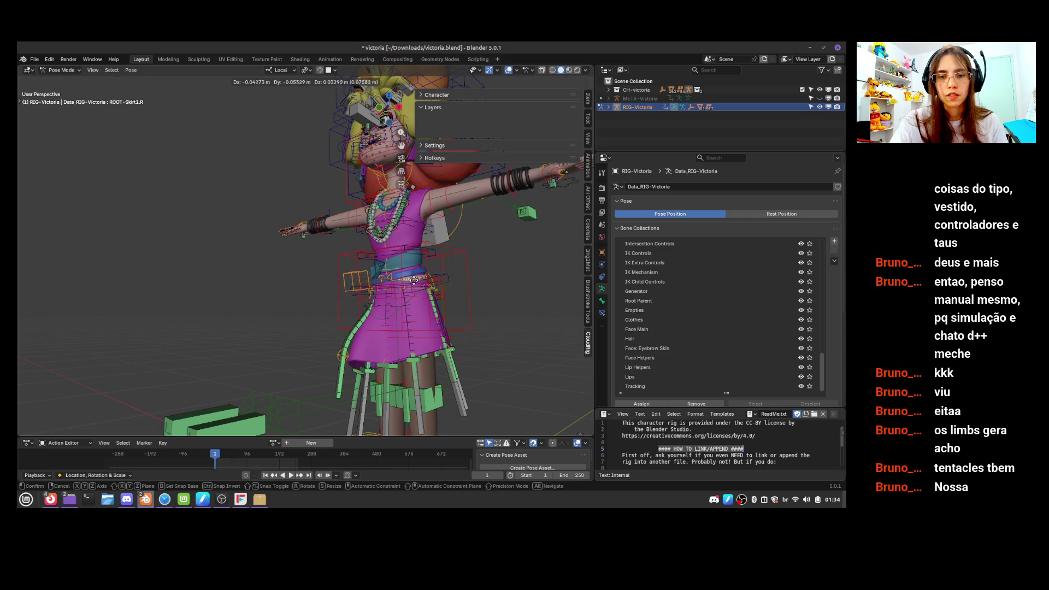
right_click(413, 280)
mouse_move(373, 318)
middle_down()
mouse_move(436, 328)
mouse_move(248, 304)
middle_up()
click(248, 305)
click(249, 308)
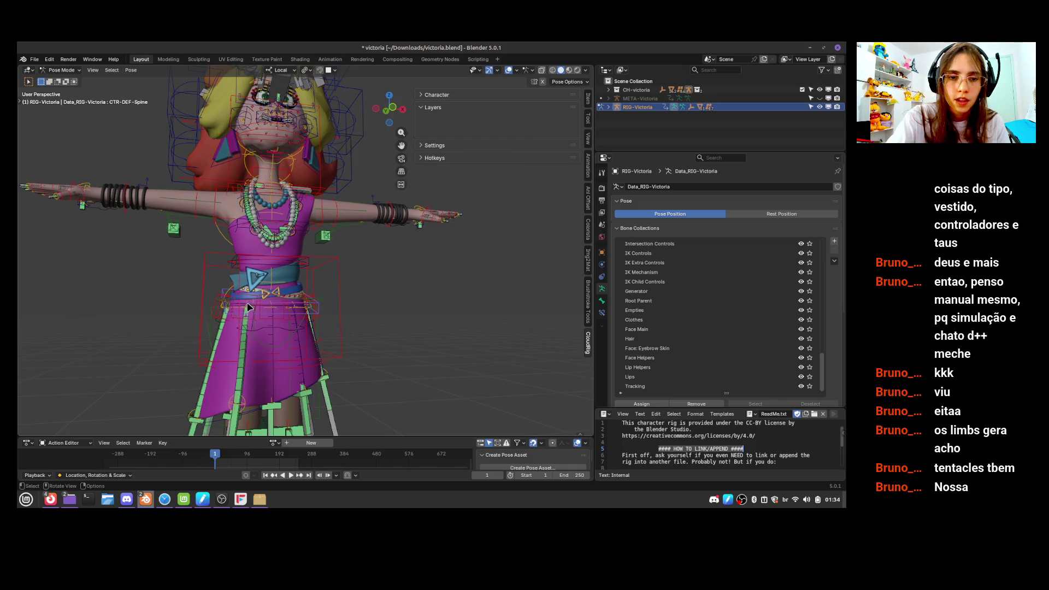
click(249, 310)
middle_drag(382, 296, 437, 265)
key(r)
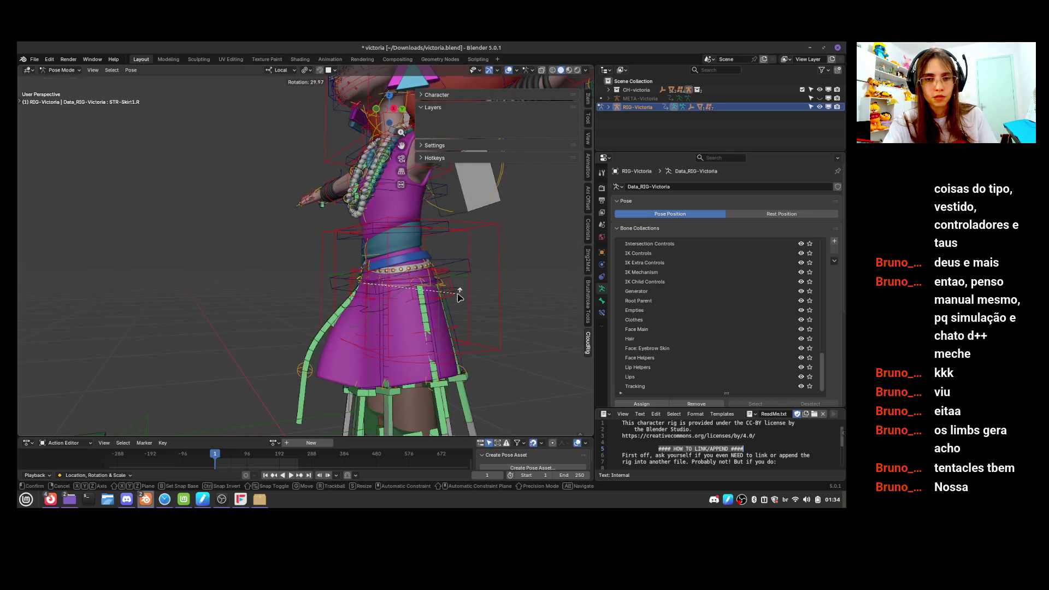
key(g)
click(437, 283)
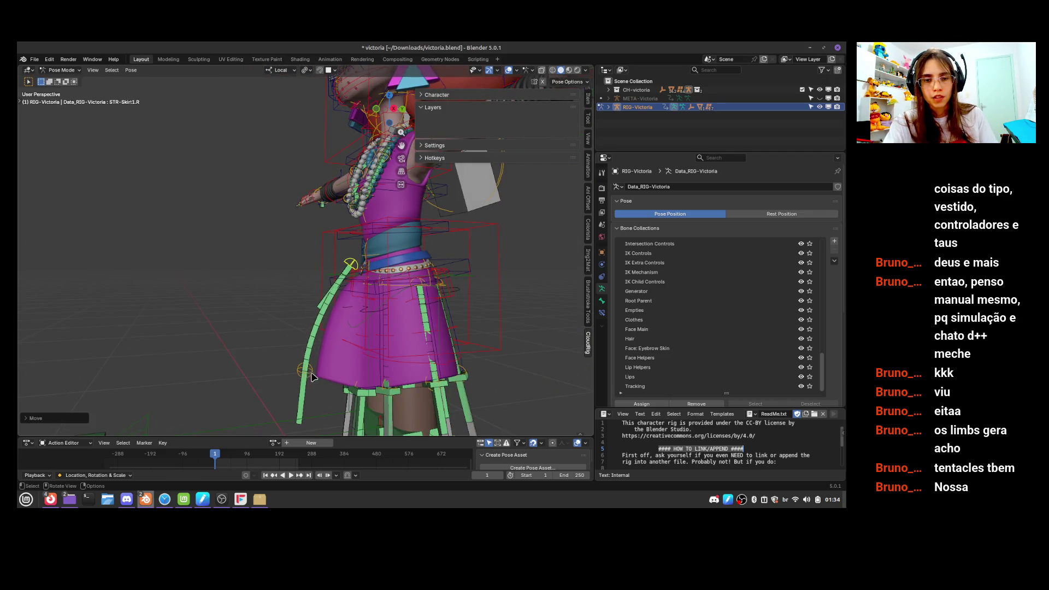
Lift the right skirt bone chain and its tip, then raise the left foot IK control
drag(313, 377, 322, 354)
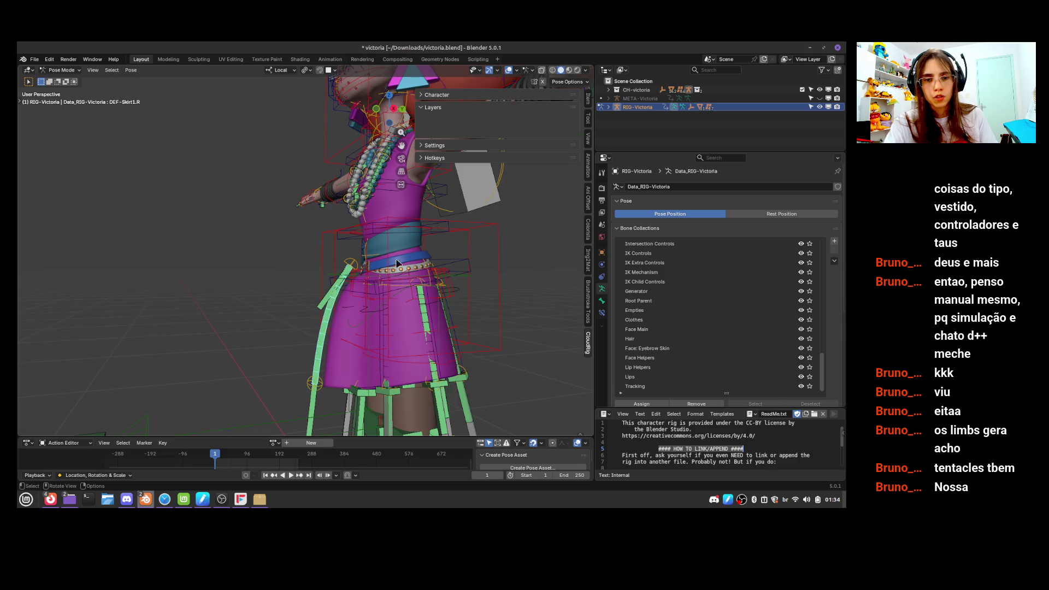
middle_drag(342, 392, 339, 379)
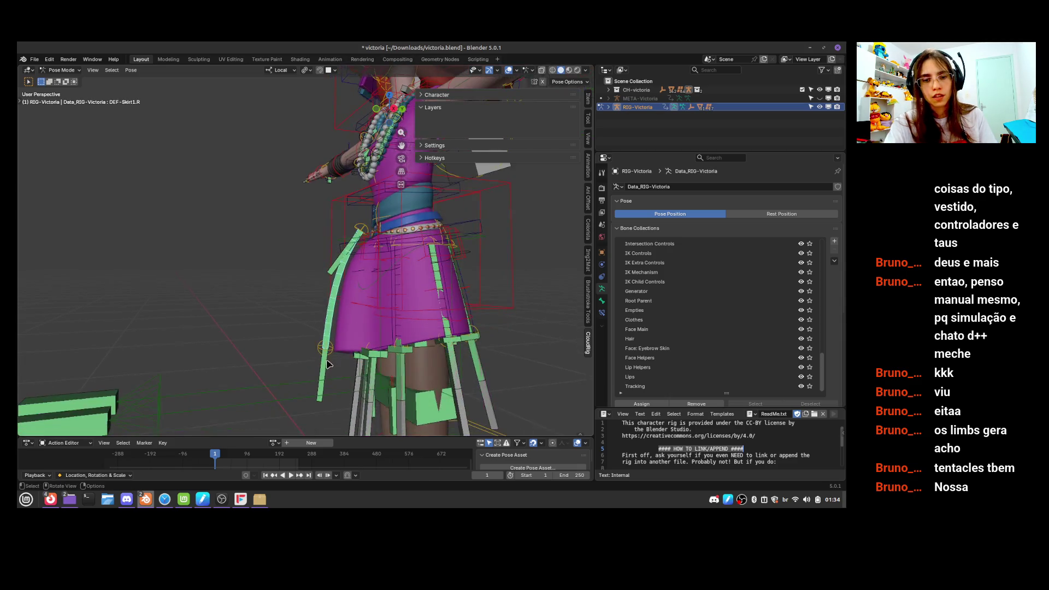
drag(338, 377, 328, 338)
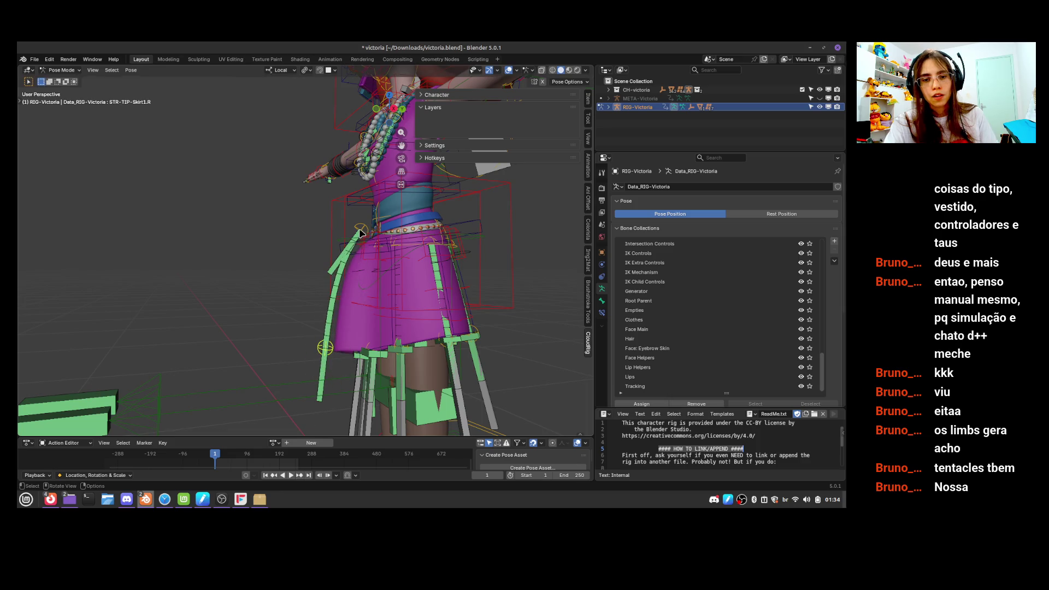
drag(373, 230, 405, 210)
scroll(402, 246, down, 5)
middle_drag(401, 246, 397, 312)
drag(383, 395, 333, 331)
mouse_move(333, 331)
middle_down()
mouse_move(424, 335)
mouse_move(400, 352)
mouse_move(394, 300)
mouse_move(404, 311)
middle_up()
drag(403, 311, 401, 305)
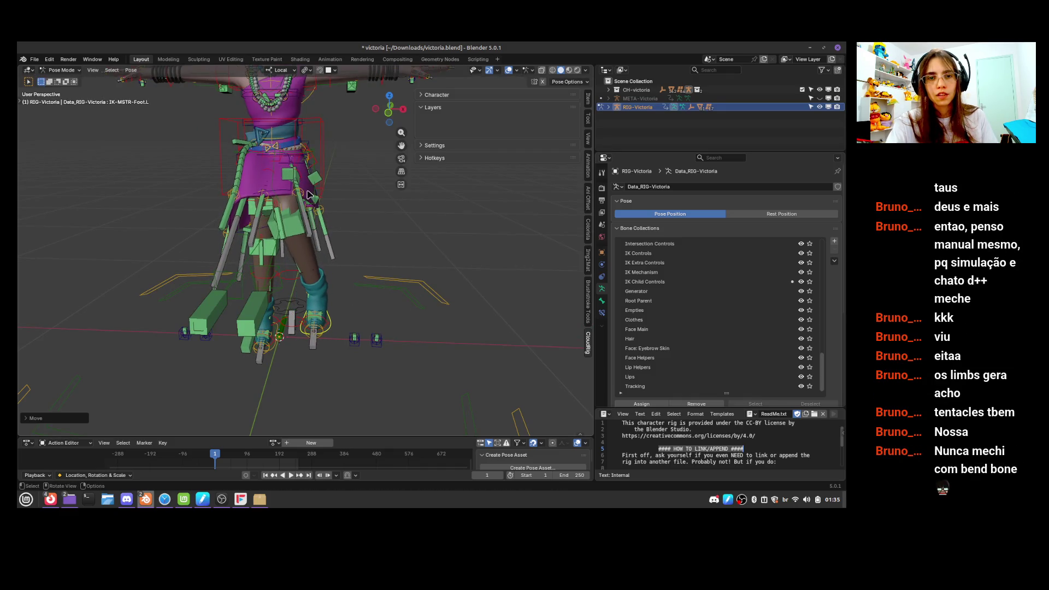
Shift the left foot control right and rotate and reposition the left skirt root bone
click(310, 193)
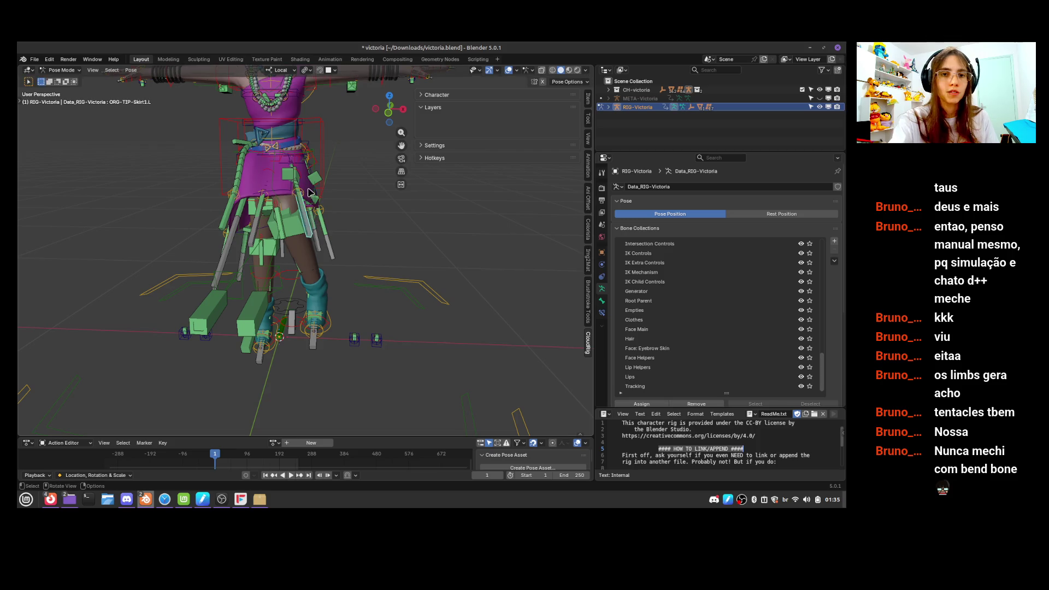
mouse_move(331, 324)
mouse_down()
mouse_move(339, 312)
mouse_move(356, 320)
mouse_up()
drag(310, 193, 314, 188)
mouse_move(315, 189)
middle_down()
mouse_move(360, 189)
mouse_move(308, 243)
middle_up()
click(284, 236)
click(290, 233)
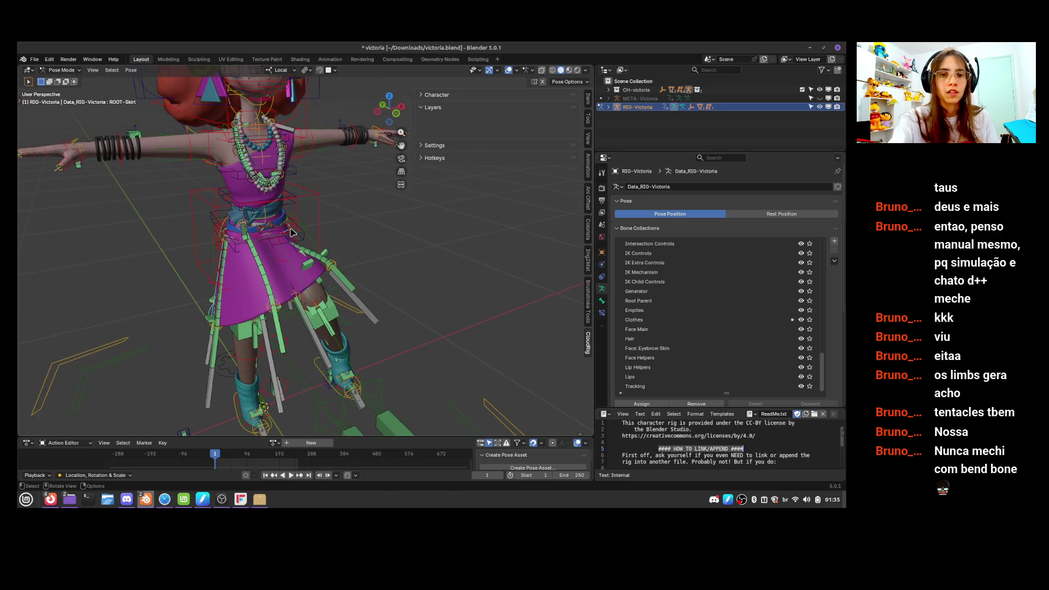
key(r)
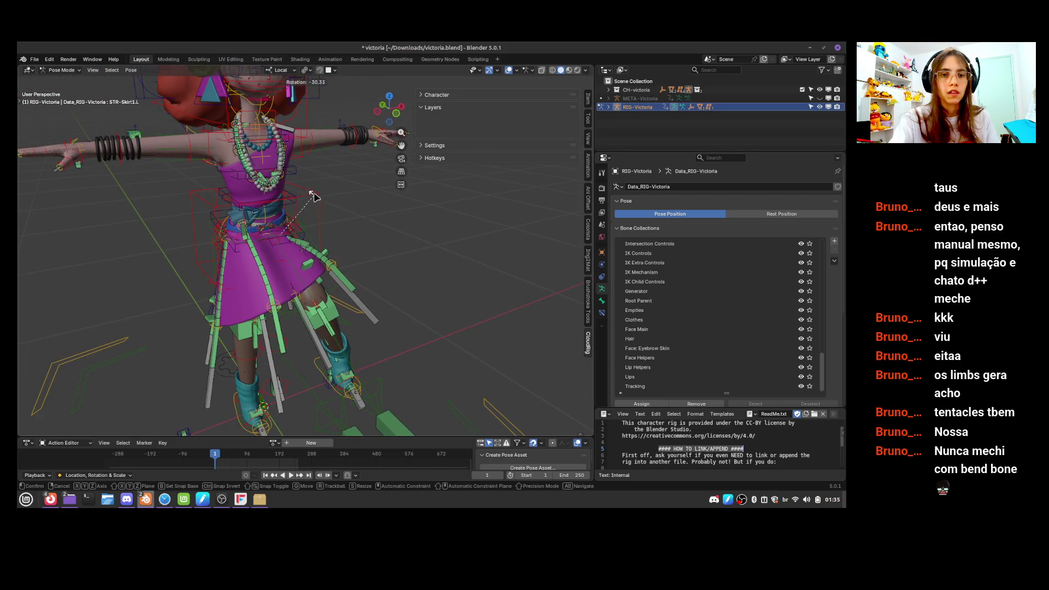
key(Return)
key(g)
click(325, 193)
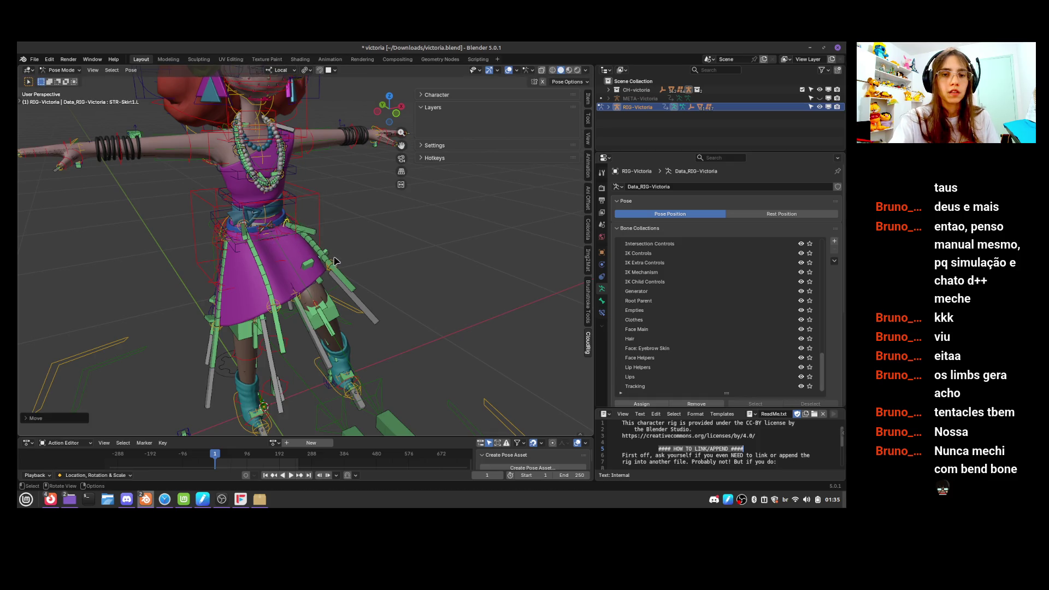
Move the left foot IK control right, then nudge and lower the left skirt tip
click(336, 361)
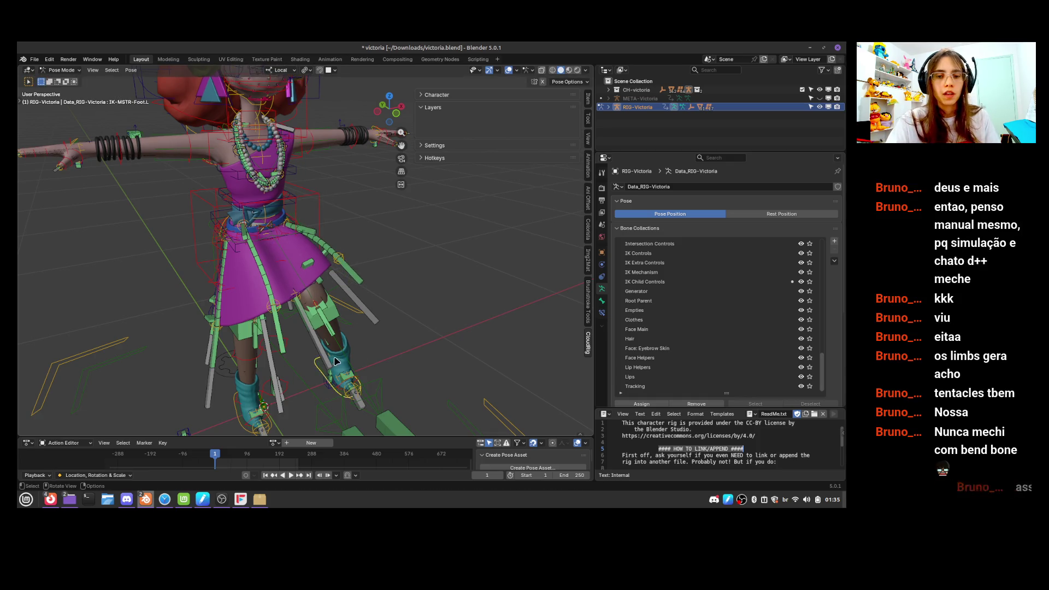
key(g)
click(368, 374)
click(287, 221)
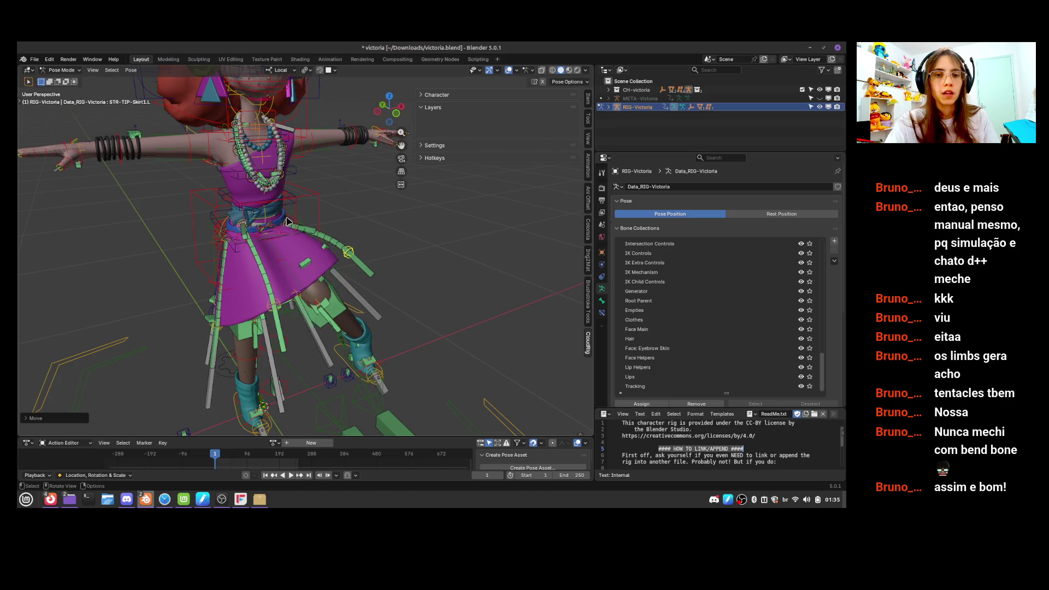
key(g)
click(300, 228)
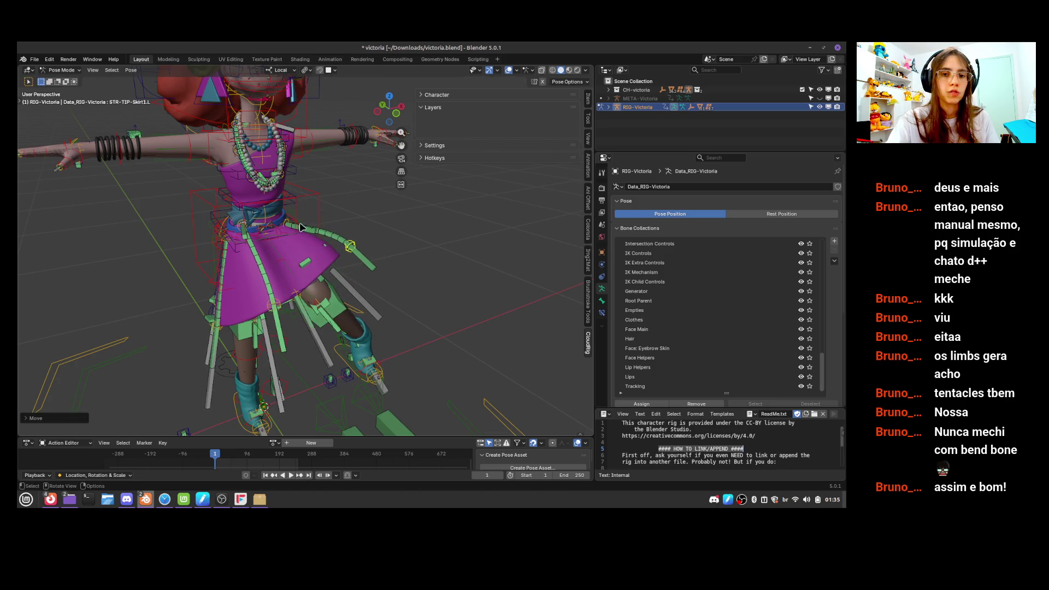
key(g)
click(329, 247)
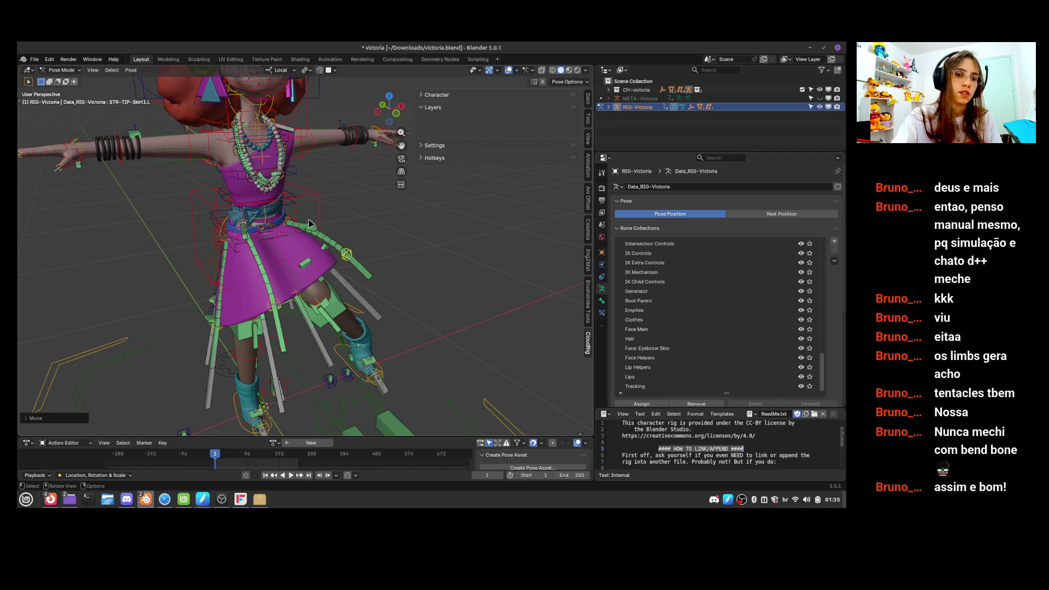
Select the left skirt deform bone and start moving it, then cancel the move
key(g)
click(350, 254)
click(349, 247)
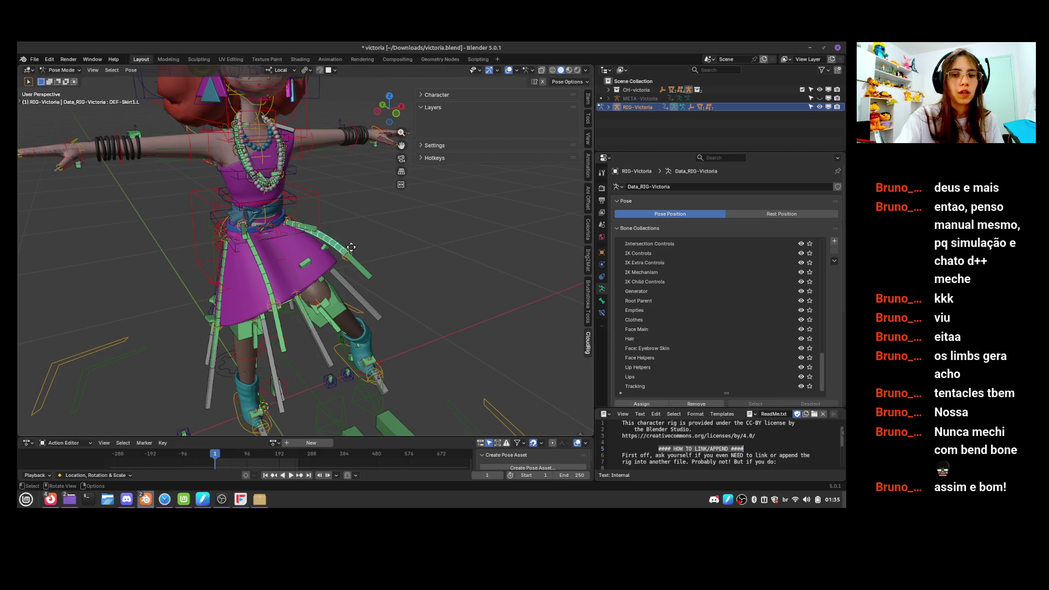
key(g)
key(Escape)
mouse_move(324, 238)
middle_down()
mouse_move(370, 249)
mouse_move(306, 226)
mouse_move(413, 314)
mouse_move(450, 297)
mouse_move(398, 247)
mouse_move(385, 262)
mouse_move(408, 295)
mouse_move(394, 354)
middle_up()
Select the ribcage control, then pull a necklace chain upward
click(404, 319)
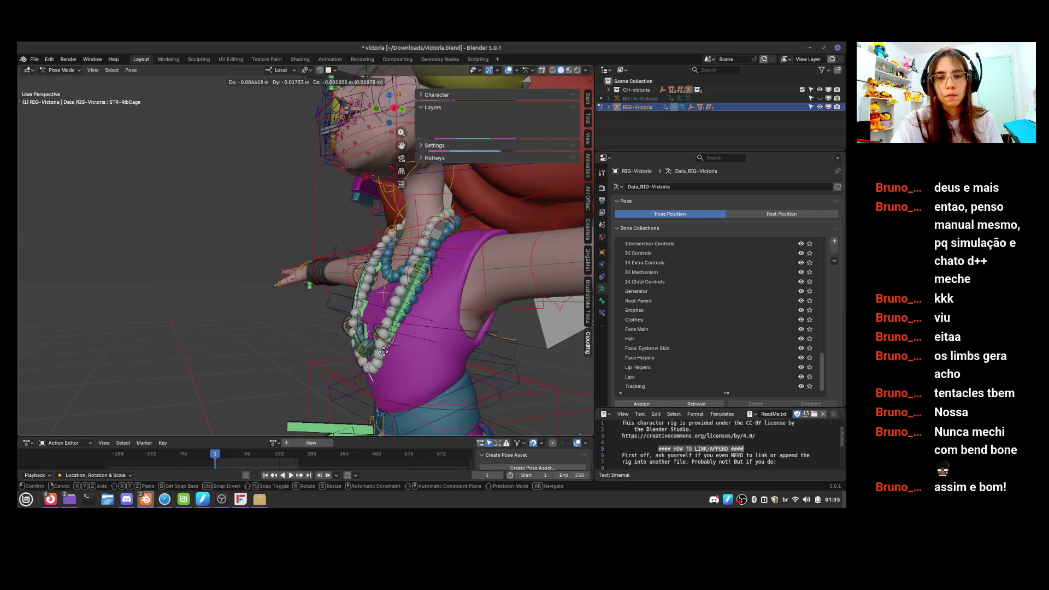
click(382, 338)
mouse_move(382, 338)
mouse_down()
mouse_move(431, 276)
mouse_move(382, 247)
mouse_up()
click(329, 309)
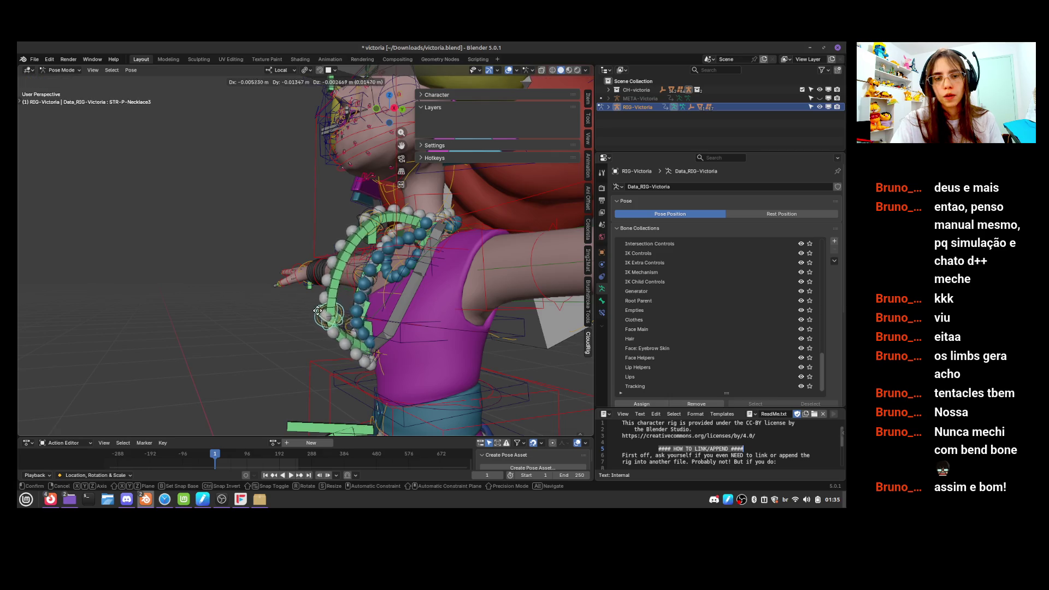
mouse_move(330, 307)
middle_down()
mouse_move(370, 286)
mouse_move(415, 312)
middle_up()
scroll(371, 286, up, 2)
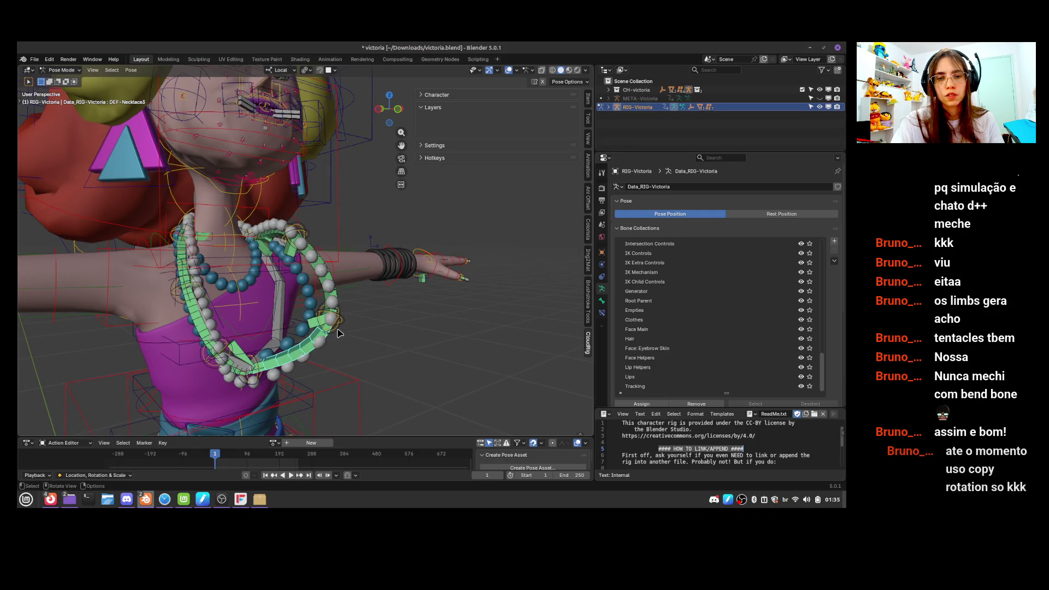
Move the lower necklace bone up and pull a necklace strand to the left
click(331, 279)
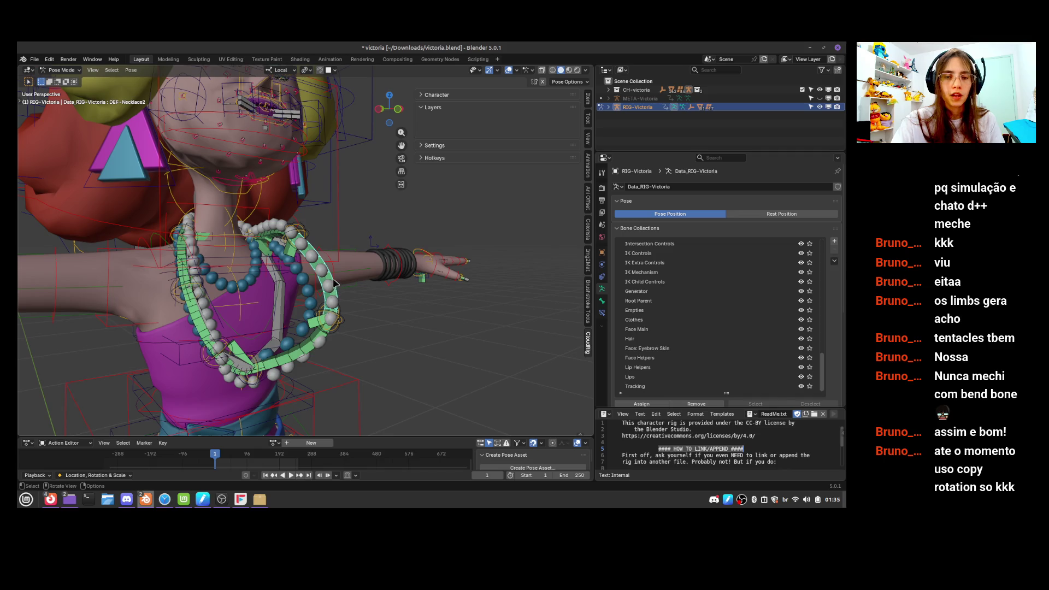
click(315, 343)
mouse_move(348, 337)
mouse_down()
mouse_move(377, 257)
mouse_move(393, 249)
mouse_move(371, 256)
mouse_move(348, 320)
mouse_up()
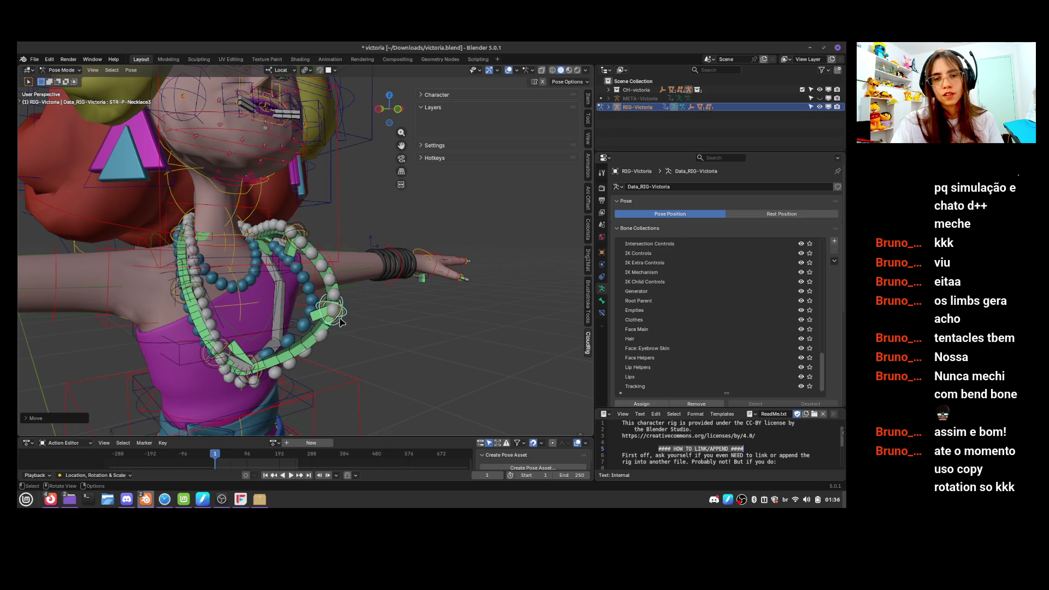
middle_drag(348, 320, 404, 326)
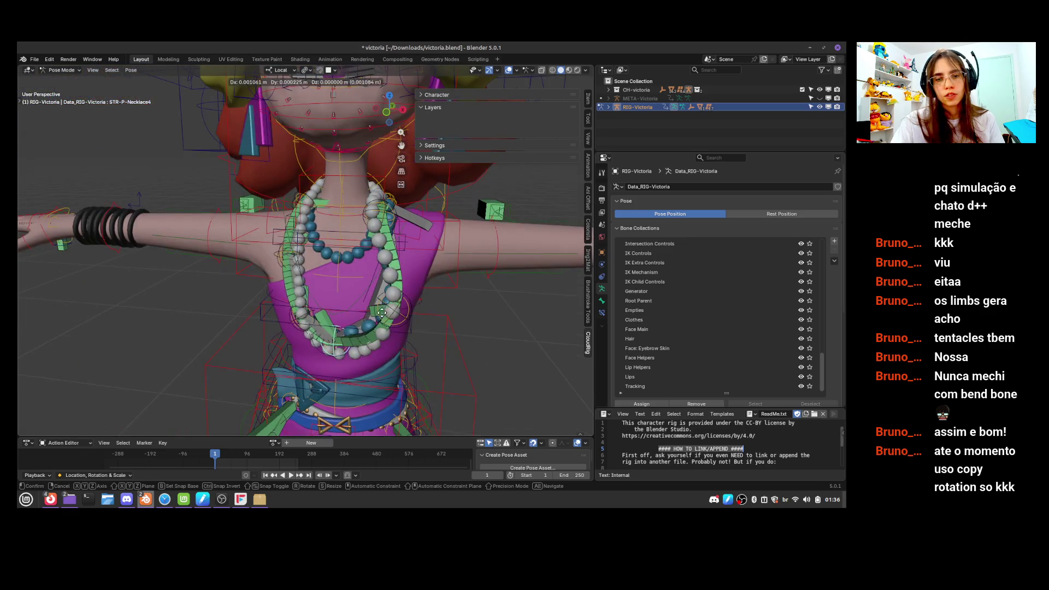
click(314, 313)
click(314, 312)
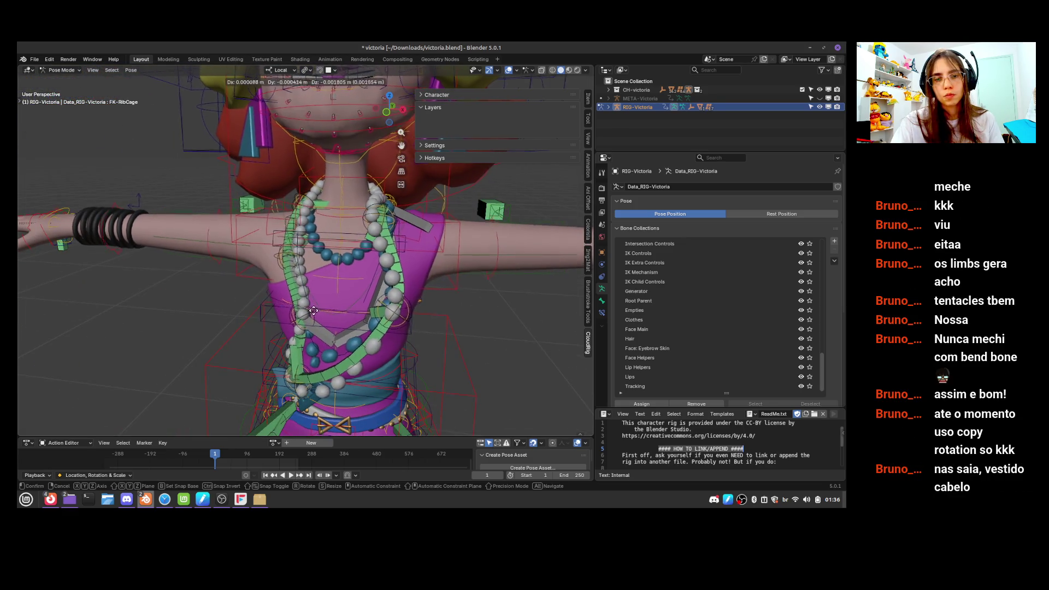
mouse_move(314, 315)
mouse_down()
mouse_move(254, 294)
mouse_move(239, 315)
mouse_up()
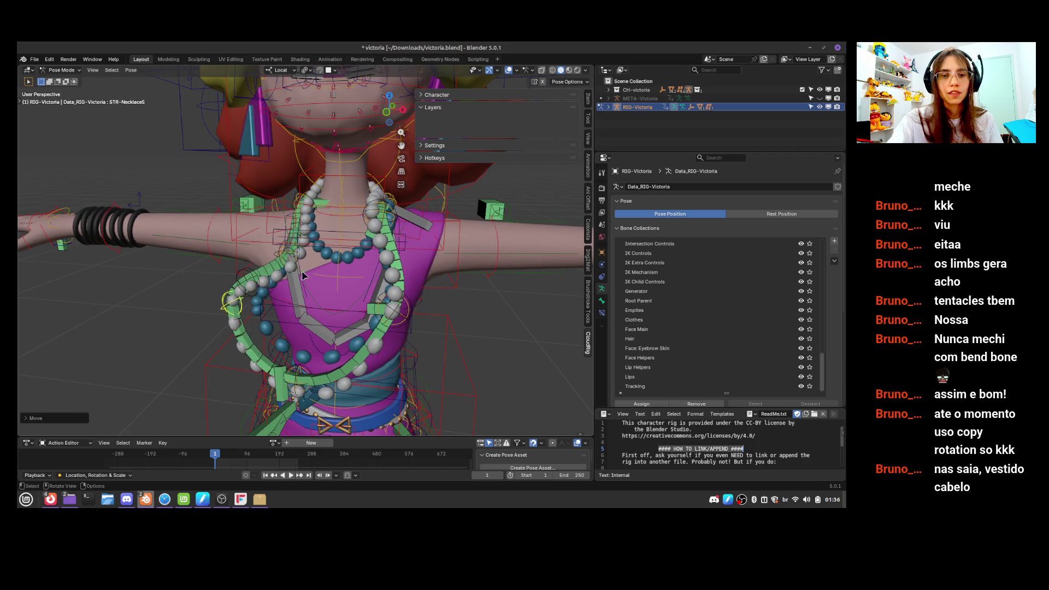
middle_drag(387, 248, 404, 243)
click(407, 242)
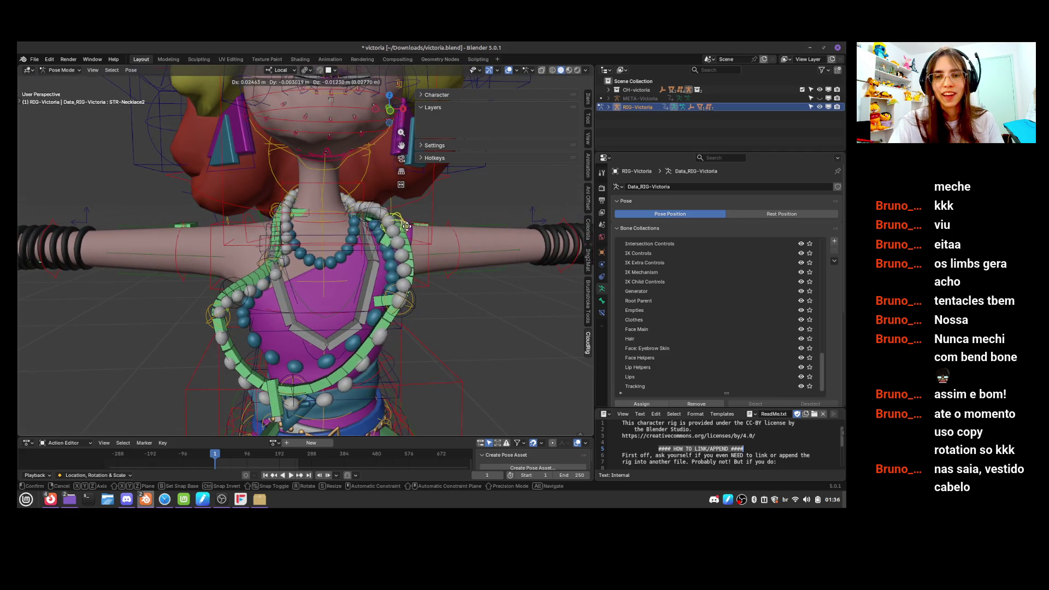
Select the rib cage control and rotate it to bend the torso
key(a)
mouse_move(402, 248)
middle_down()
mouse_move(436, 265)
mouse_move(373, 317)
mouse_move(358, 276)
middle_up()
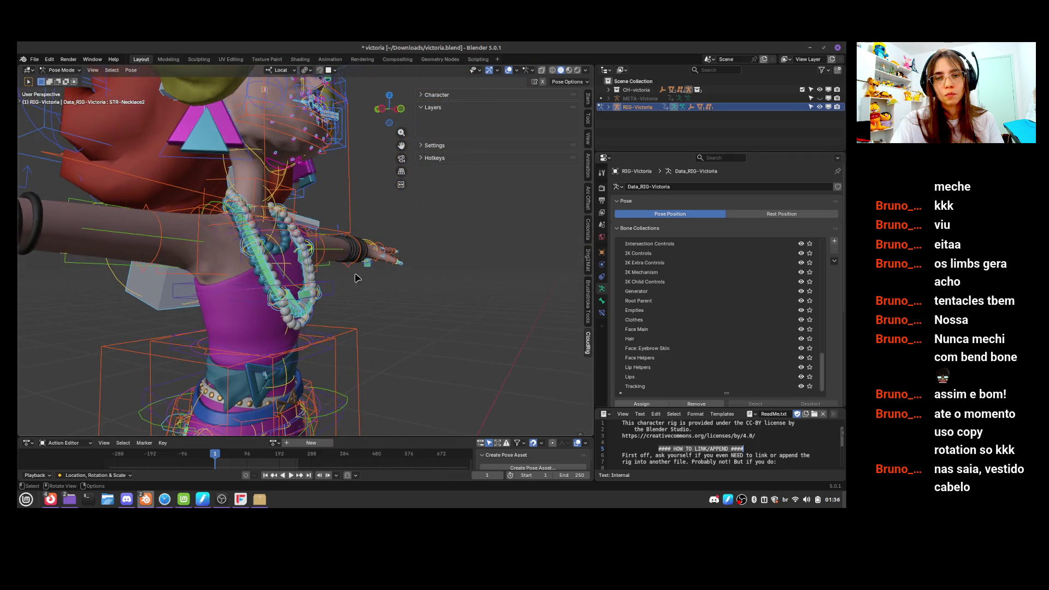
click(363, 273)
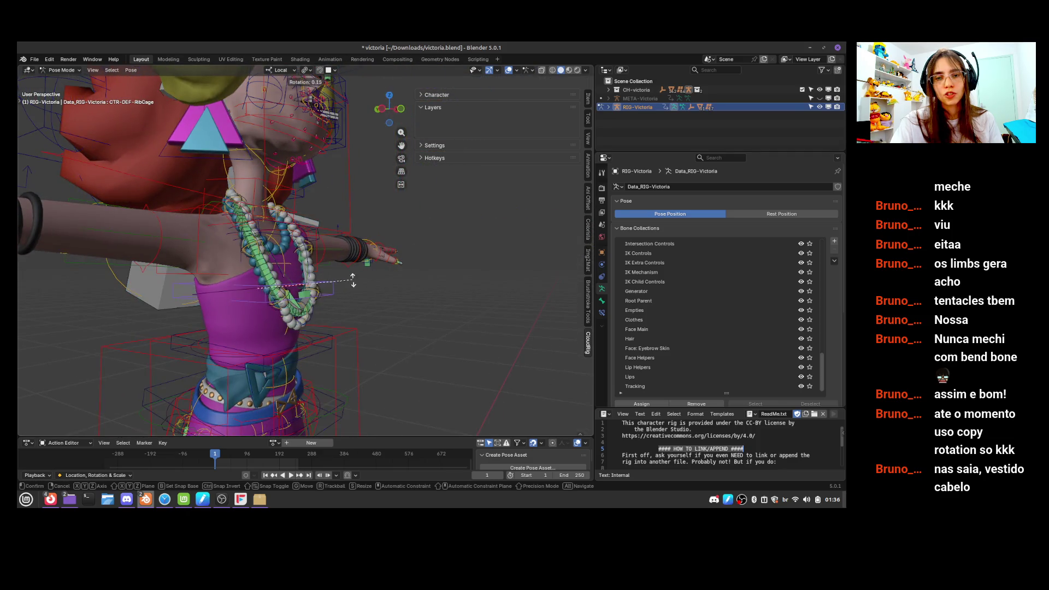
click(316, 293)
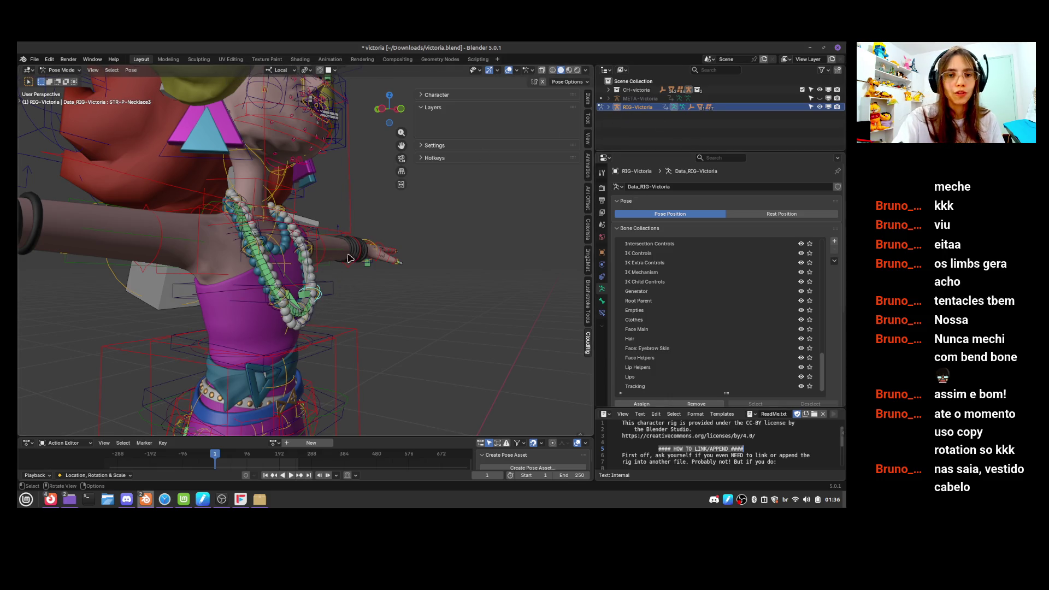
mouse_move(350, 258)
middle_down()
mouse_move(363, 302)
mouse_move(384, 300)
middle_up()
click(311, 282)
key(r)
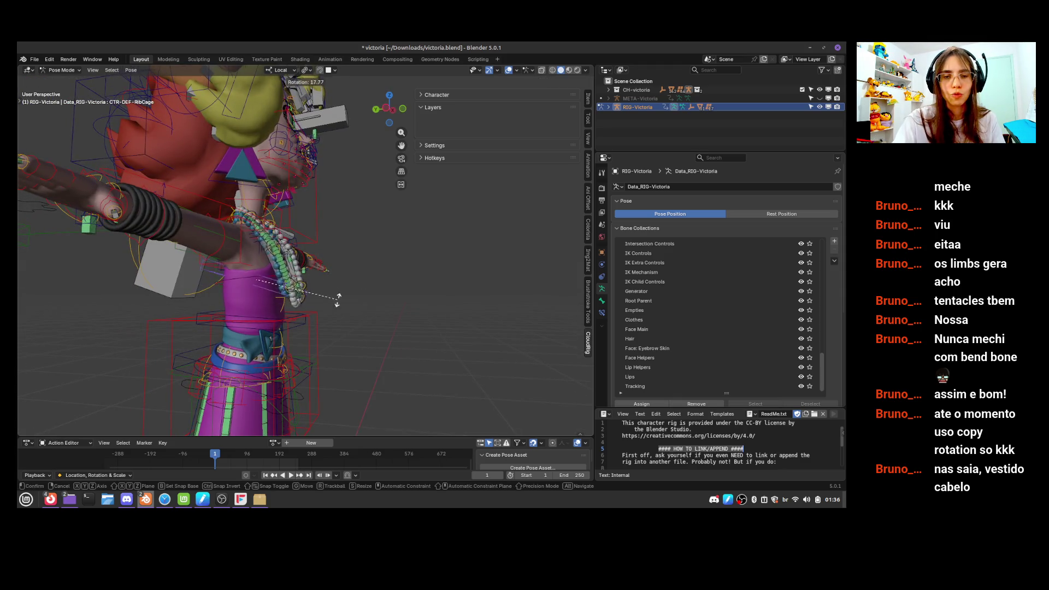
click(342, 266)
Select the left and right thigh controls, then the spine control
click(307, 326)
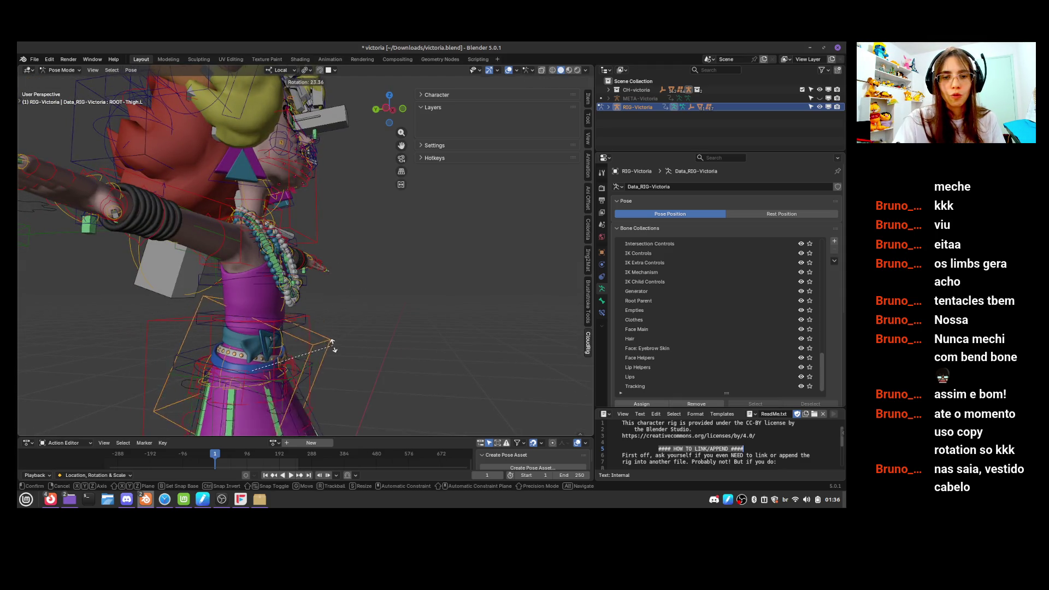
click(308, 348)
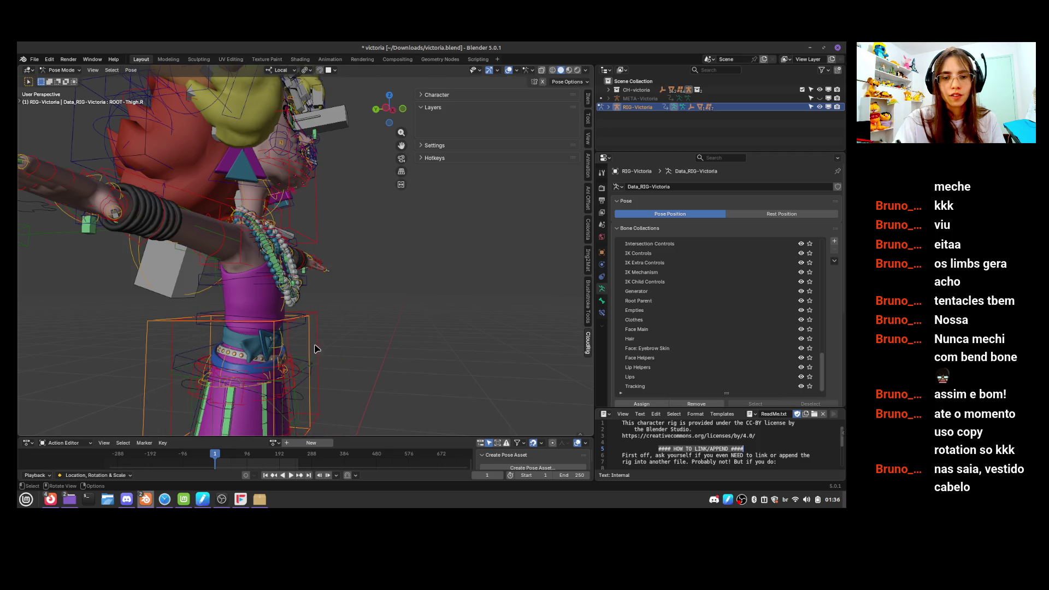
mouse_move(315, 348)
middle_down()
mouse_move(289, 359)
mouse_move(328, 276)
mouse_move(354, 267)
middle_up()
click(290, 359)
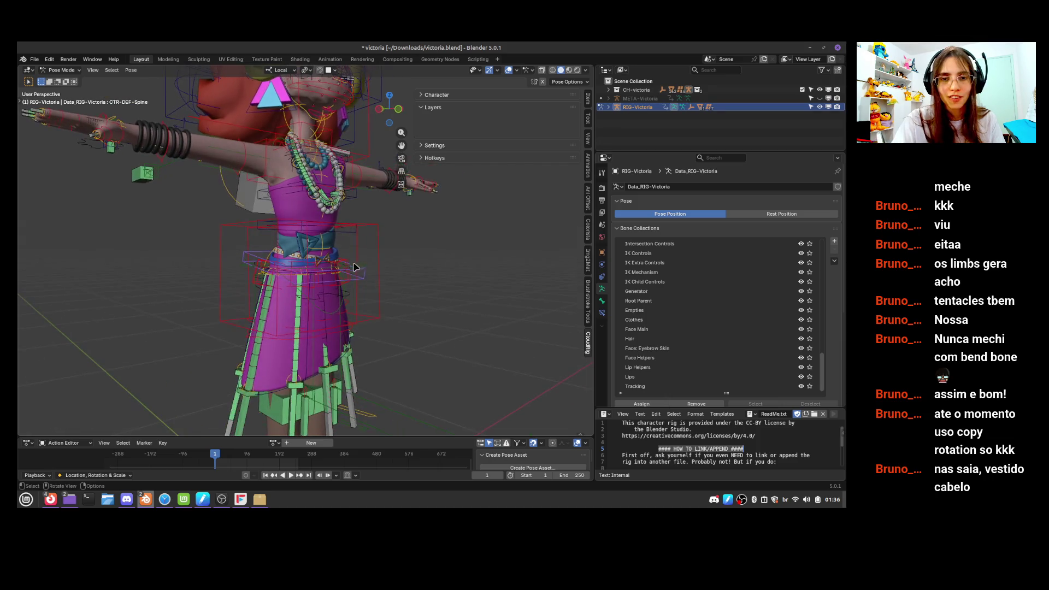
Move and then rotate the torso master control at the waist
click(354, 267)
key(g)
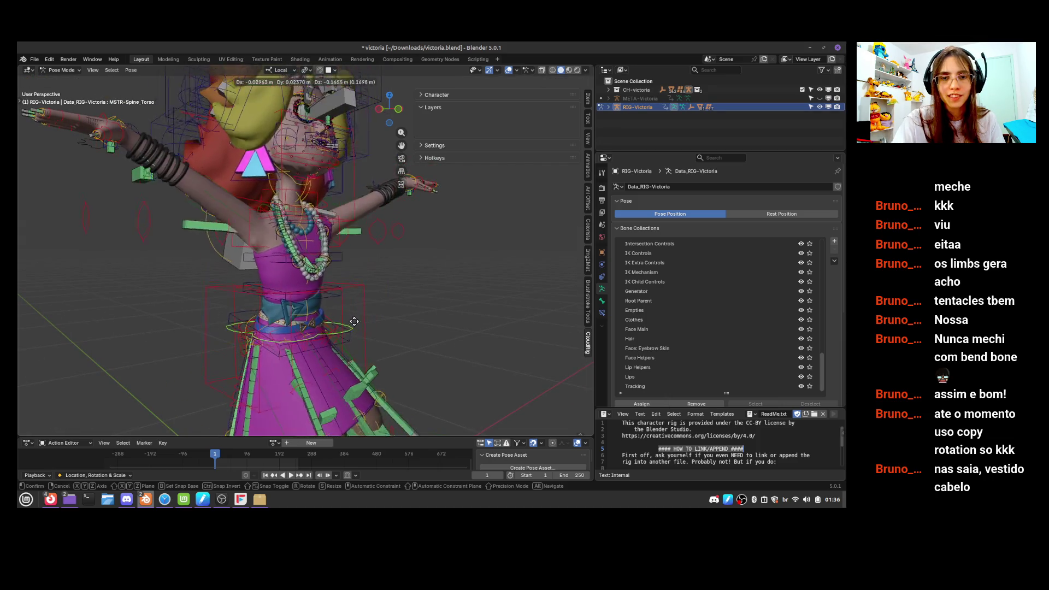
click(393, 327)
key(r)
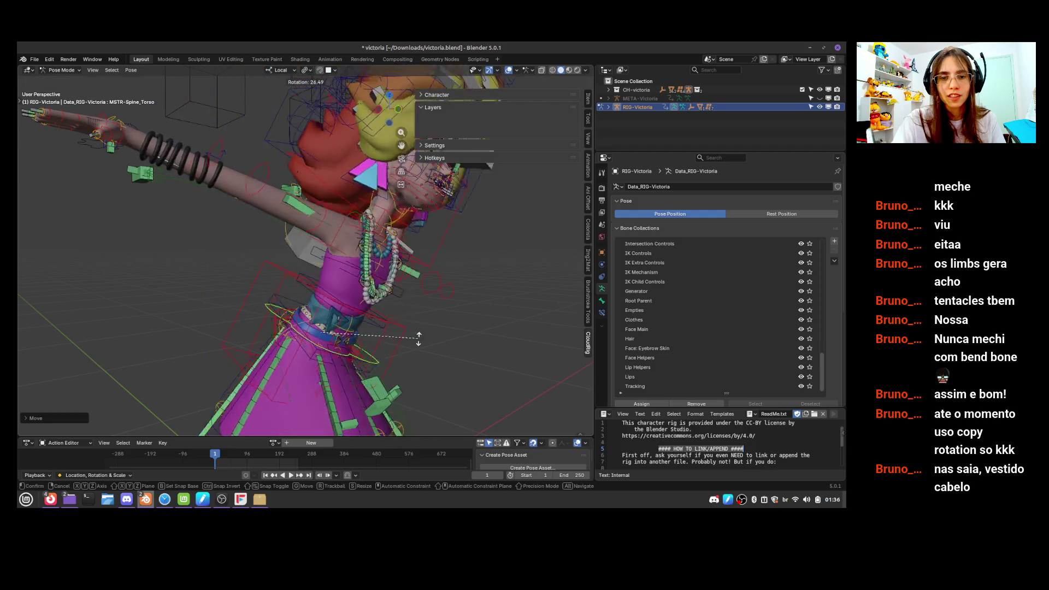
click(418, 339)
Rotate the left shoulder control to raise the character's left arm
mouse_move(418, 338)
middle_down()
mouse_move(398, 238)
mouse_move(387, 270)
middle_up()
click(385, 275)
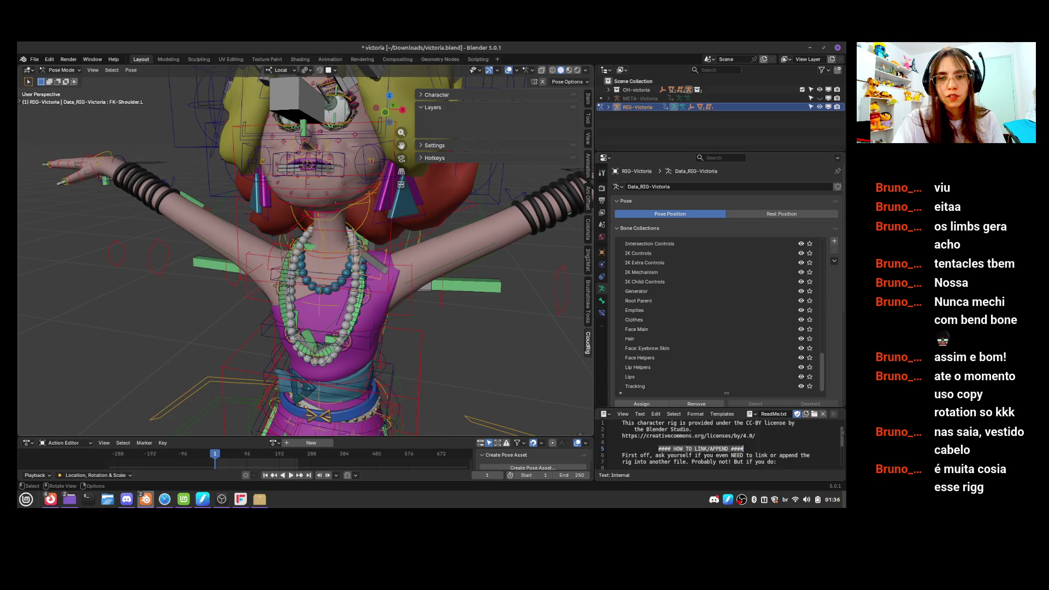
key(r)
click(343, 247)
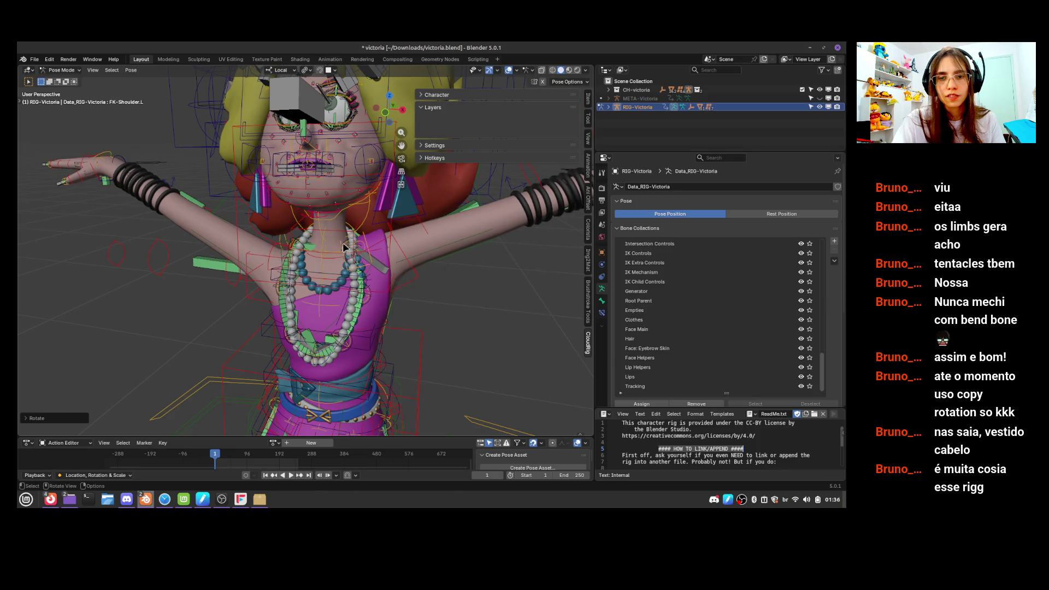
Move the first necklace strand control, then move and rotate the second strand
click(368, 225)
key(g)
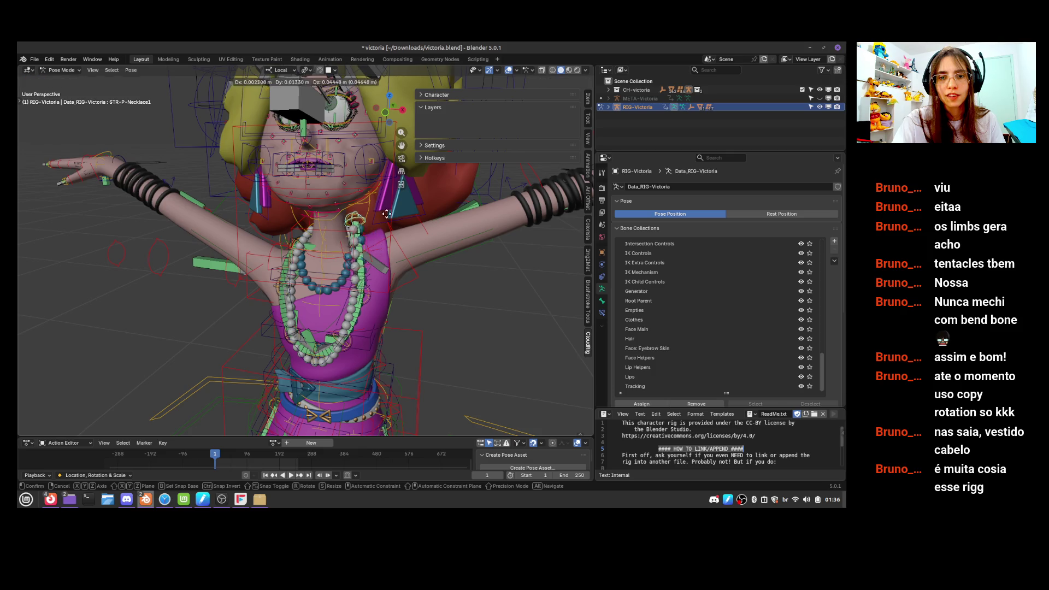
click(394, 238)
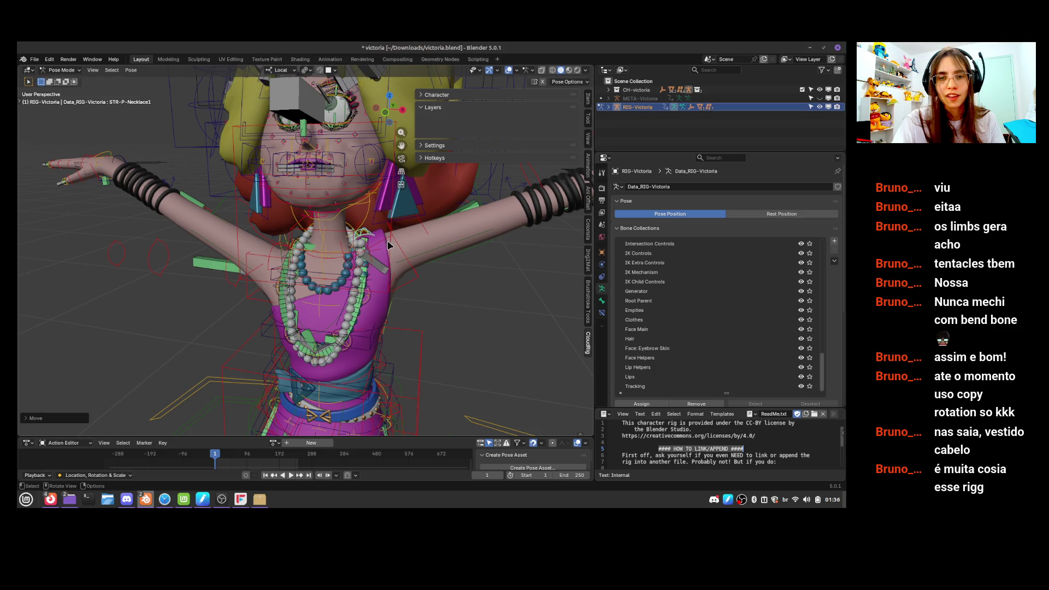
click(367, 300)
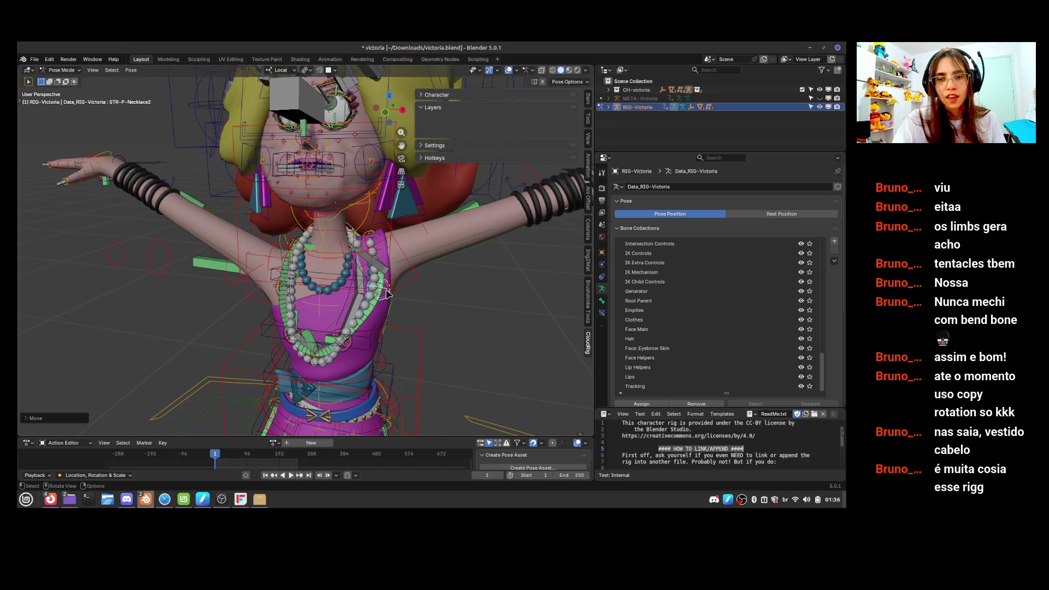
mouse_move(367, 299)
middle_down()
mouse_move(422, 282)
mouse_move(405, 272)
mouse_move(490, 237)
mouse_move(462, 270)
mouse_move(381, 243)
middle_up()
key(g)
click(399, 268)
key(r)
click(475, 243)
click(381, 243)
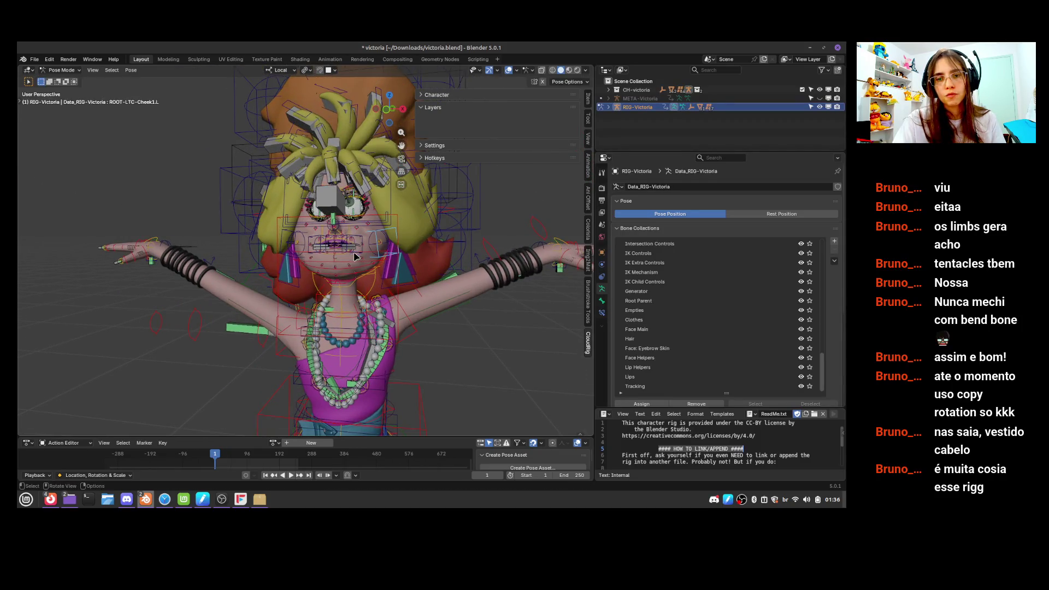
Curl the left index finger by rotating STR-Finger_Index2.L and FK-Finger_Index3.L
mouse_move(365, 298)
ctrl+middle_down()
mouse_move(432, 220)
mouse_move(415, 174)
mouse_move(442, 230)
mouse_move(441, 309)
mouse_move(470, 291)
mouse_move(510, 355)
mouse_move(544, 338)
mouse_move(508, 363)
mouse_move(513, 356)
mouse_move(394, 385)
ctrl+middle_up()
scroll(517, 355, up, 3)
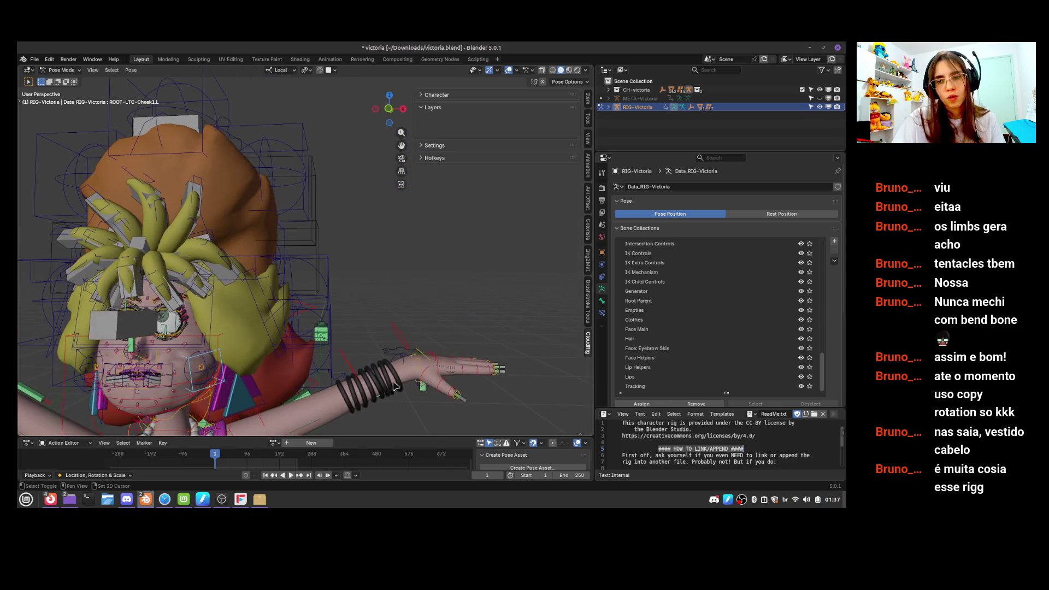
click(463, 377)
key(r)
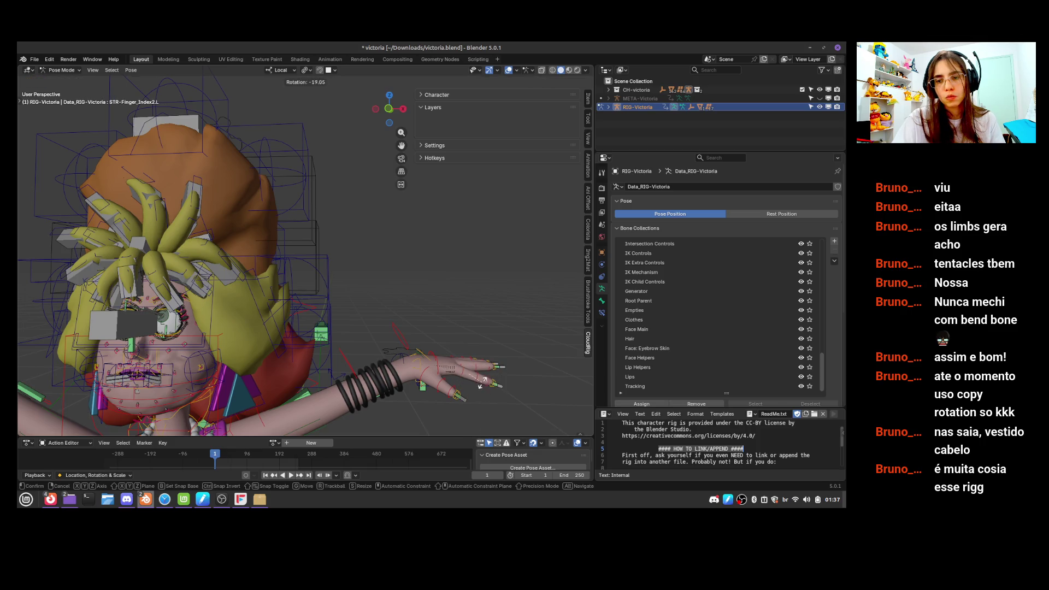
click(478, 392)
click(479, 385)
key(r)
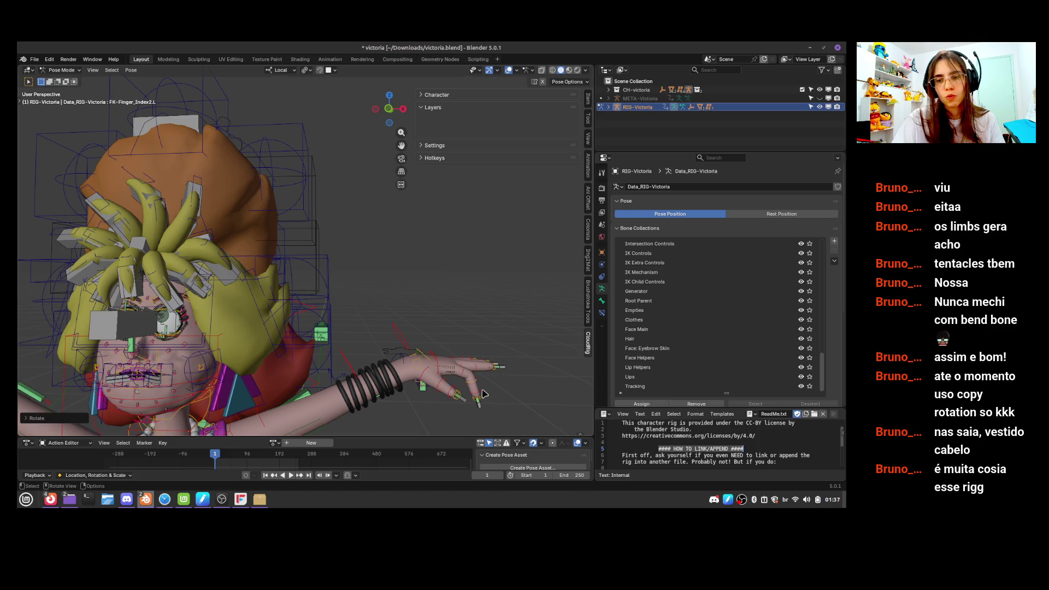
click(474, 405)
Move the STR-P-Necklace3 and STR-P-Necklace4 necklace strand controls
mouse_move(474, 406)
middle_down()
mouse_move(475, 421)
mouse_move(552, 339)
mouse_move(484, 385)
middle_up()
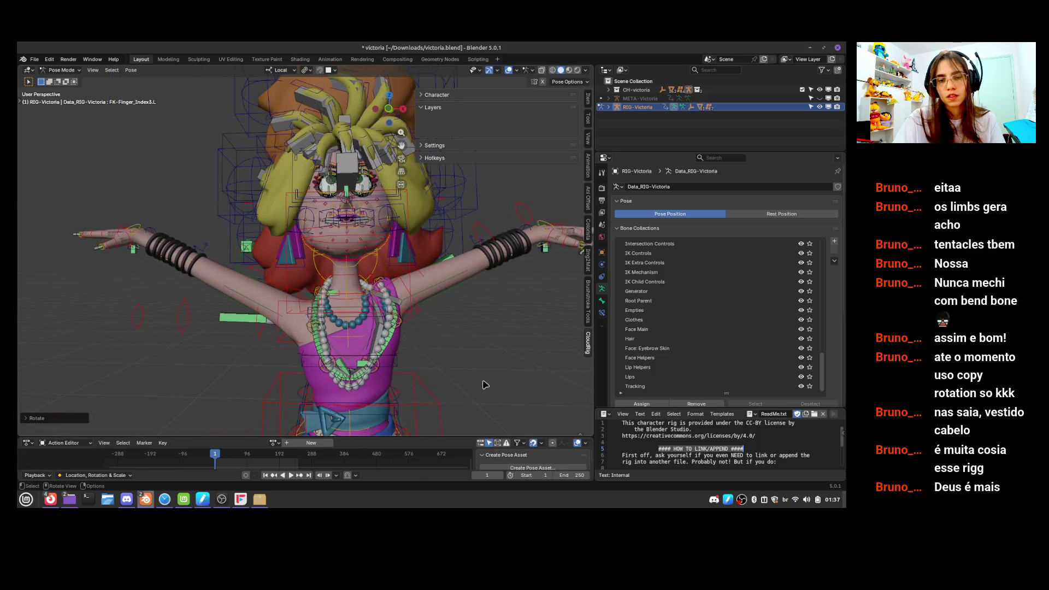
click(383, 359)
key(g)
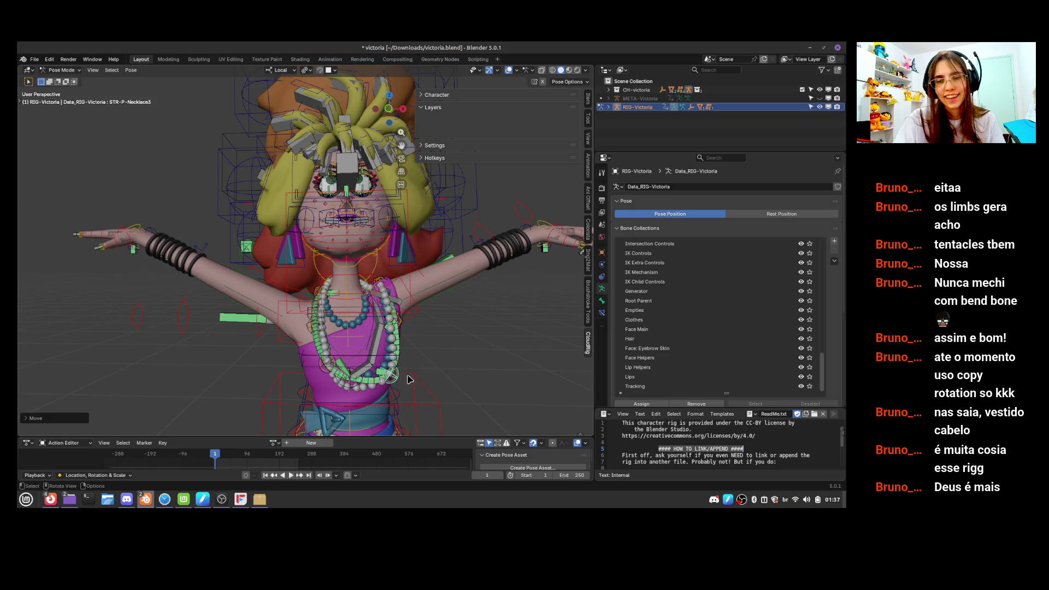
click(413, 381)
scroll(414, 381, up, 3)
click(493, 309)
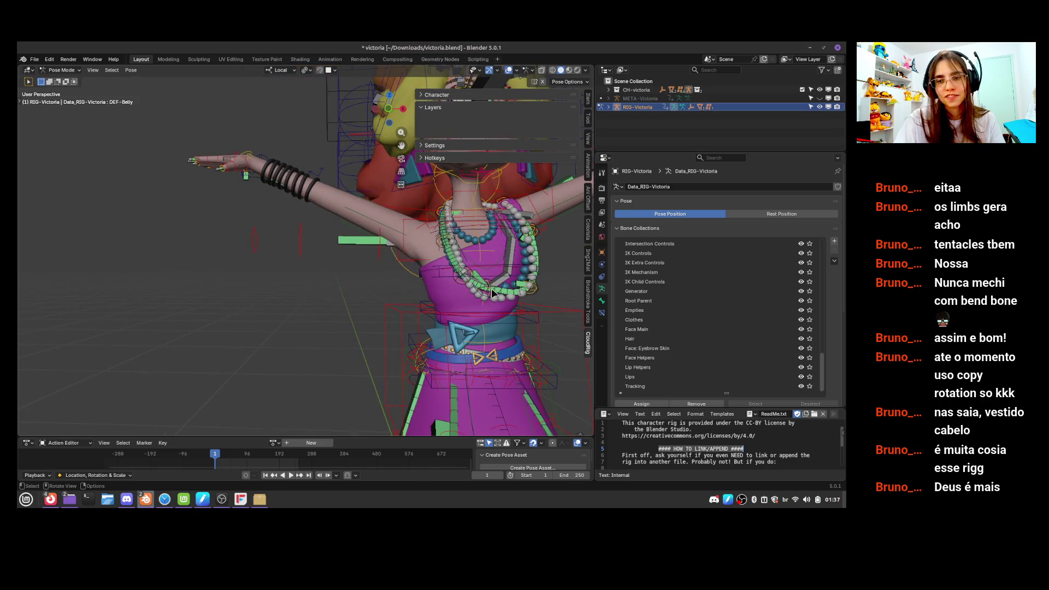
key(g)
click(493, 313)
Test-scale the whole rig from the P-root control, then undo the scaling
scroll(480, 381, down, 5)
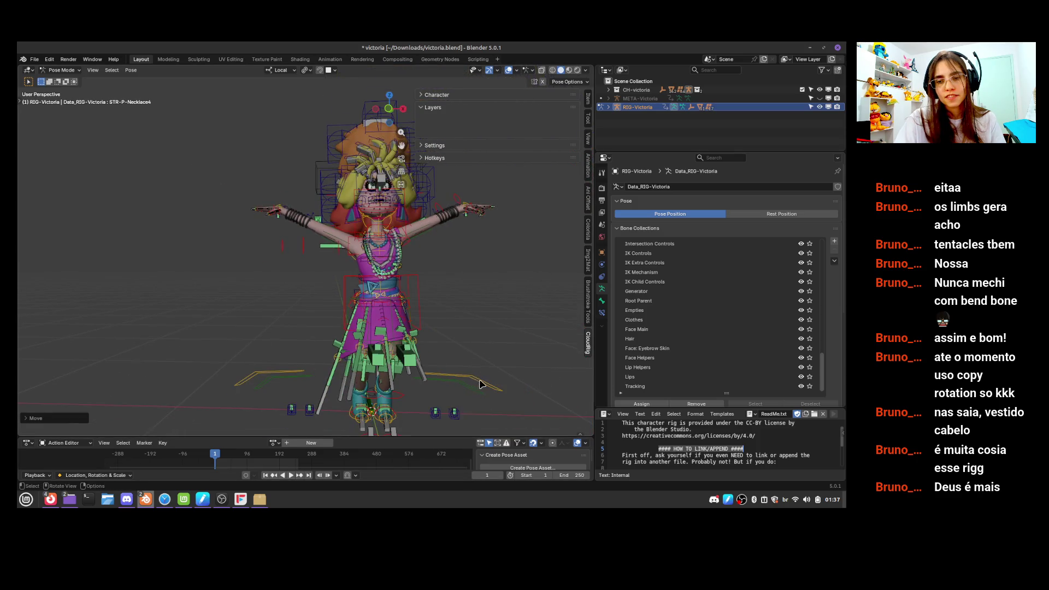
click(480, 384)
key(s)
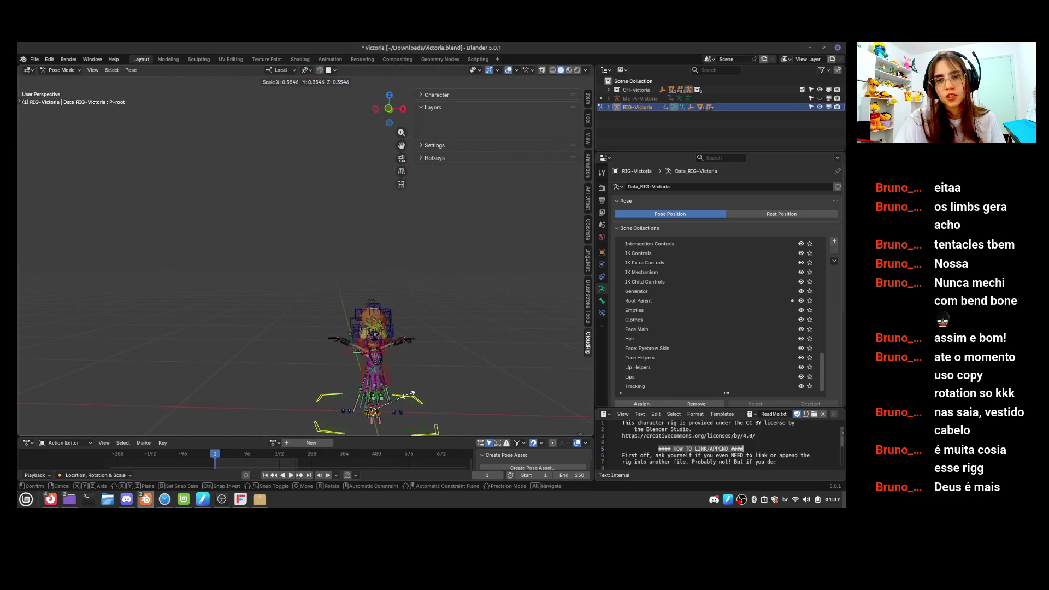
click(551, 337)
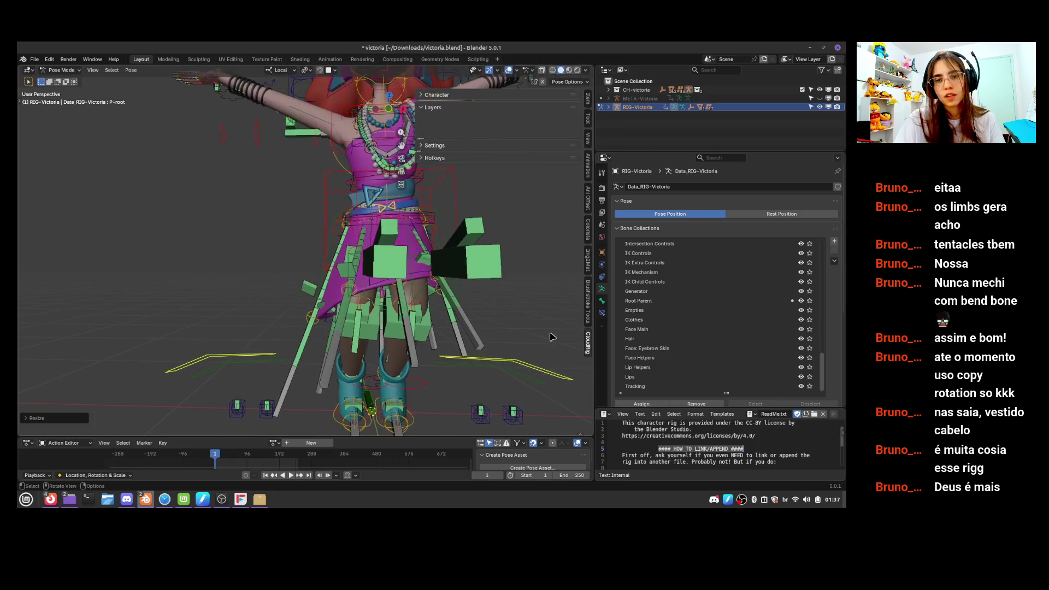
key(ctrl+z)
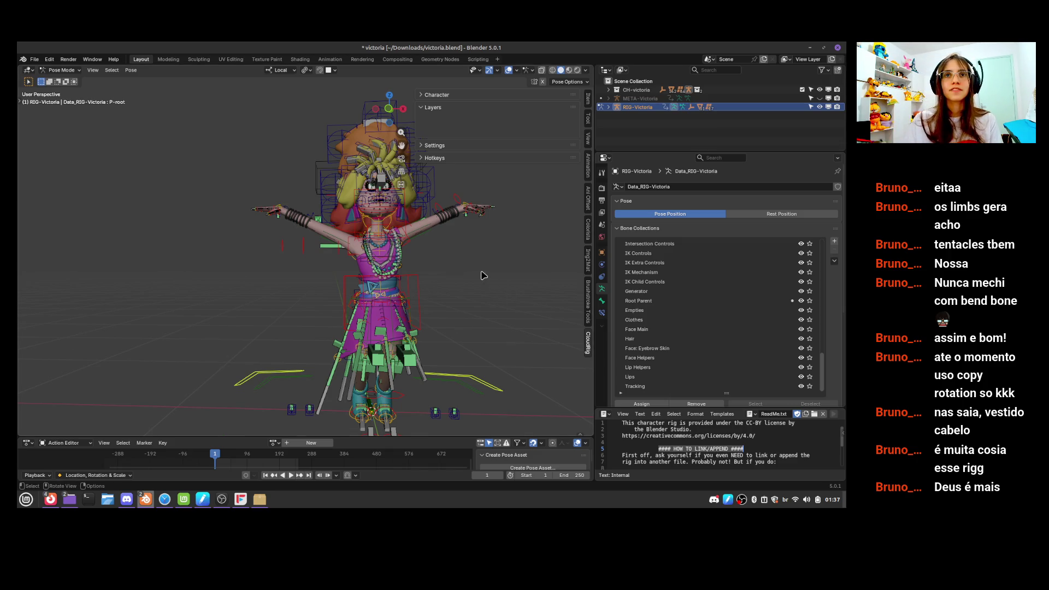
Select the hair lattice controls and bracelets mesh, then pan the view back in Pose Mode
scroll(484, 275, up, 3)
middle_drag(474, 247, 374, 338)
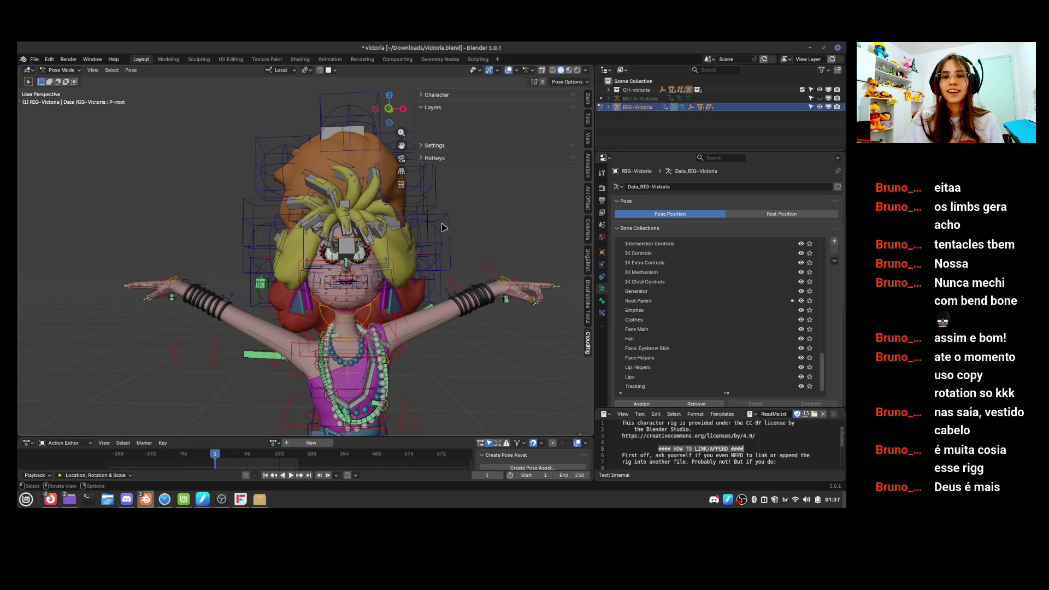
click(442, 243)
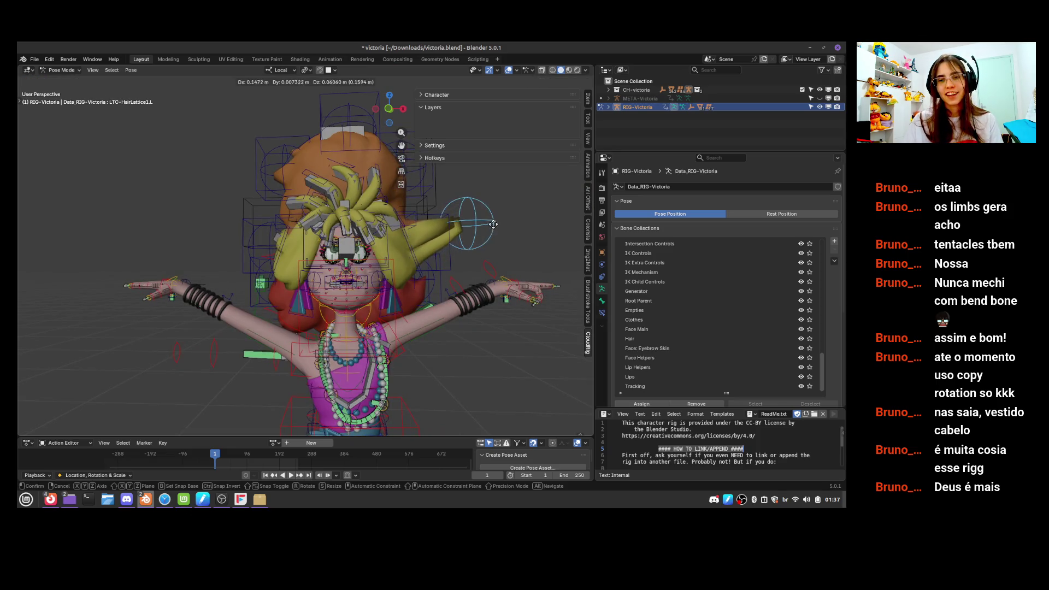
click(355, 105)
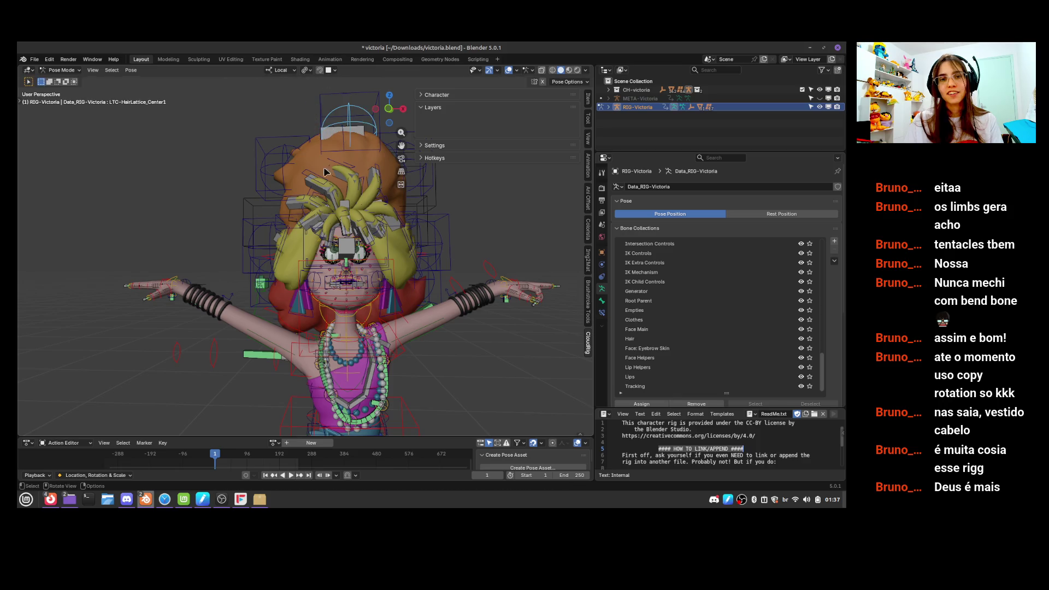
click(181, 297)
click(174, 298)
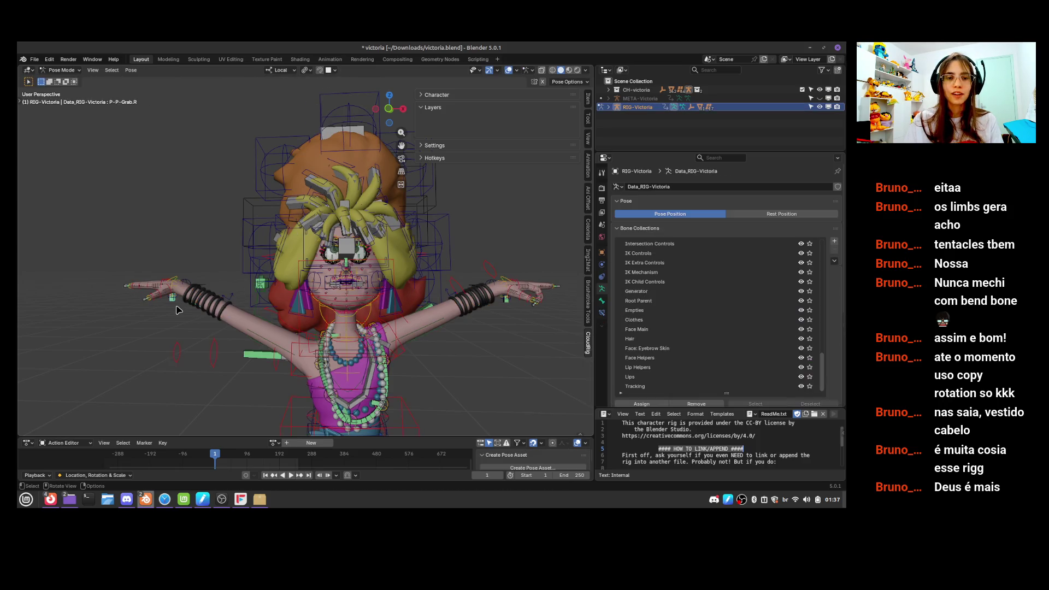
key(ctrl+Tab)
shift+middle_drag(453, 422, 396, 328)
key(ctrl+Tab)
Move the left thigh control to test the leg deformation from a side view
click(397, 376)
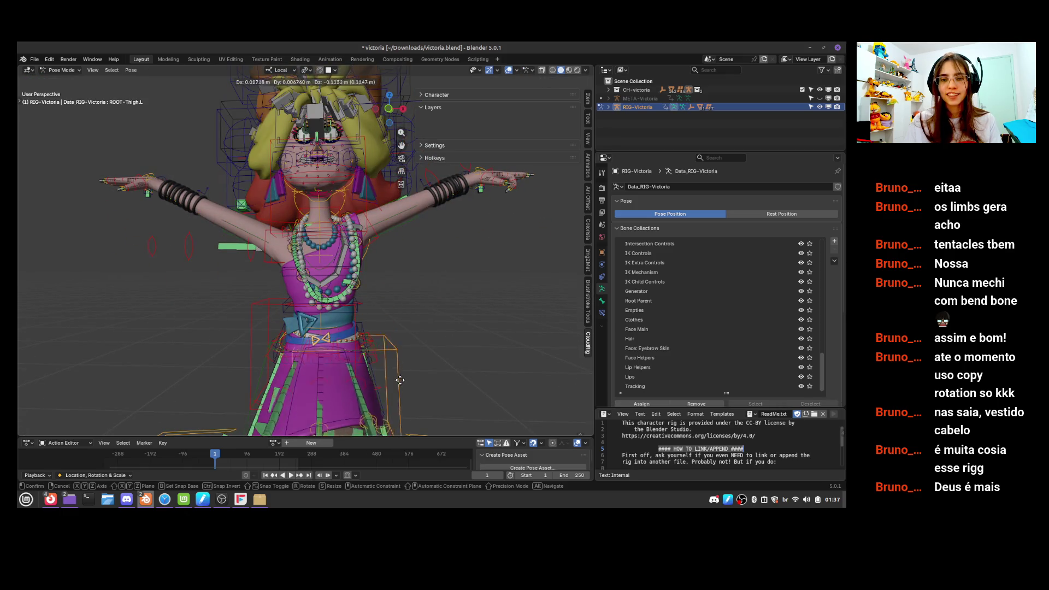
key(g)
scroll(363, 227, down, 5)
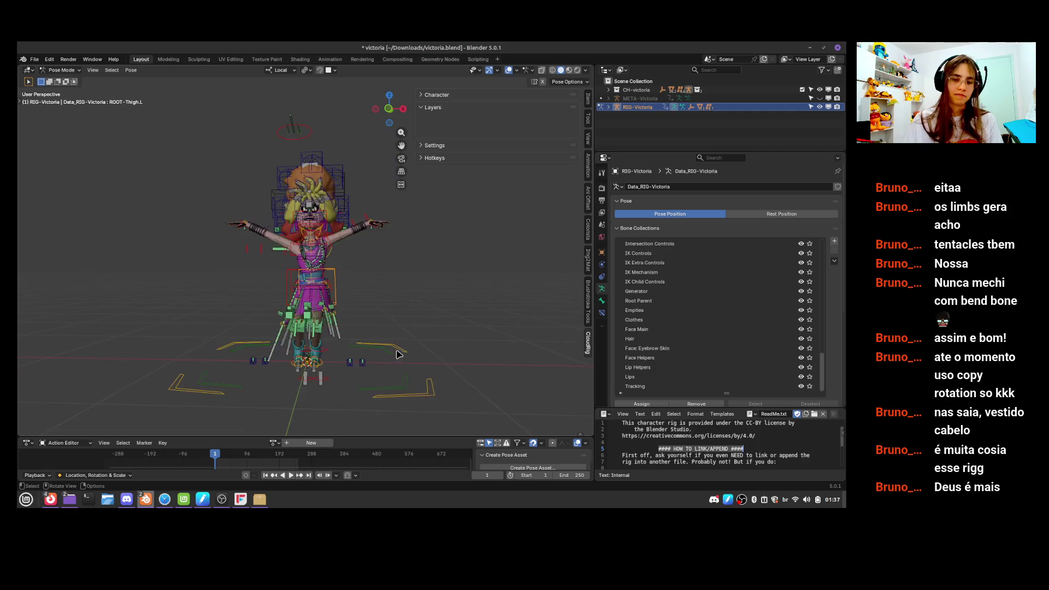
middle_drag(363, 227, 329, 317)
scroll(330, 317, up, 4)
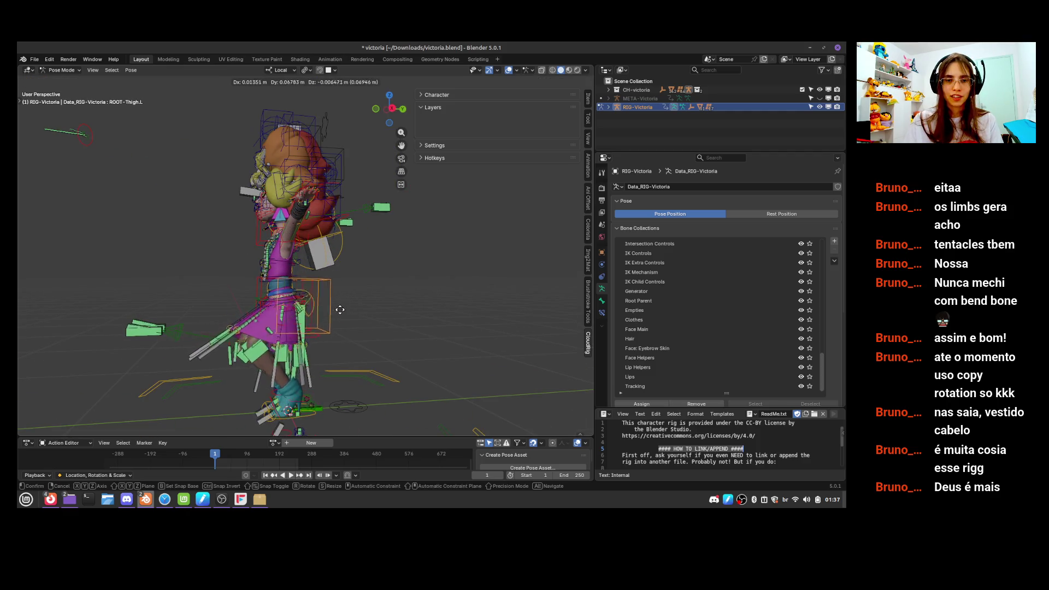
click(162, 325)
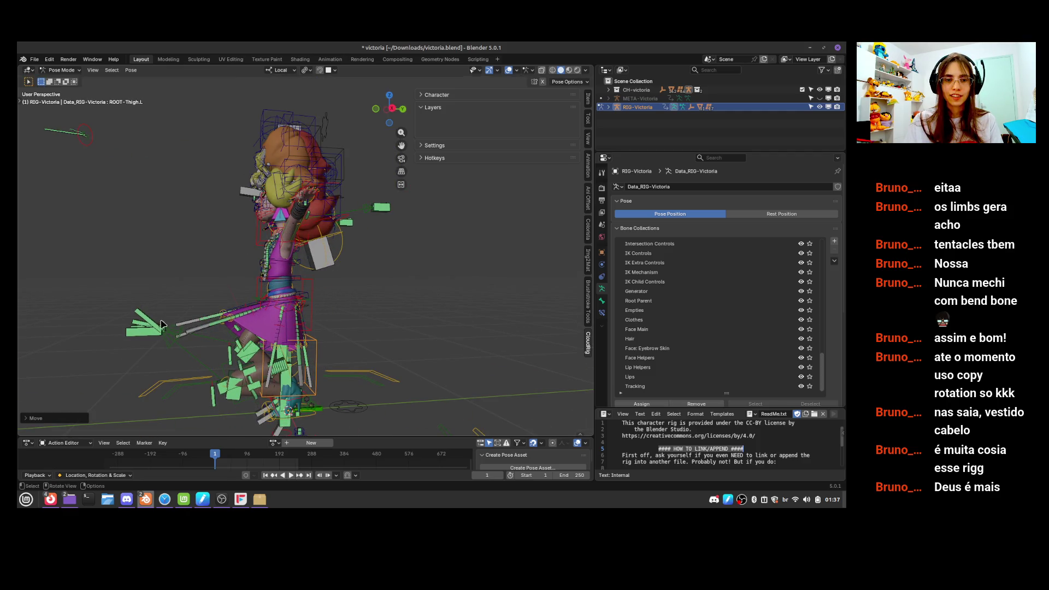
Move the front skirt tip bone and pick the left skirt tip bone
click(225, 316)
key(g)
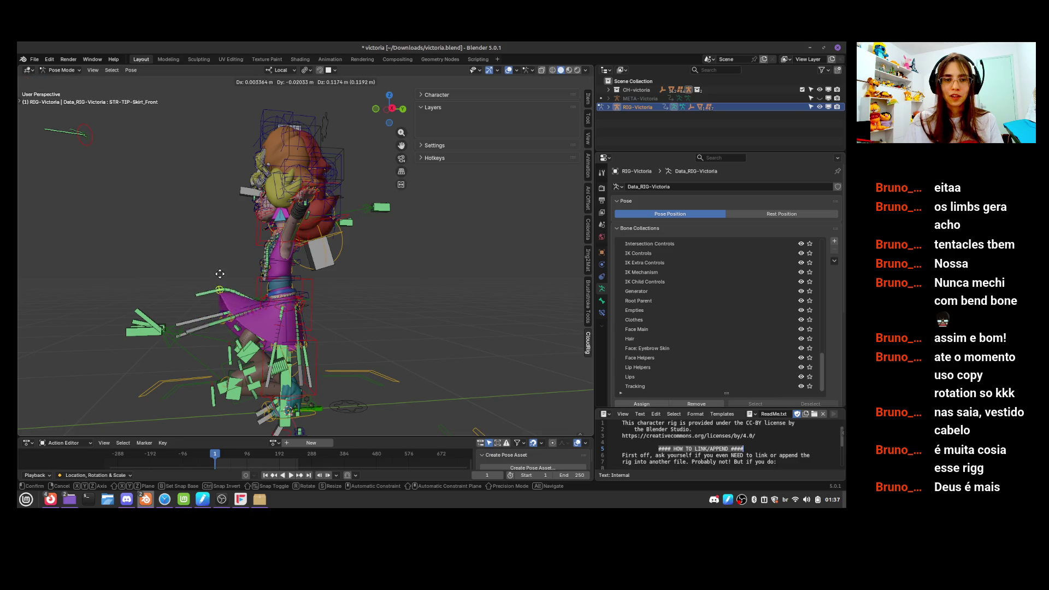
click(222, 307)
middle_drag(221, 307, 313, 323)
click(338, 336)
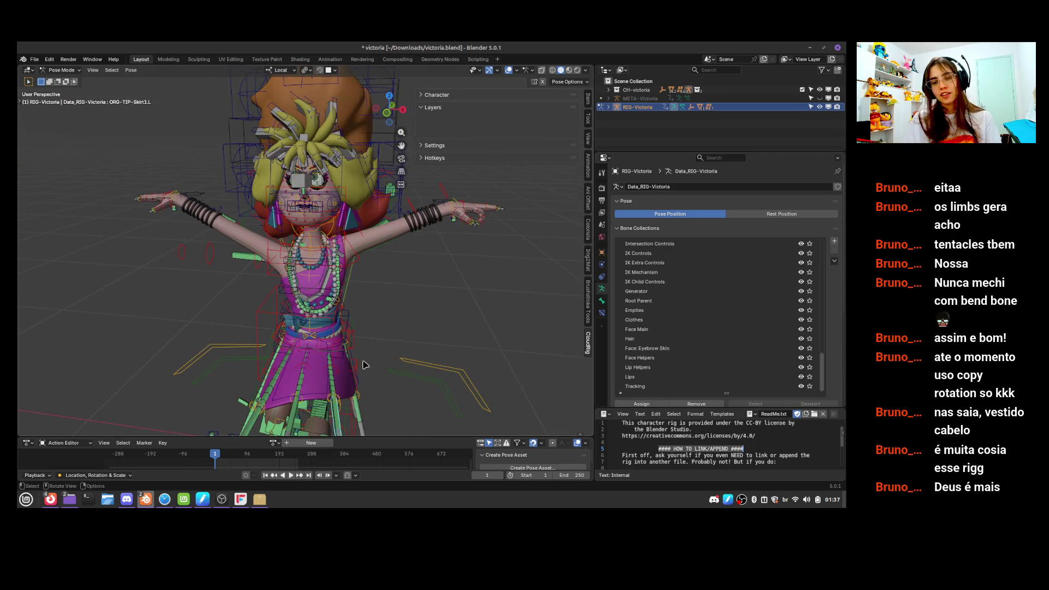
Shift the Necklace2 bone up and right to move the pearl strand
scroll(352, 345, down, 2)
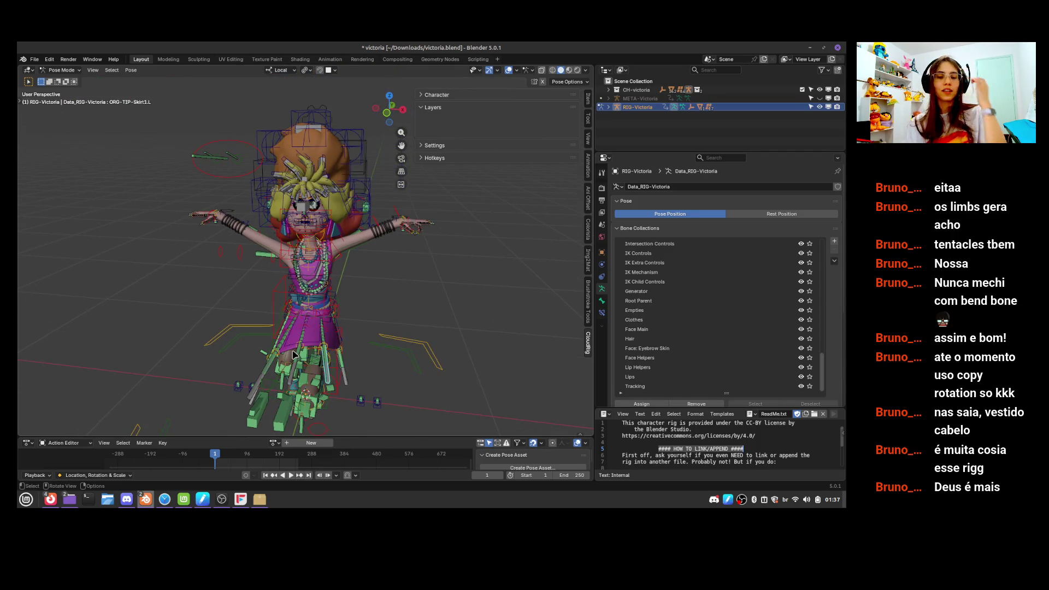
scroll(307, 359, down, 2)
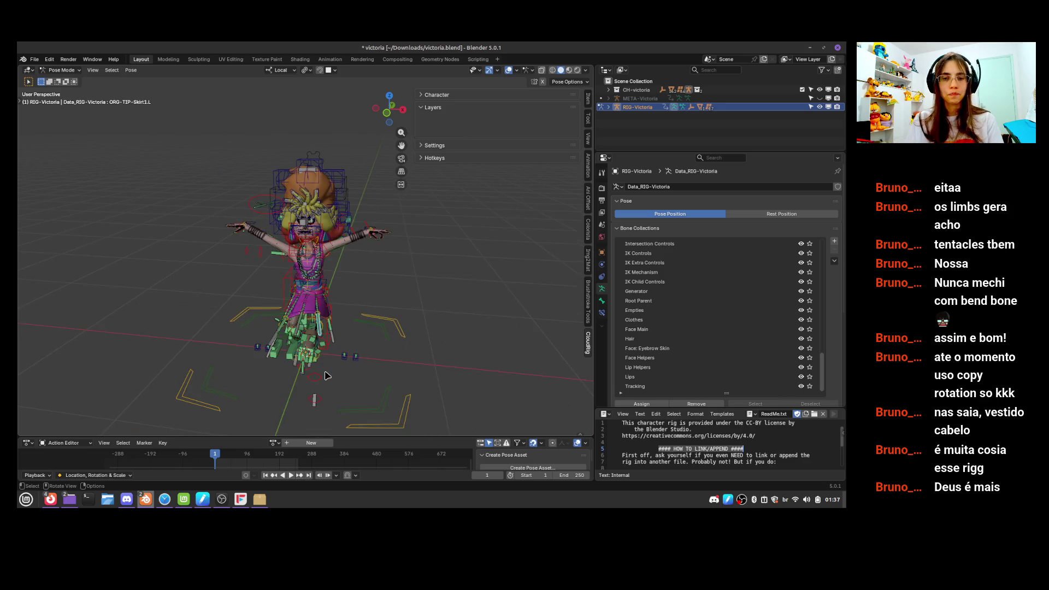
scroll(421, 398, up, 6)
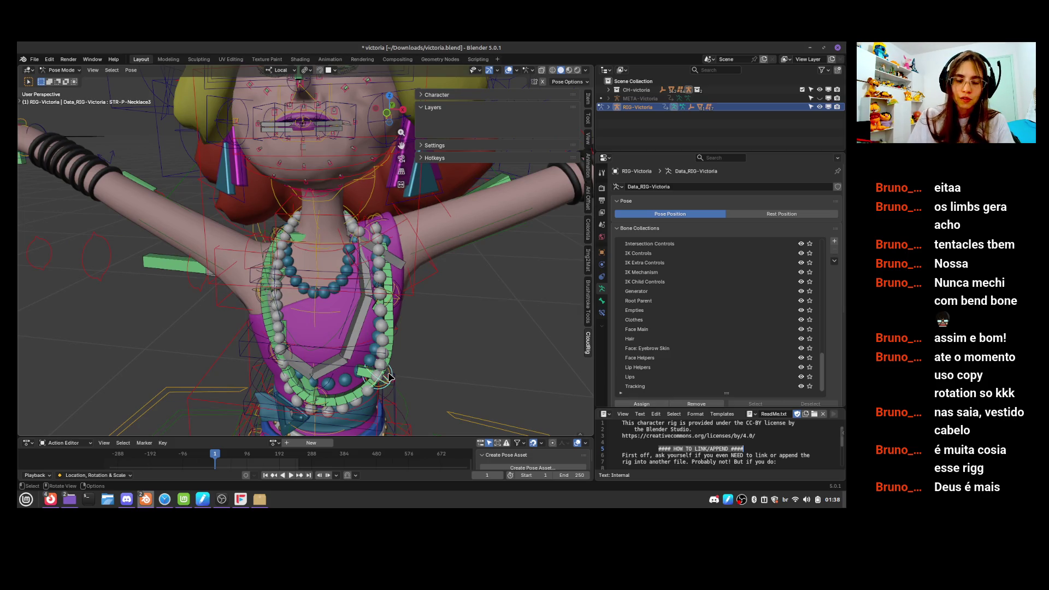
mouse_move(389, 376)
mouse_down()
mouse_move(420, 308)
mouse_move(438, 311)
mouse_up()
click(402, 300)
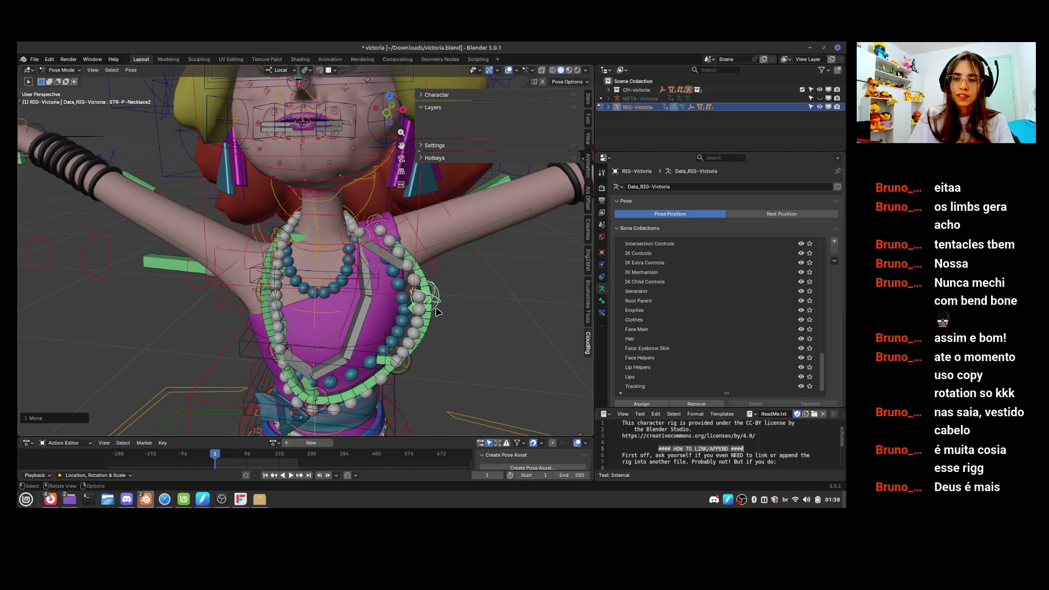
click(441, 307)
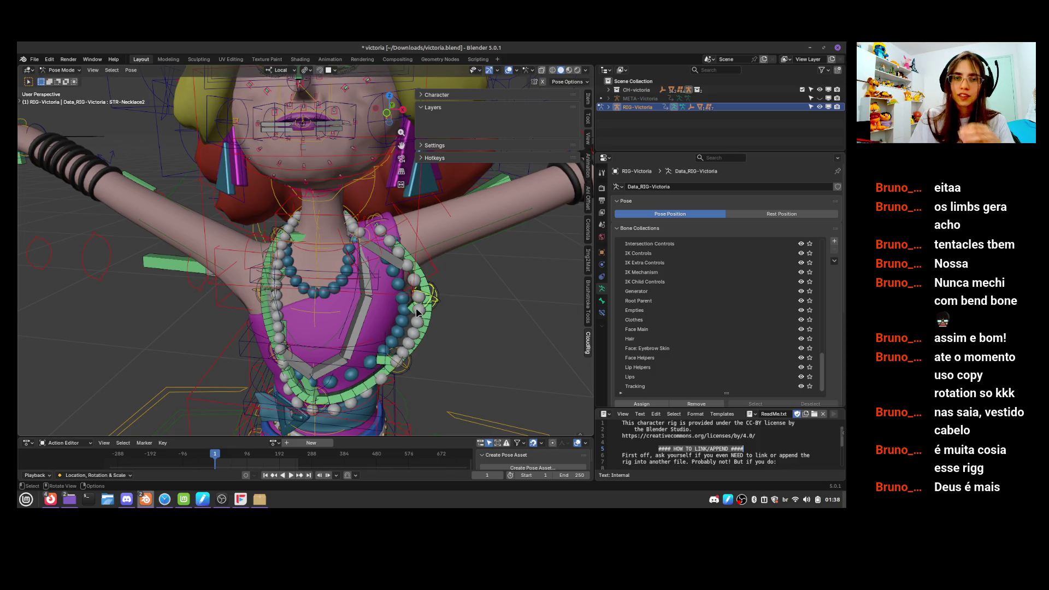
click(32, 60)
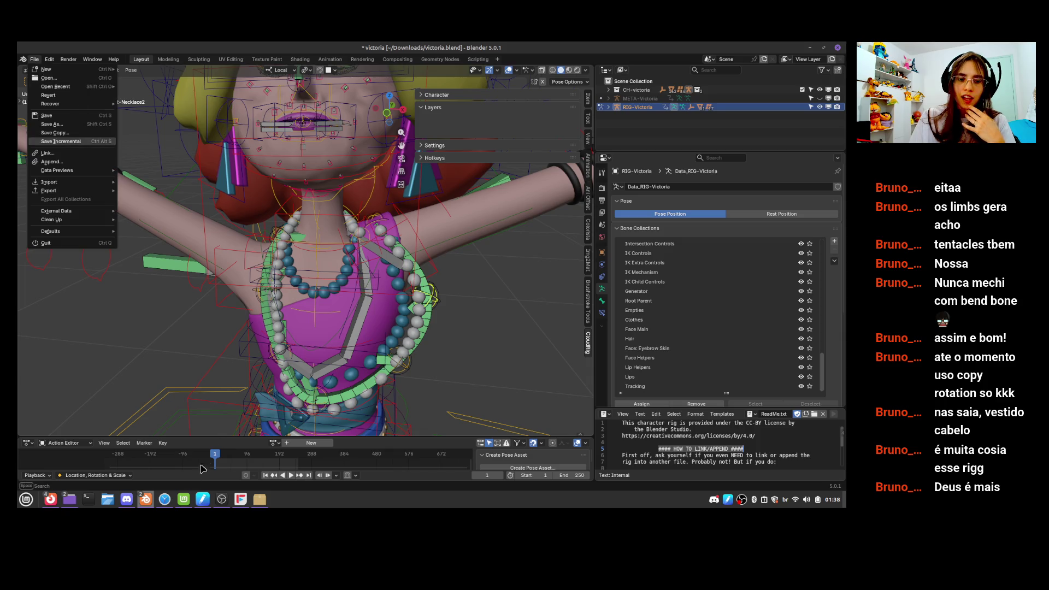
In the rig_Plenitud3 window, pose Pandora's rig and test-move the tongue bone, cancelling it
mouse_move(151, 502)
click(94, 455)
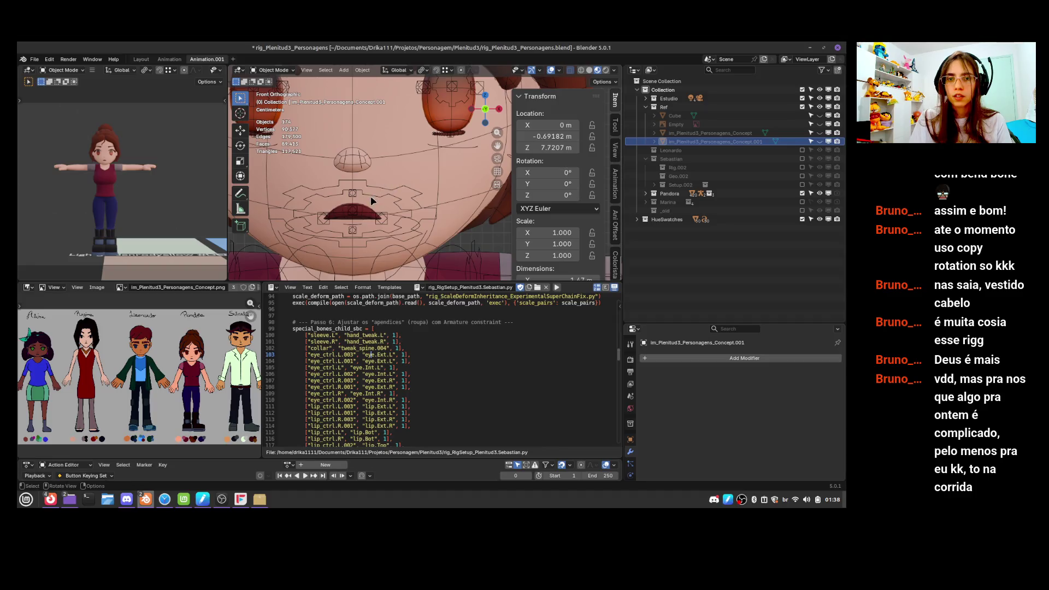
click(361, 207)
key(ctrl+Tab)
click(356, 212)
key(g)
right_click(357, 183)
Test lip.Top with a Y-constrained move, reset its location to zero, and save
click(362, 210)
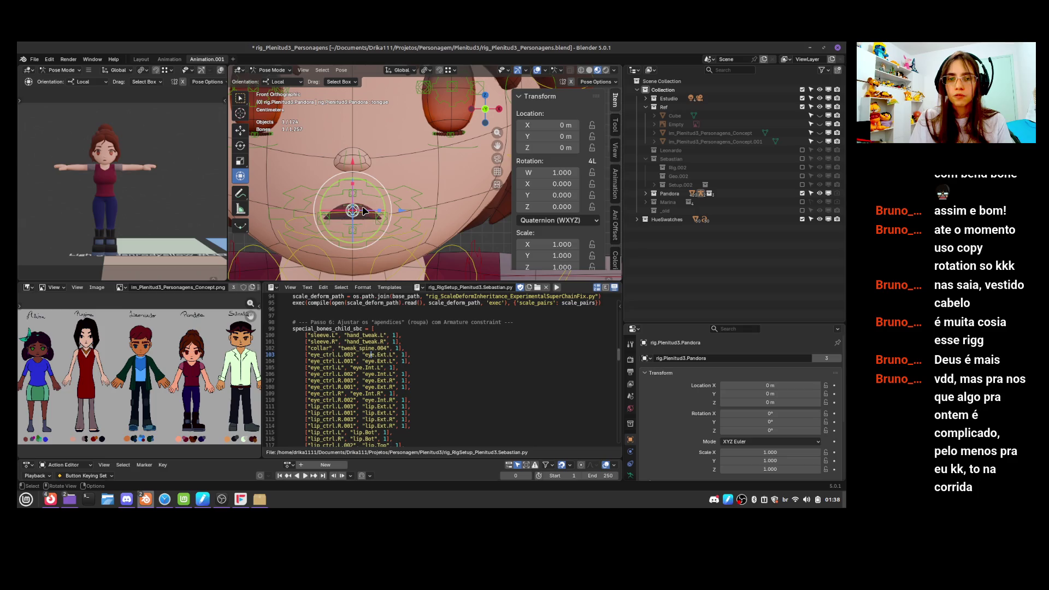
key(g)
right_click(368, 187)
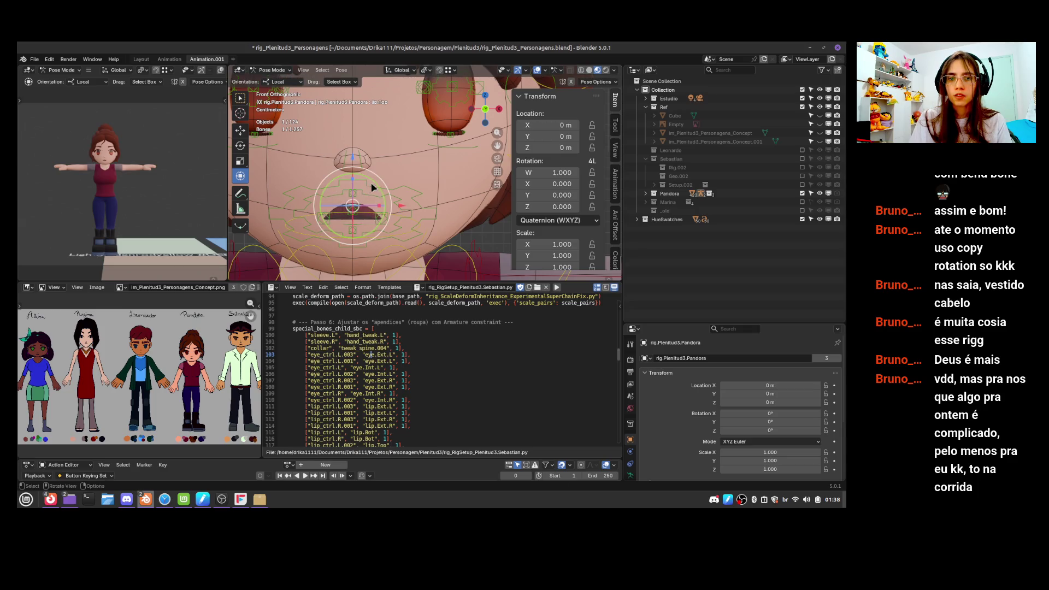
key(g)
key(y)
click(375, 177)
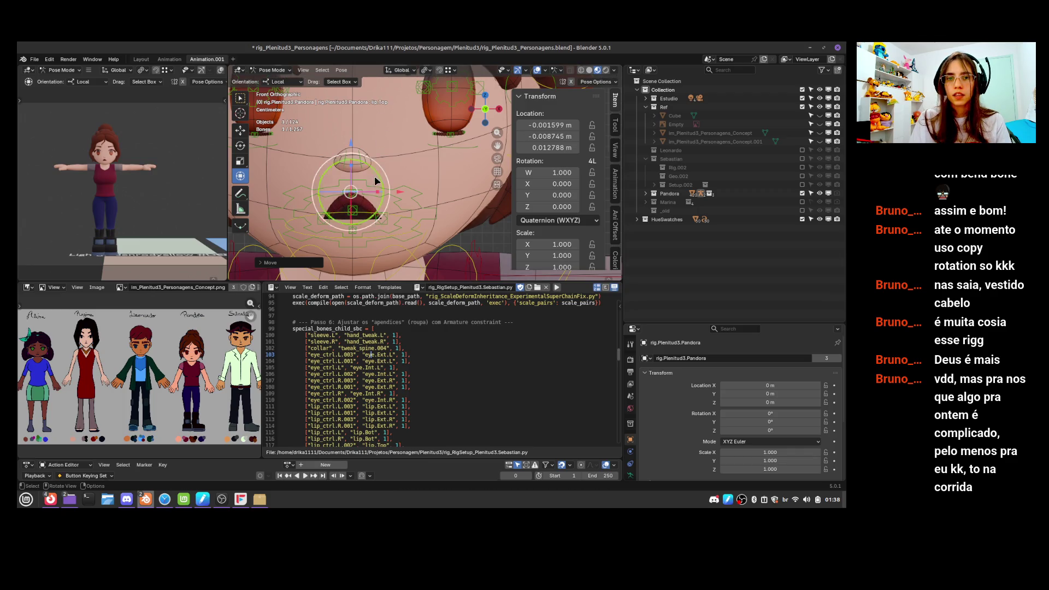
key(g)
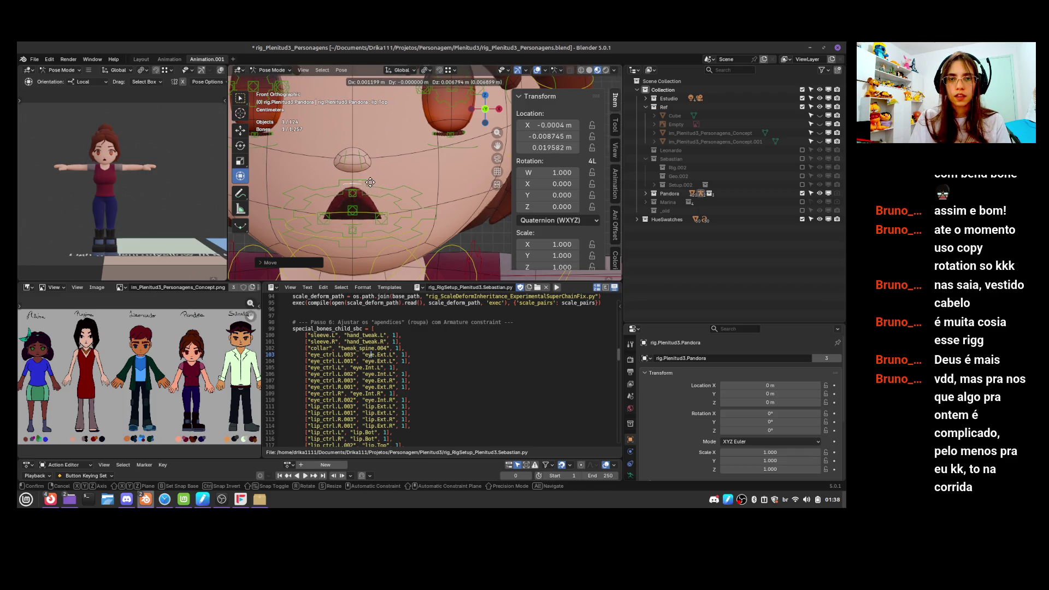
right_click(375, 178)
key(alt+g)
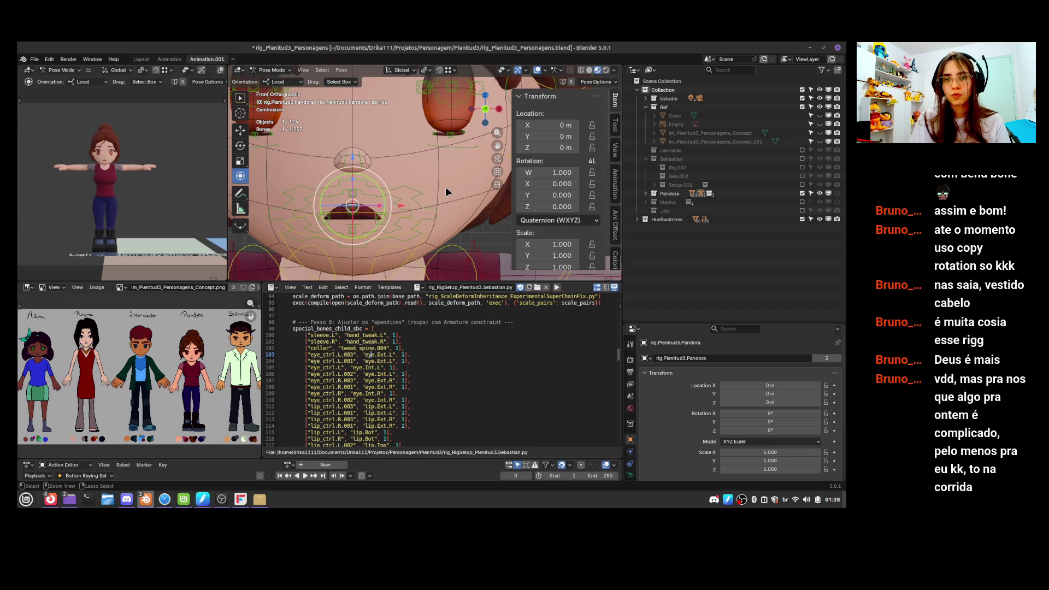
key(ctrl+s)
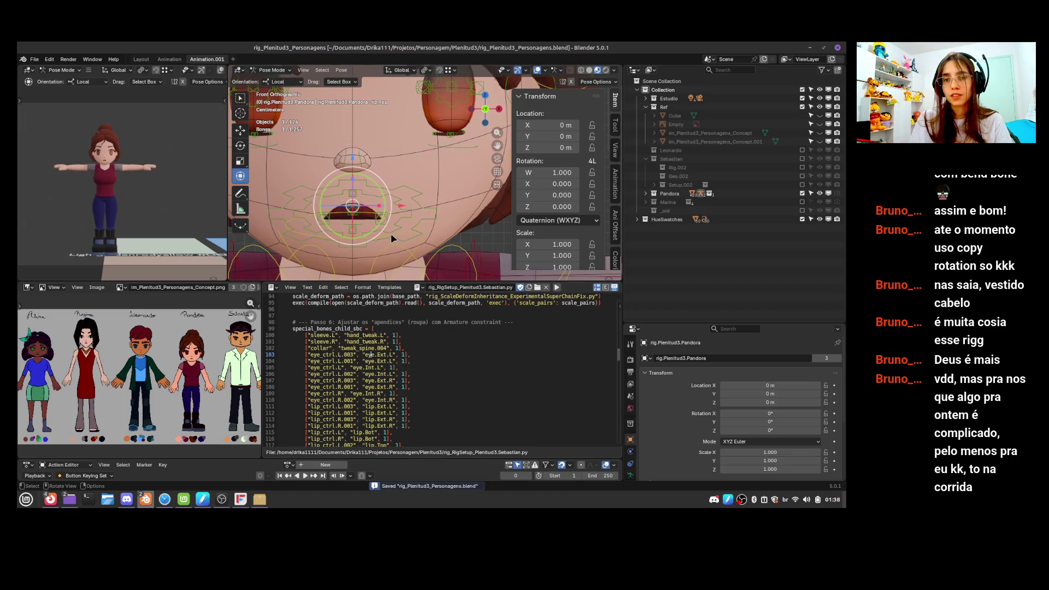
Move the lip.Ext.L corner and lip.Bot lower lip, then reset the lower lip to rest
click(382, 224)
key(g)
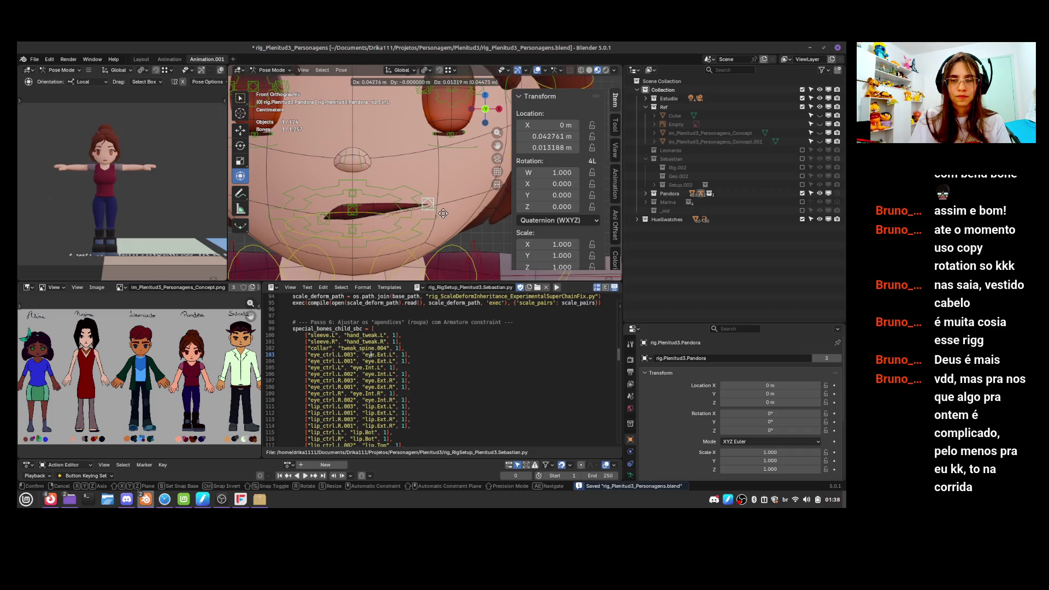
click(444, 213)
click(355, 234)
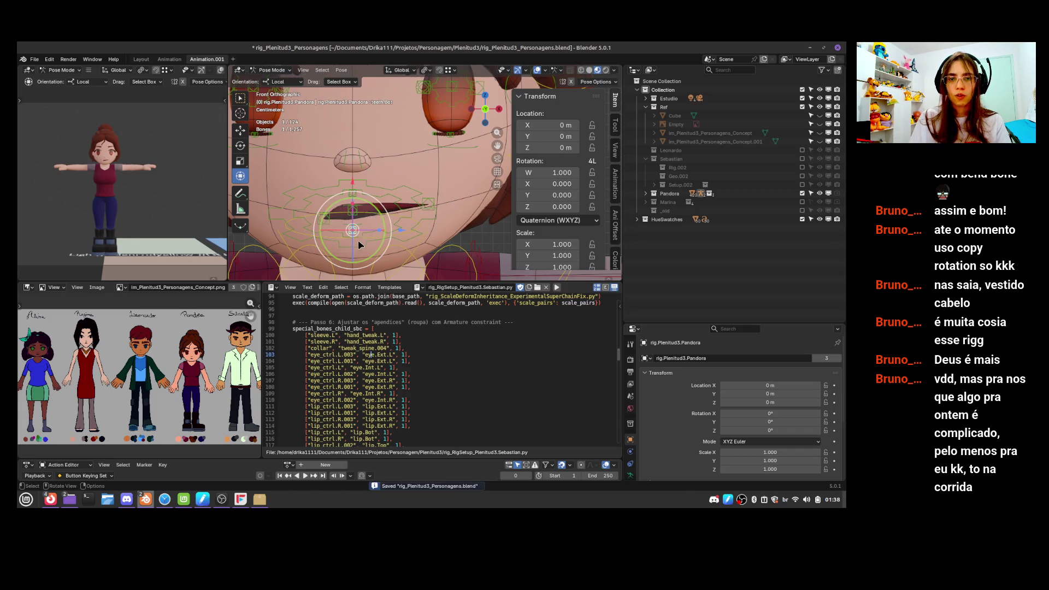
click(358, 233)
key(g)
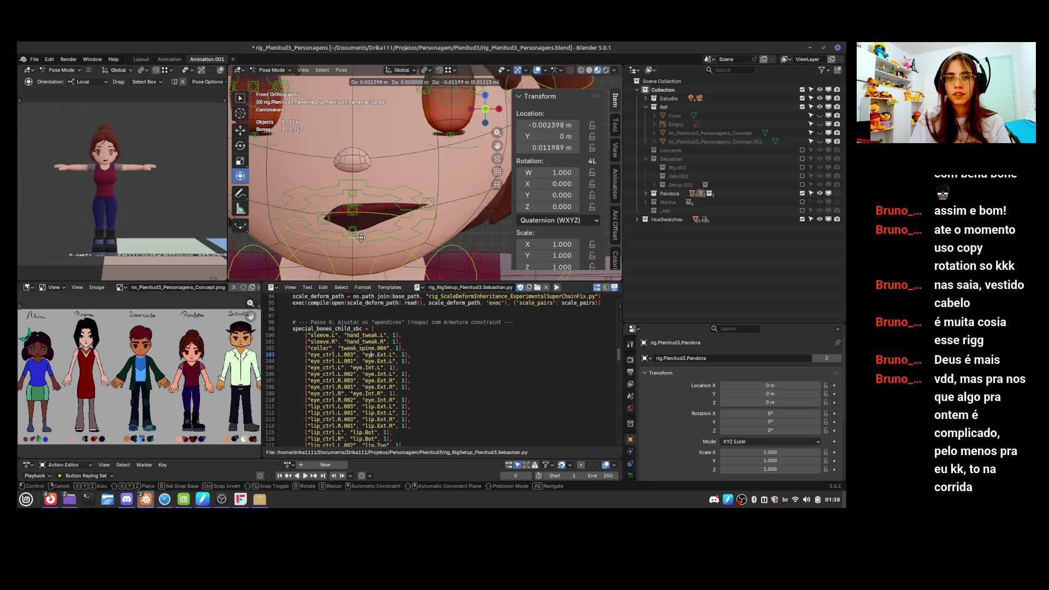
click(358, 240)
key(alt+g)
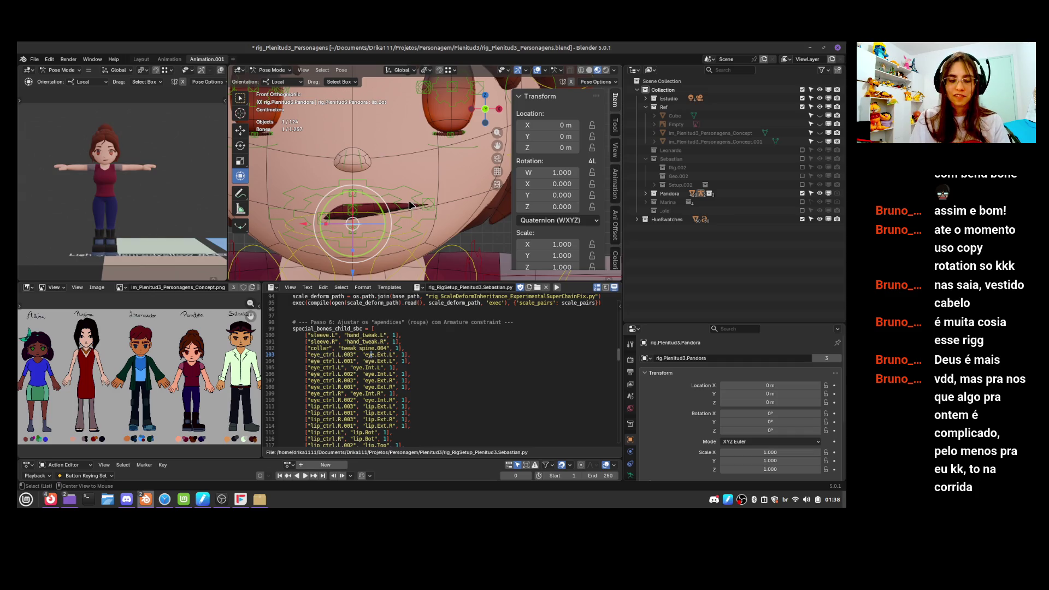
Save, zoom to the left eye, and test-move eyelash-pivot.L before undoing it
key(a)
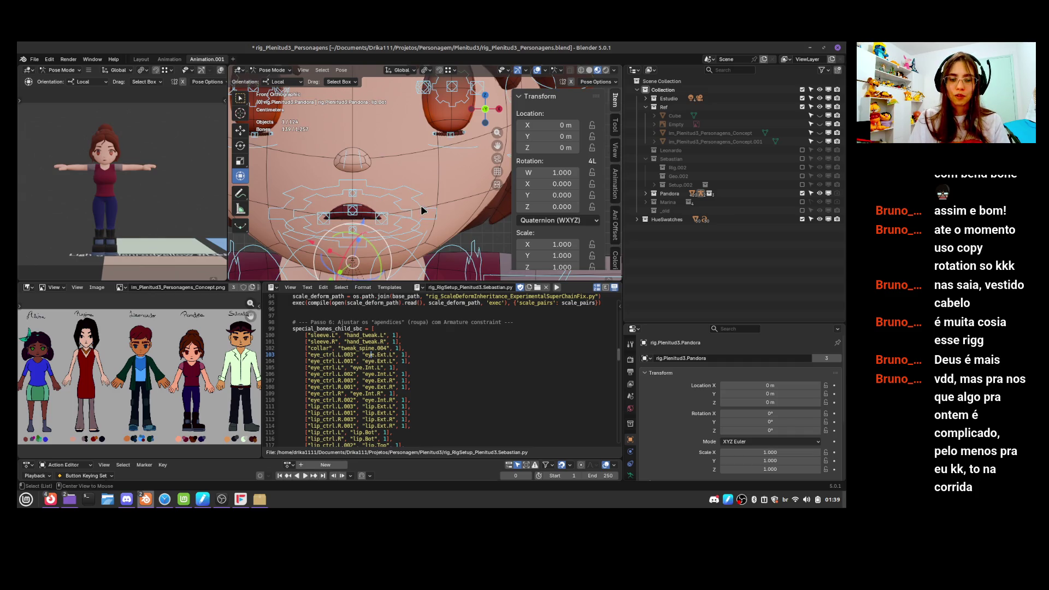
key(ctrl+s)
scroll(413, 114, up, 3)
shift+middle_drag(413, 113, 376, 247)
click(407, 266)
mouse_move(407, 266)
mouse_down()
mouse_move(387, 279)
mouse_move(388, 72)
mouse_up()
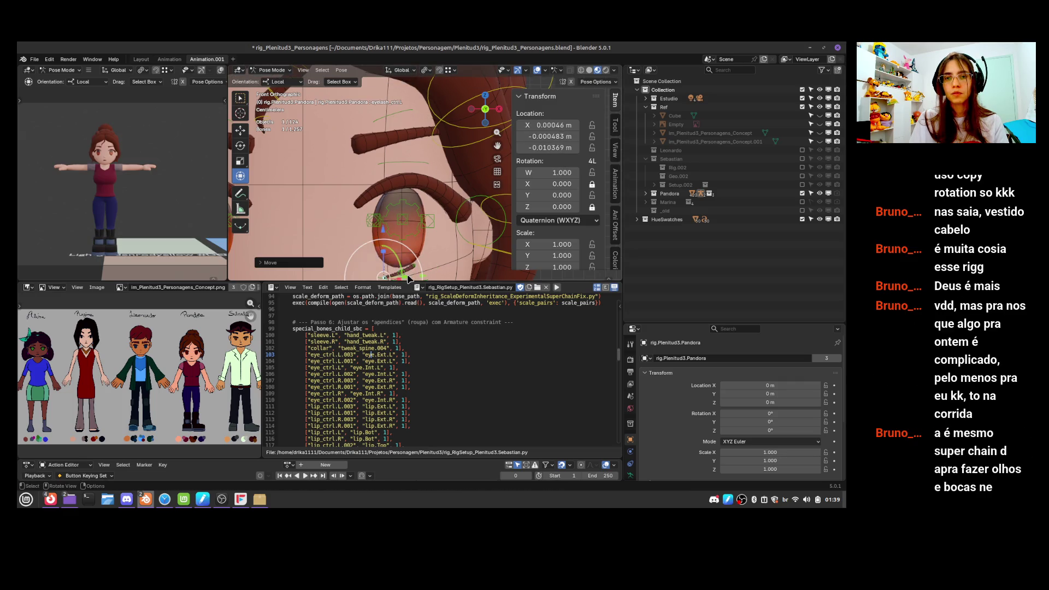
key(ctrl+z)
Test-move eyelash.Bot.L and cancel, then select eyebrow.L and save
scroll(413, 244, down, 5)
click(414, 241)
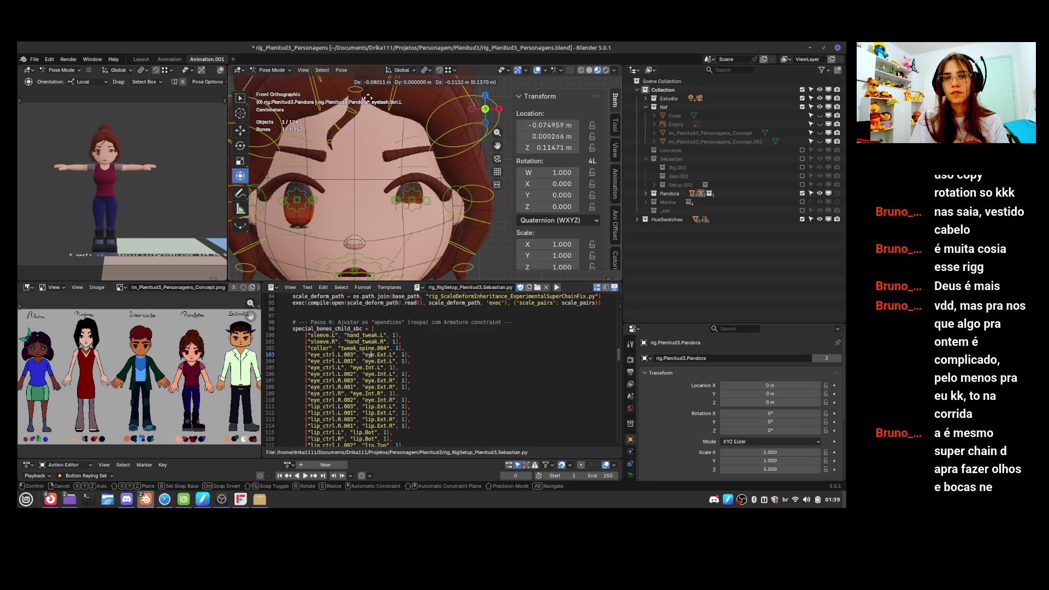
key(g)
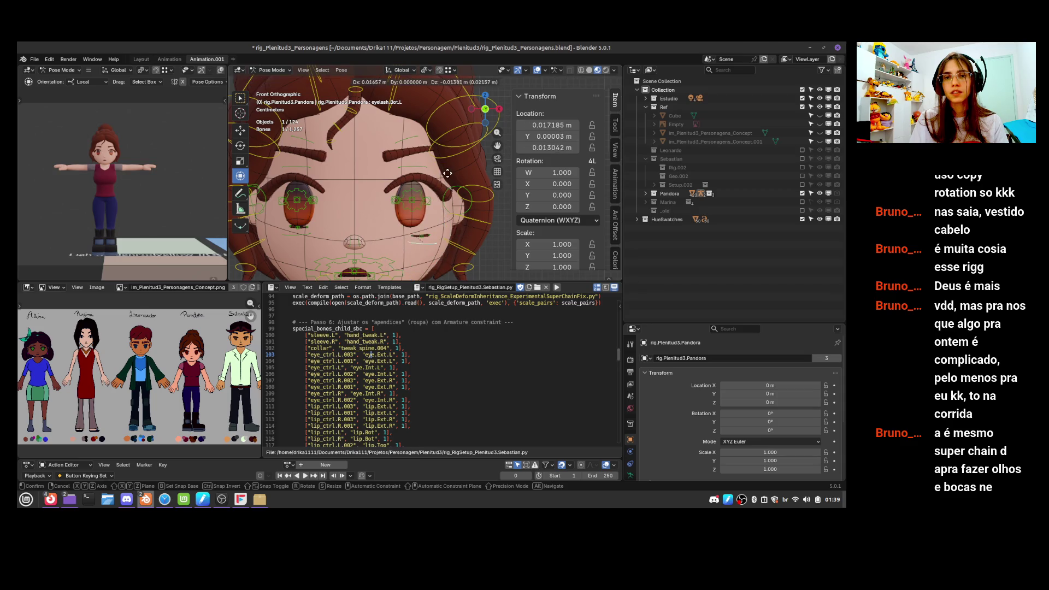
key(Escape)
click(398, 146)
key(ctrl+s)
Review the setup script and select all visible bones
scroll(437, 393, up, 11)
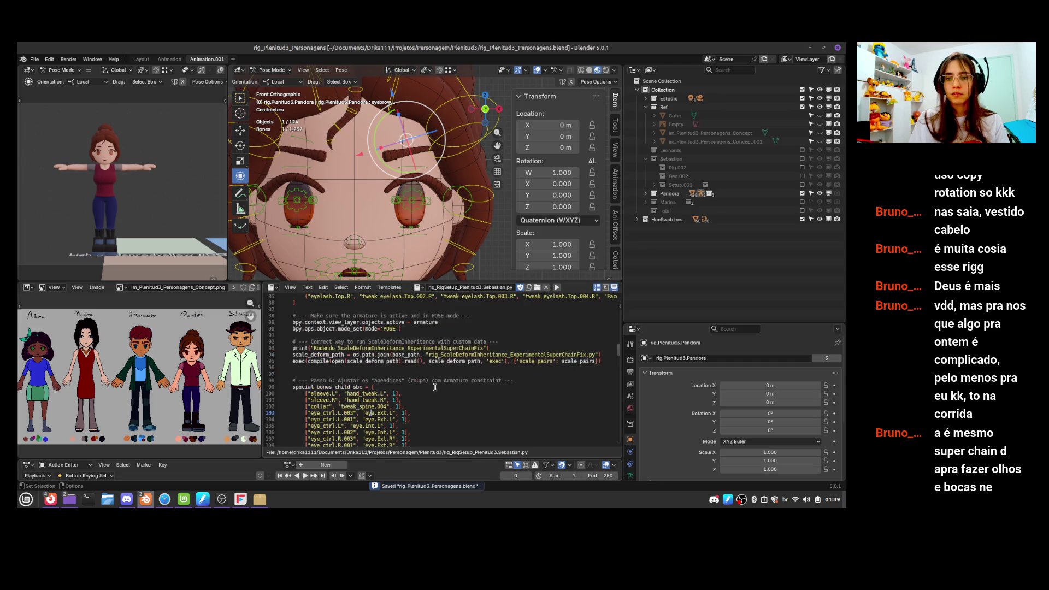
scroll(437, 393, down, 7)
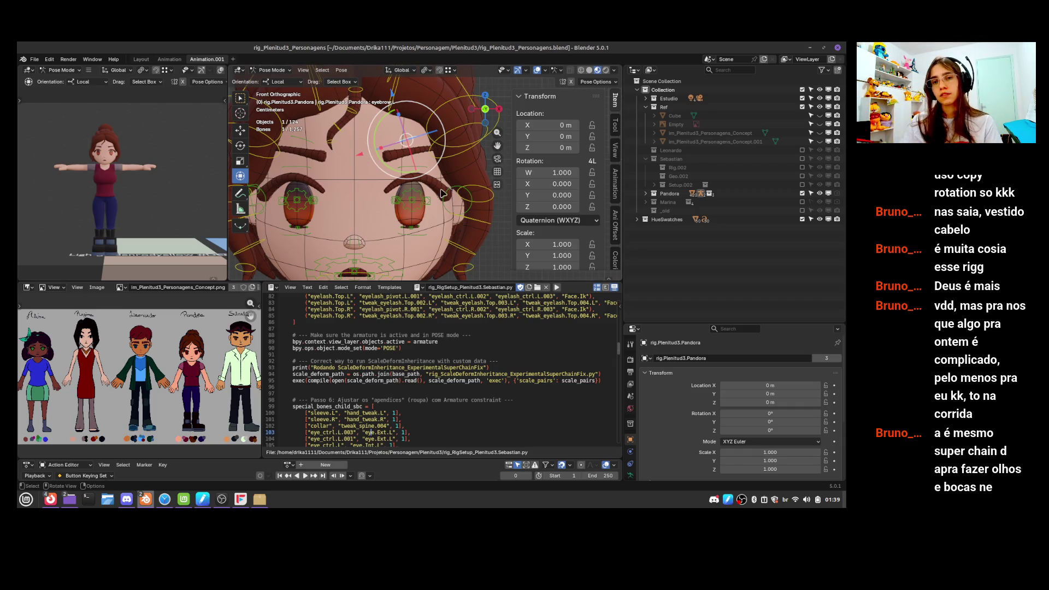
key(a)
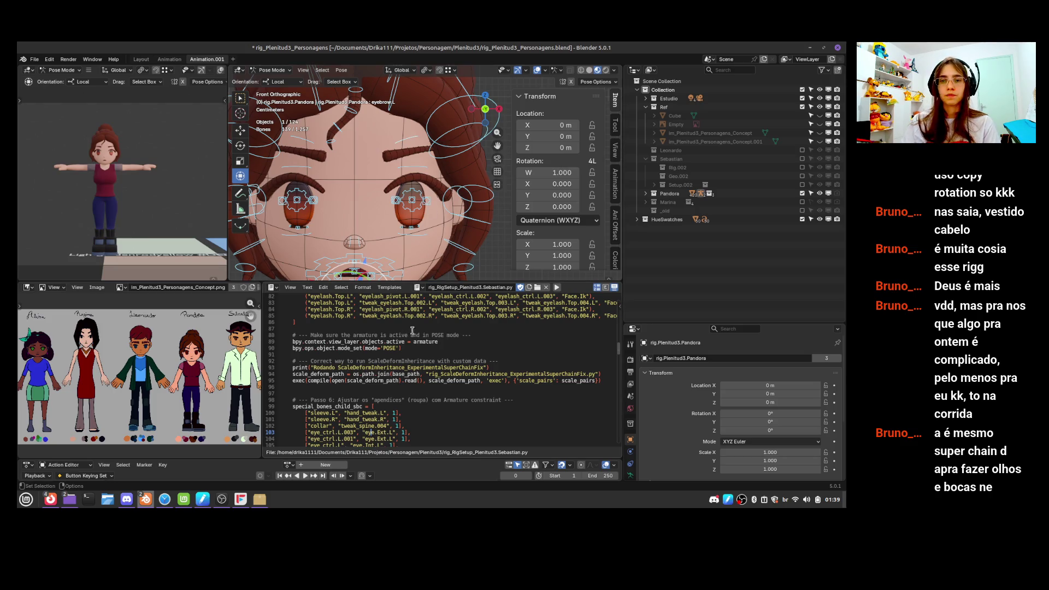
scroll(410, 357, down, 2)
scroll(409, 357, up, 2)
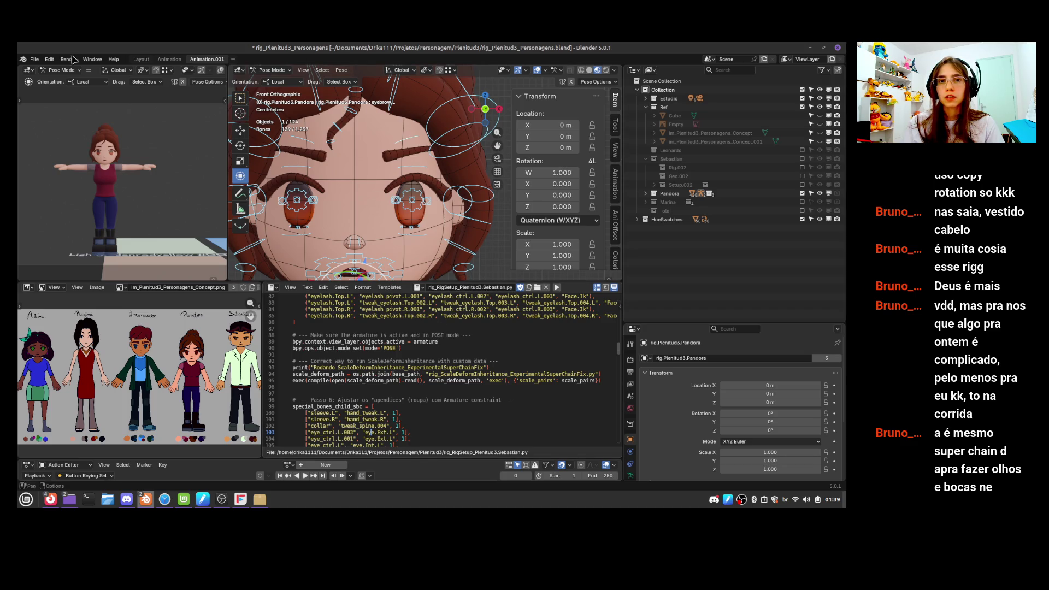
click(34, 59)
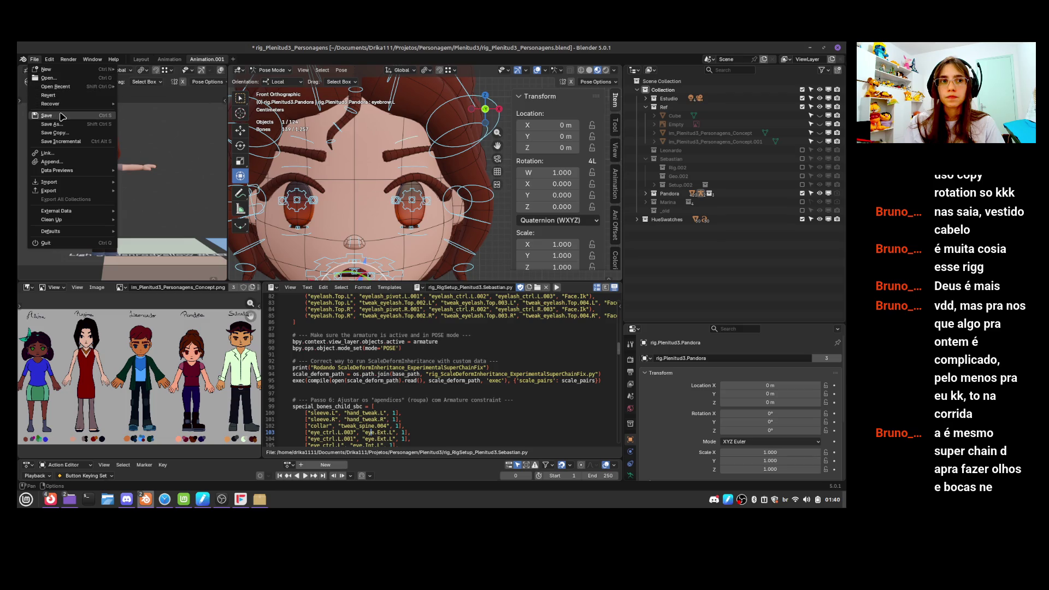
Turn the Text Editor area into the Action Editor and save the rig file
click(273, 294)
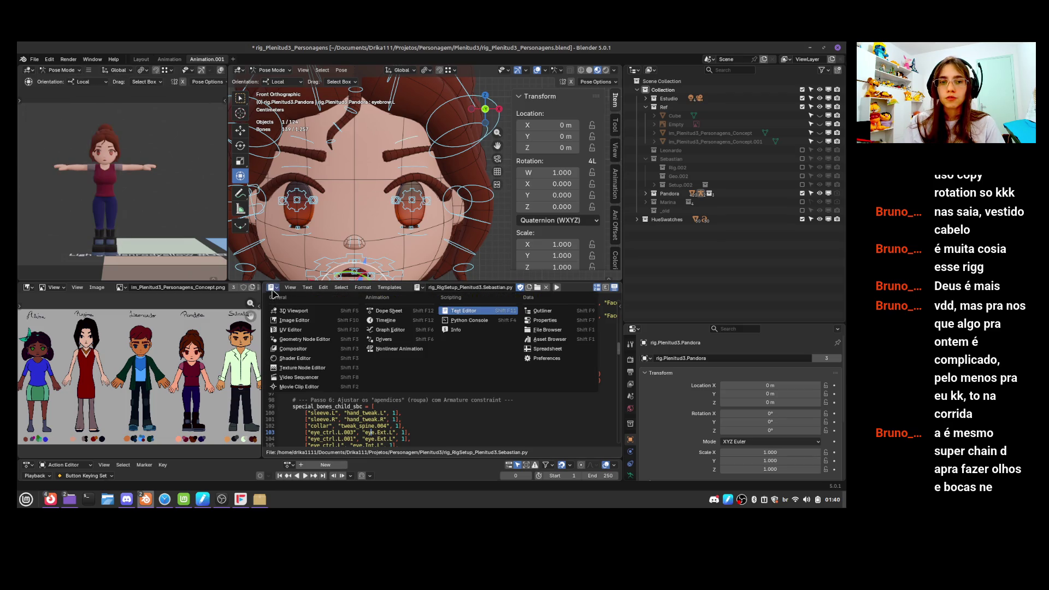
click(412, 319)
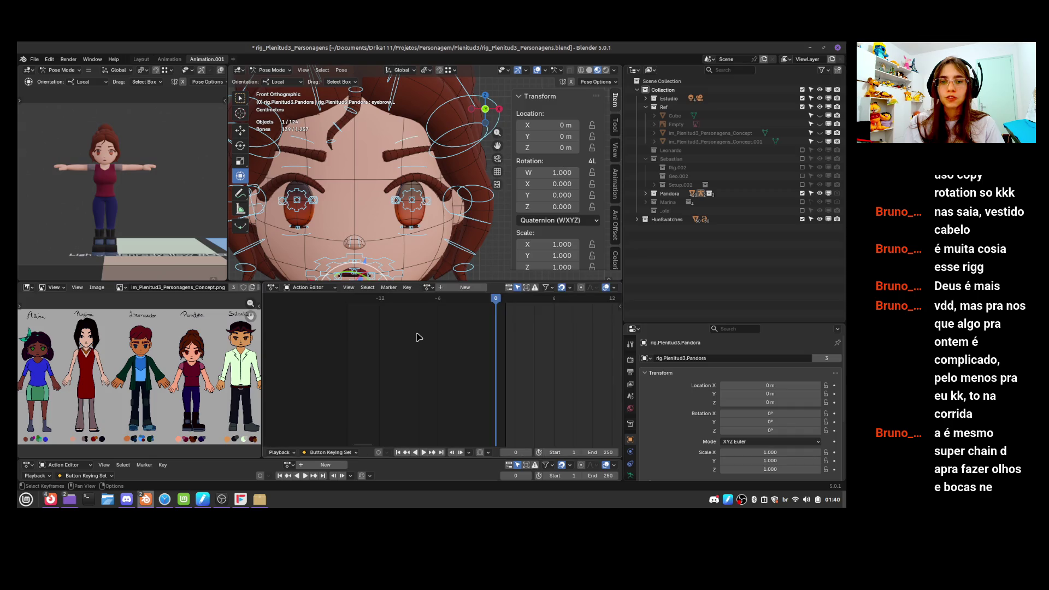
key(ctrl+s)
In the Armature data tab's bone collection settings, click Toggle Tweaks to reveal the face tweak bones
scroll(412, 244, down, 4)
scroll(414, 222, up, 4)
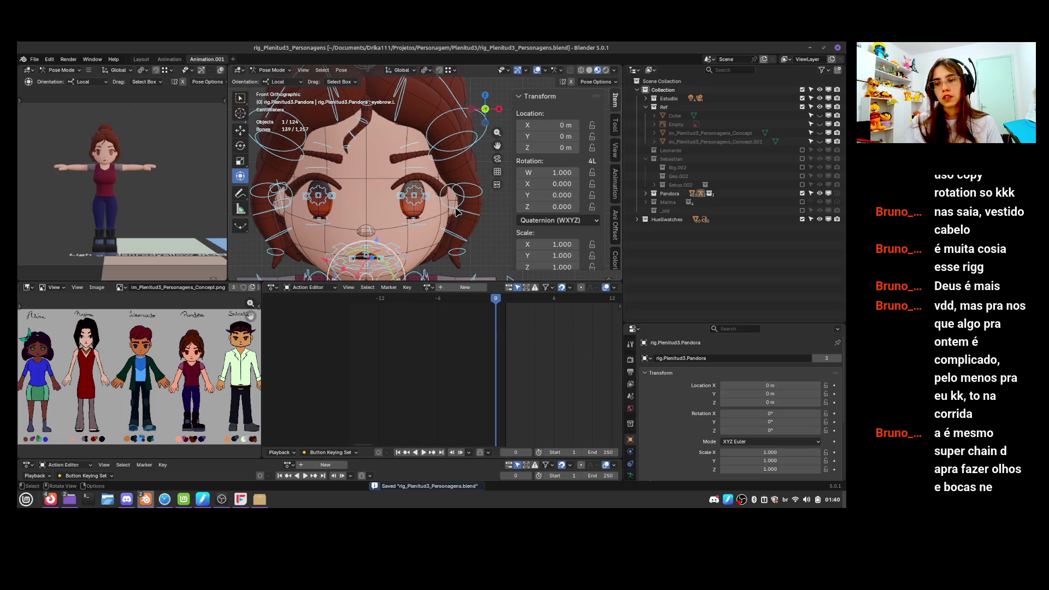
scroll(567, 239, down, 4)
scroll(568, 240, down, 5)
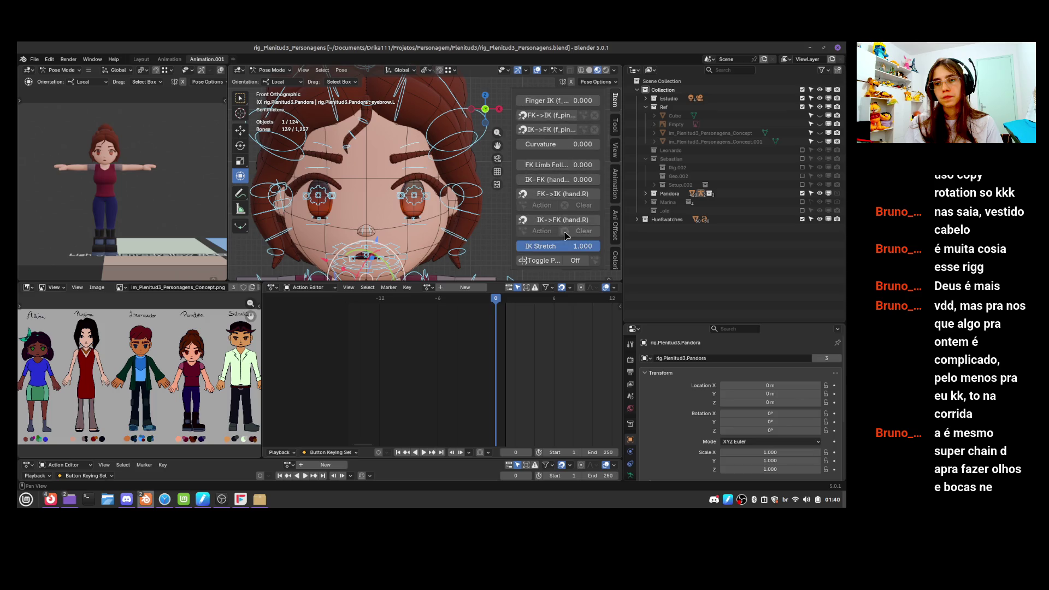
scroll(566, 235, down, 1)
scroll(719, 447, down, 4)
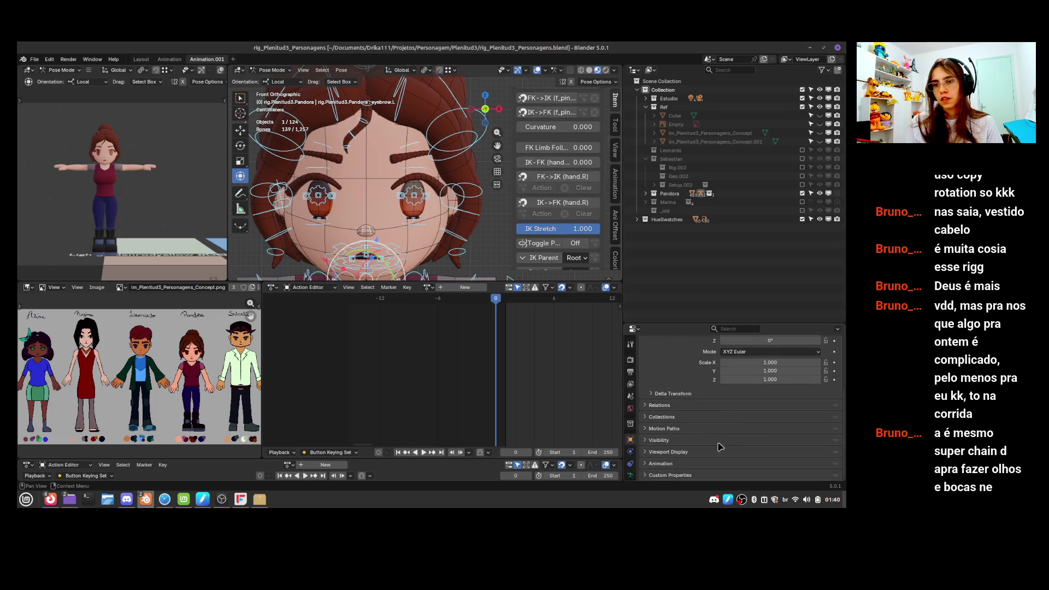
click(630, 475)
scroll(781, 383, up, 1)
click(744, 436)
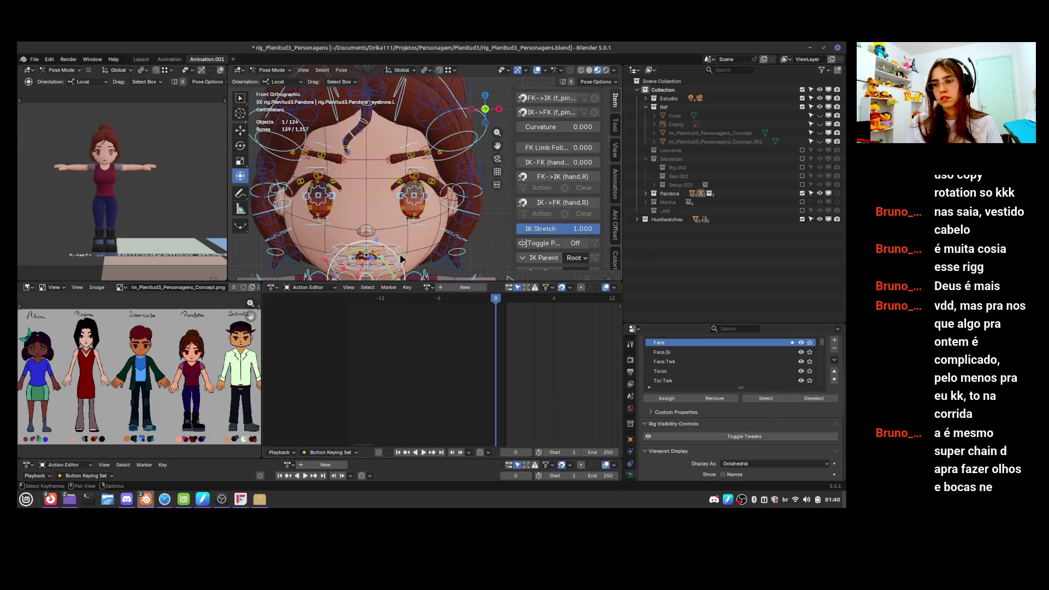
scroll(418, 200, up, 3)
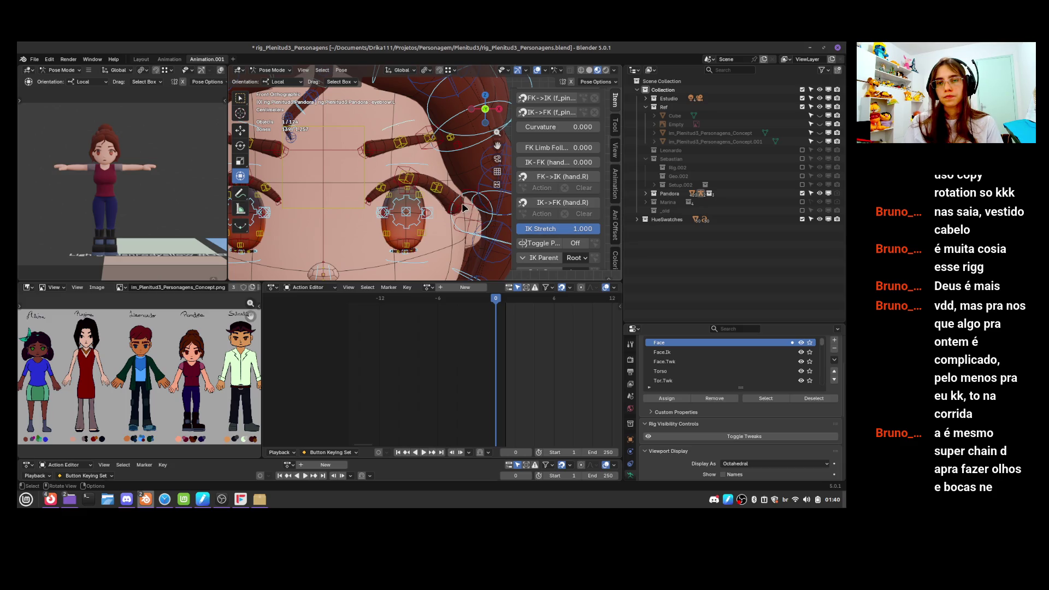
Test-move an eyelash pivot bone and the tweak_eyelash_top.003.L tweak bone
click(407, 176)
key(g)
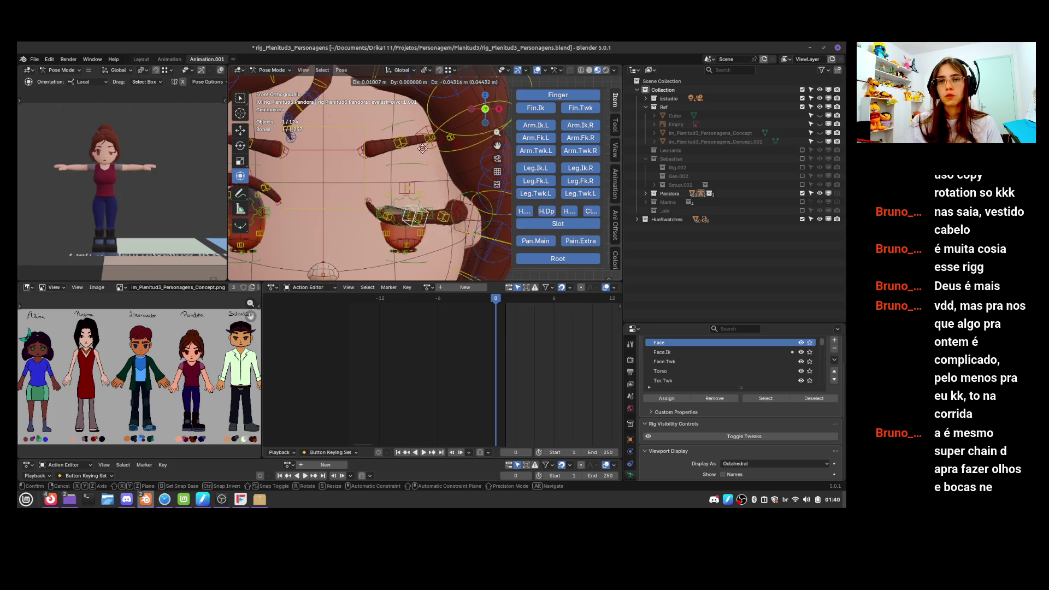
click(427, 208)
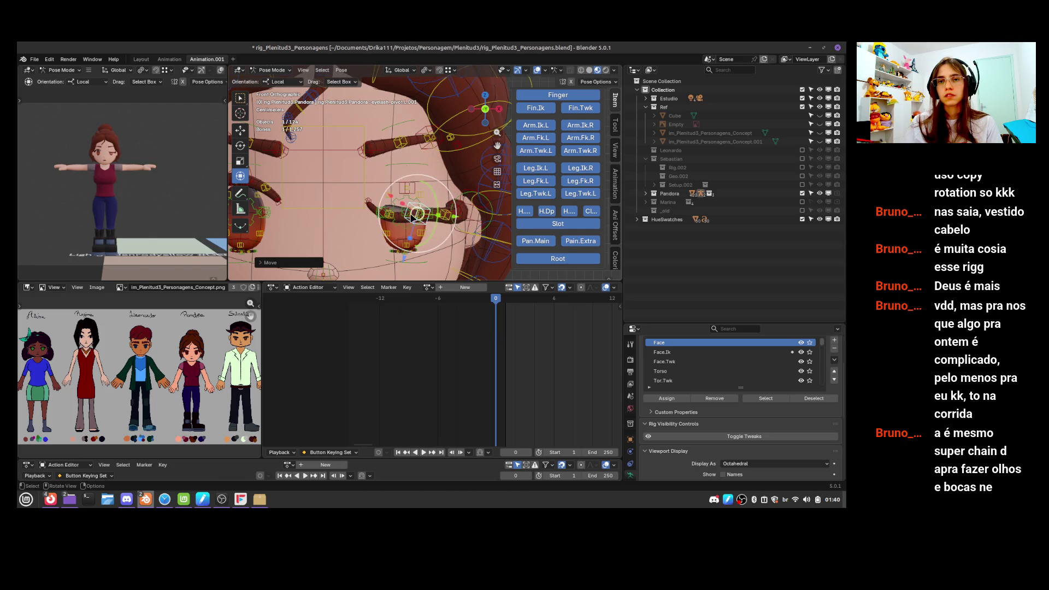
click(444, 221)
click(415, 211)
key(g)
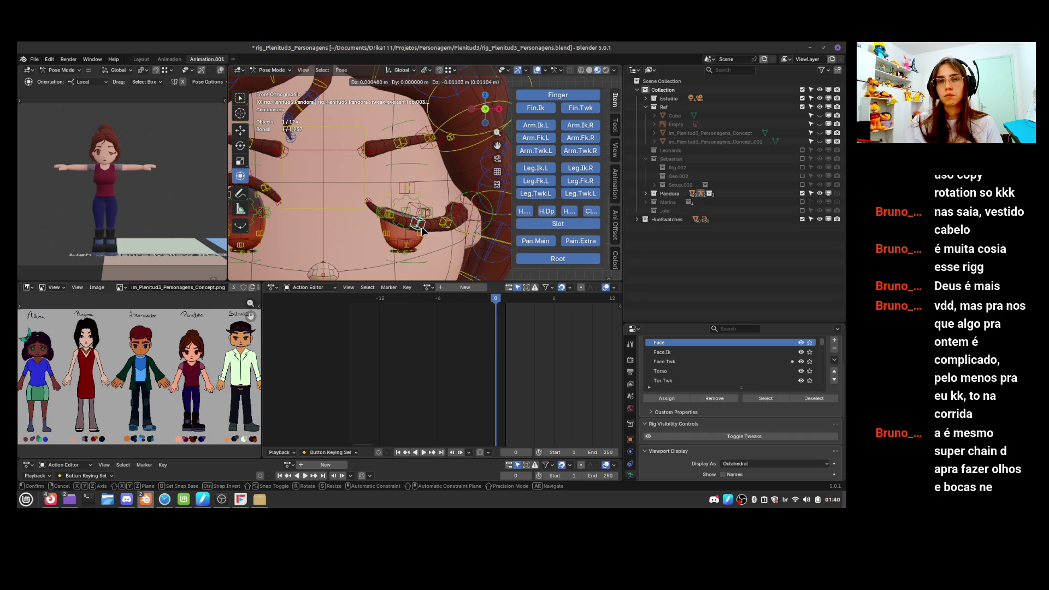
click(421, 223)
Cancel scaling the eyelash tweak bone, hide it and unhide all bones
key(s)
key(Escape)
key(h)
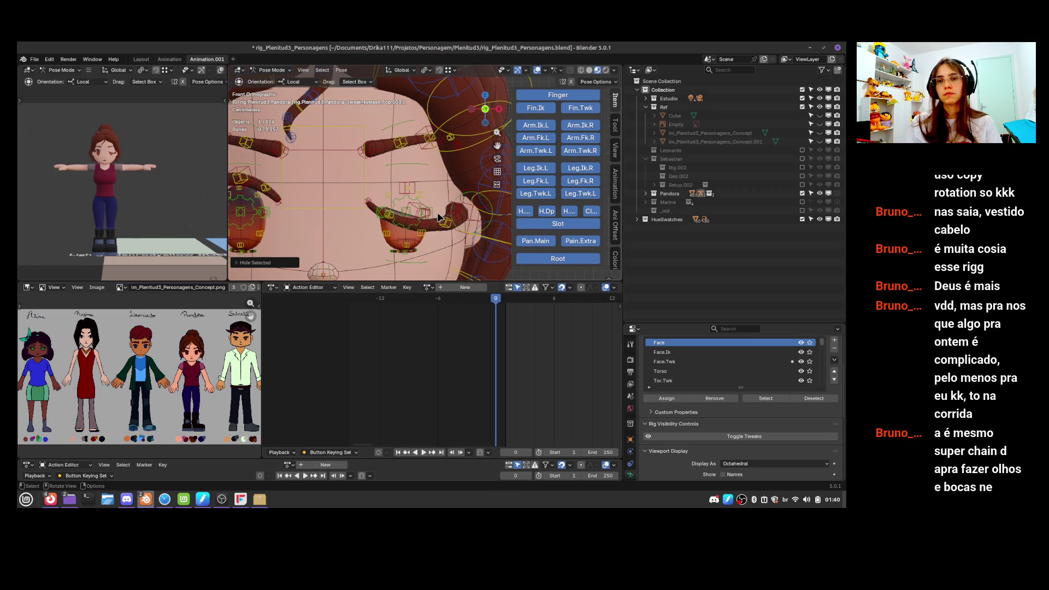
key(alt+h)
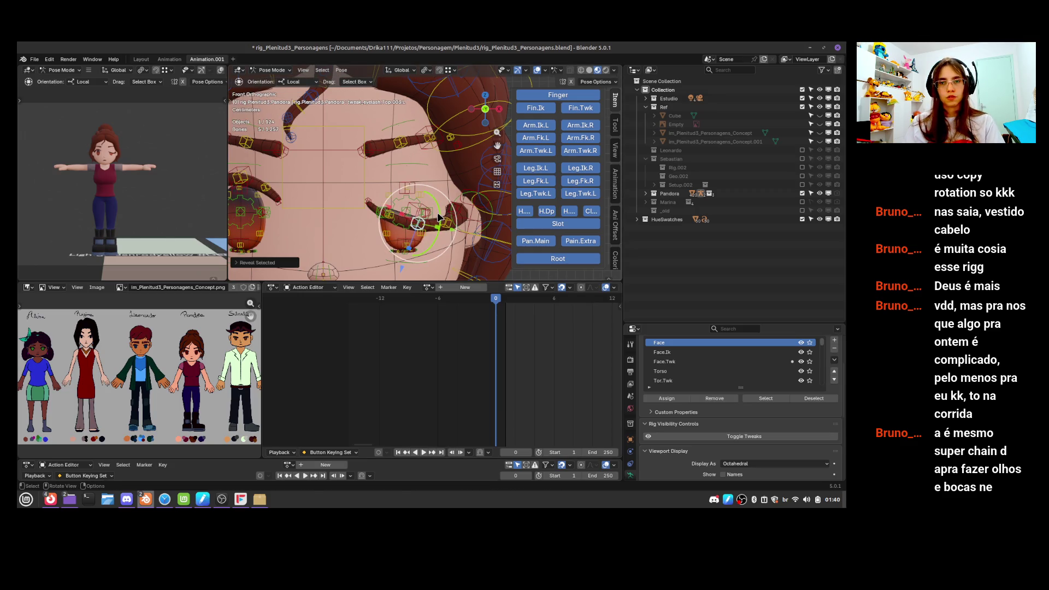
key(ctrl+a)
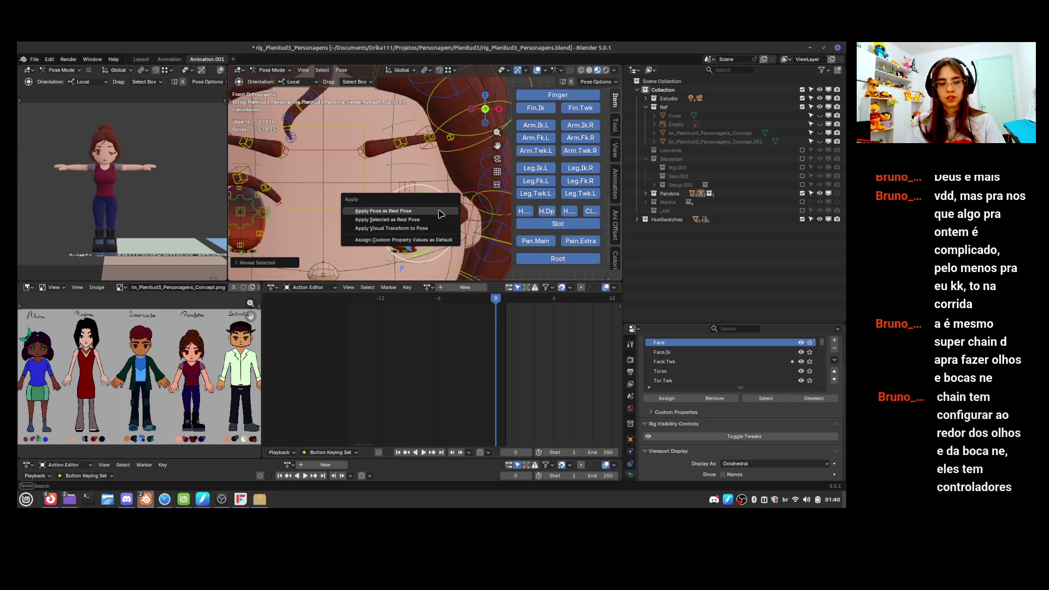
key(Escape)
key(shift+e)
Select all bones, clear their location back to rest pose, and save the rig
key(a)
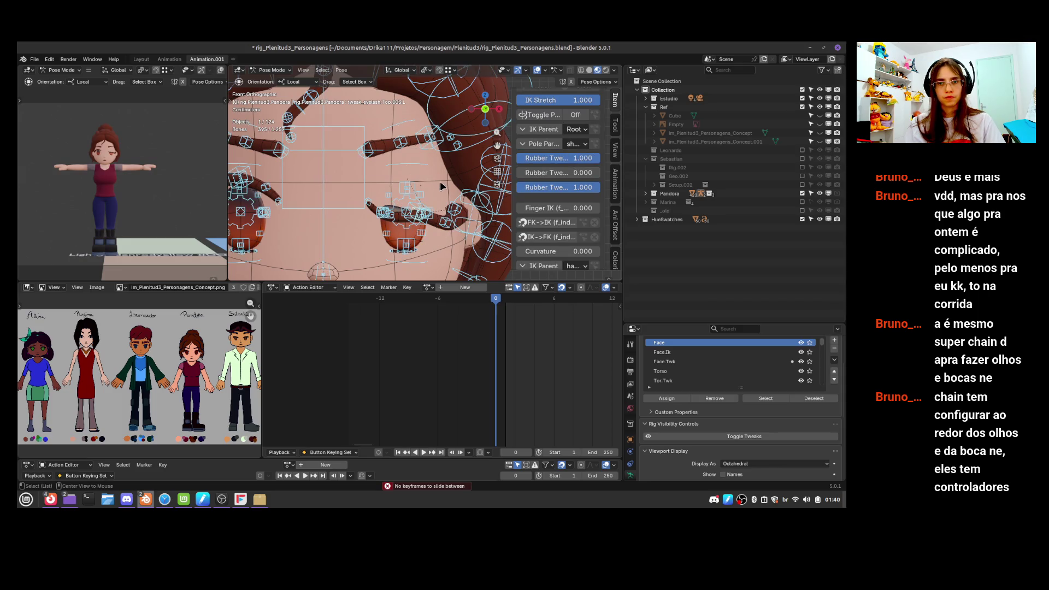
key(alt+g)
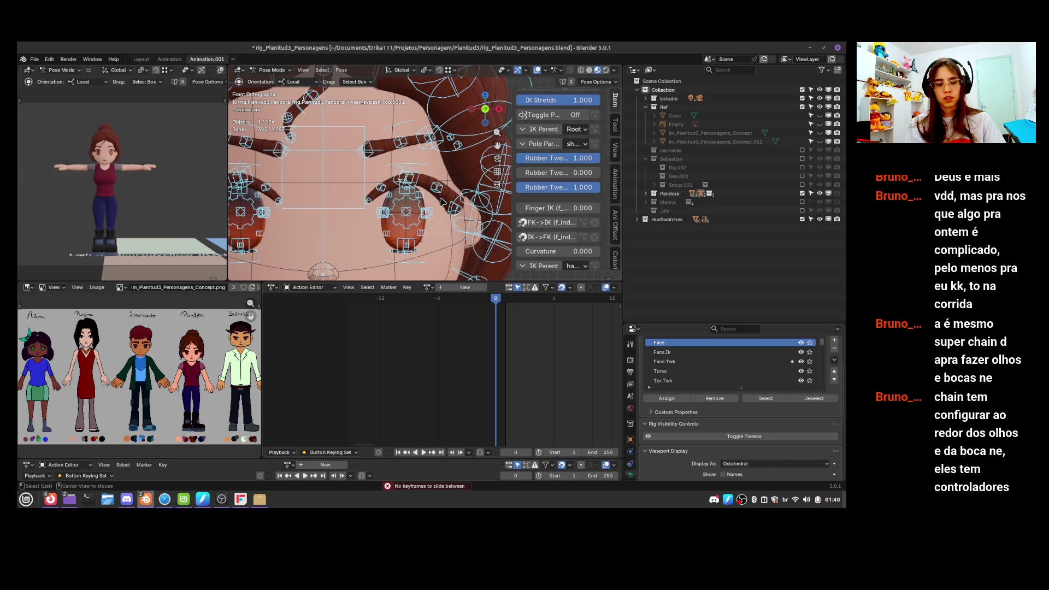
scroll(441, 202, down, 3)
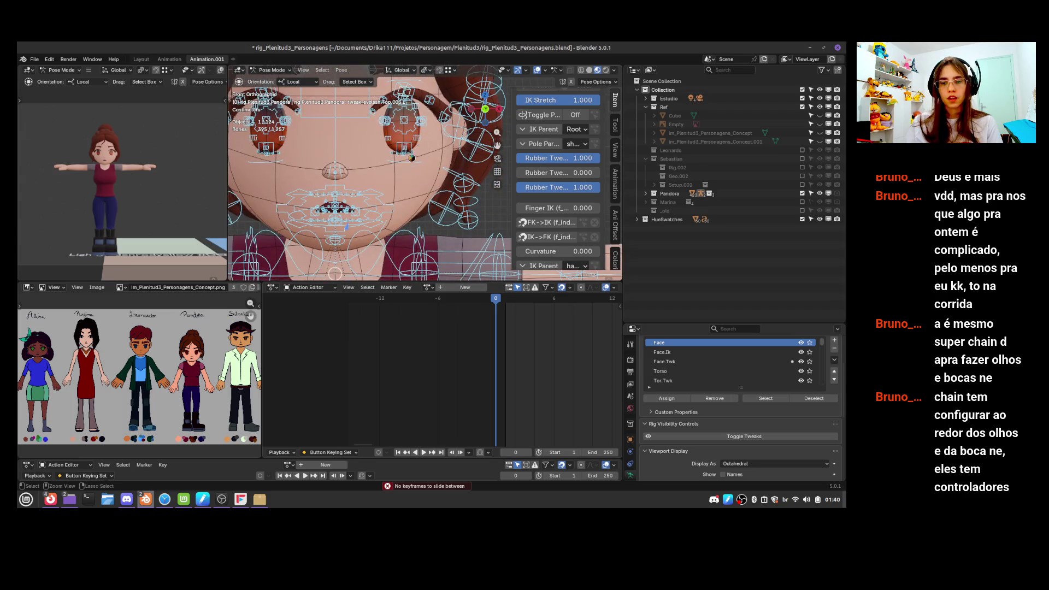
key(ctrl+s)
scroll(420, 197, up, 6)
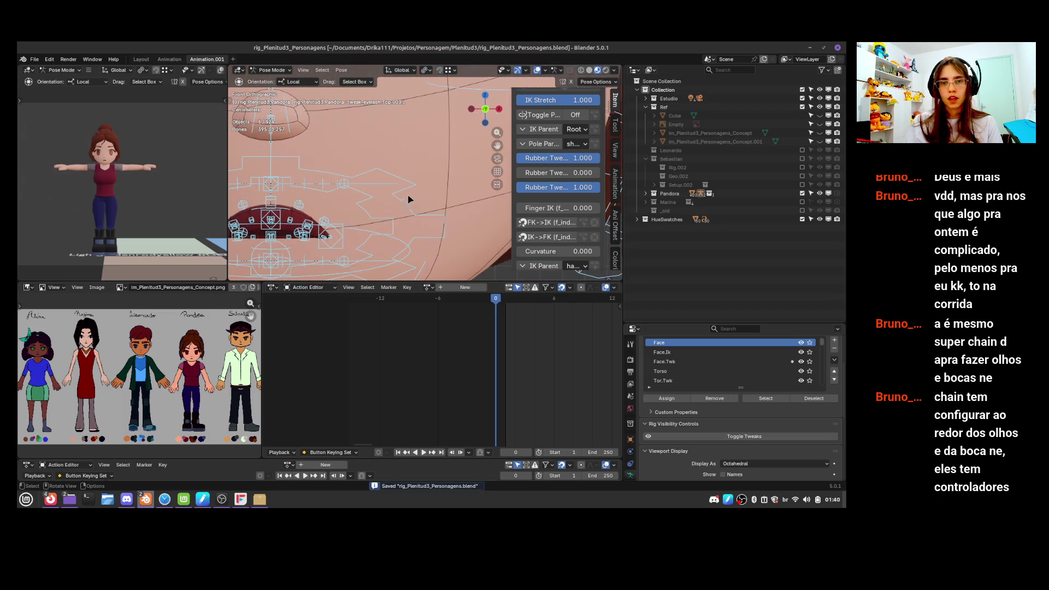
Frame the mouth and pull the lip_top bone upward, constraining a second move to global Y
shift+middle_drag(319, 202, 399, 171)
click(343, 209)
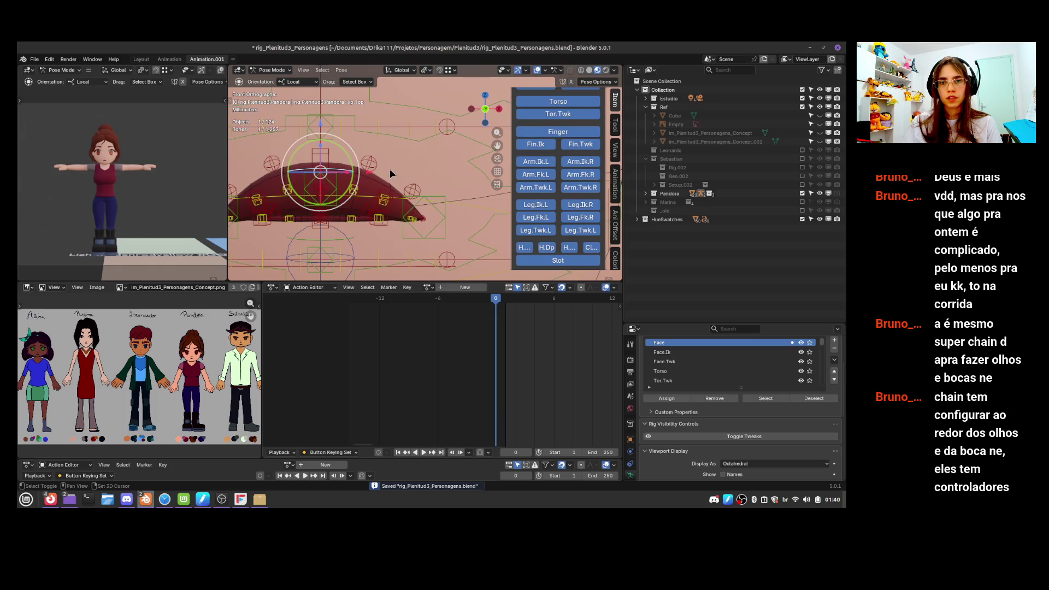
shift+middle_drag(343, 209, 367, 203)
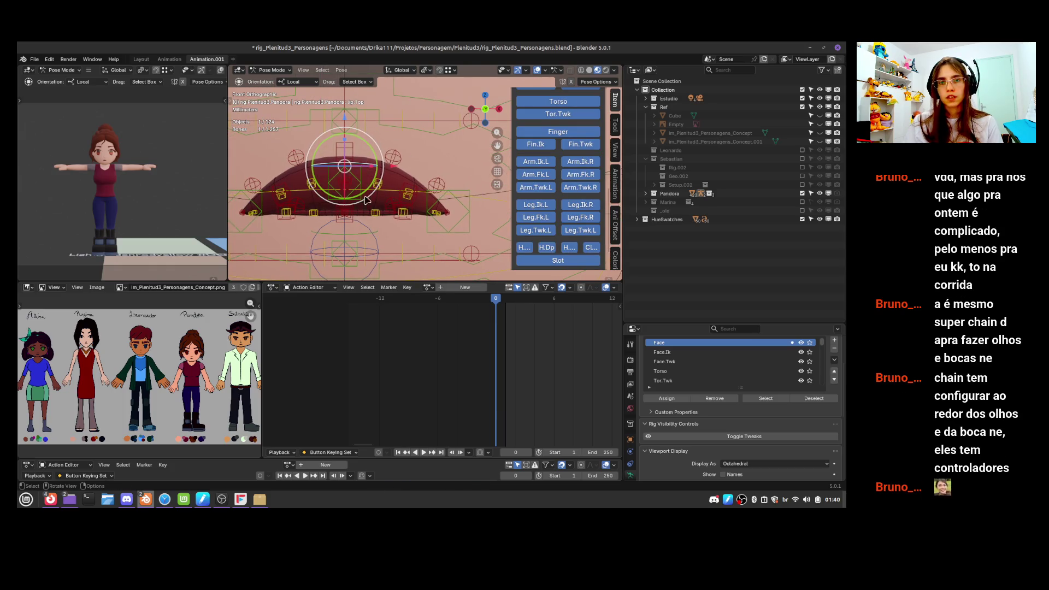
key(g)
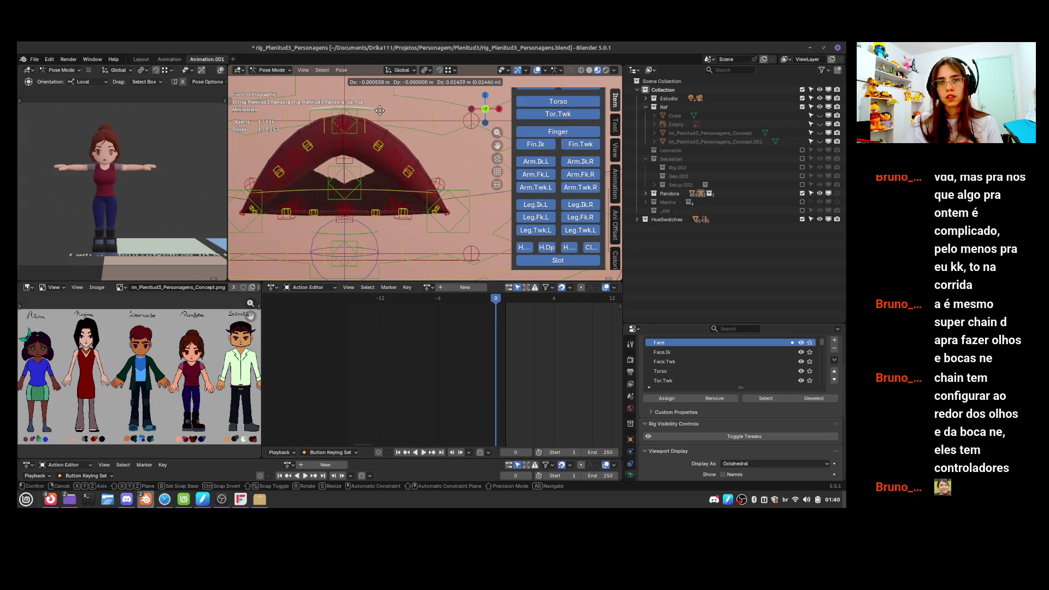
click(379, 114)
key(g)
key(y)
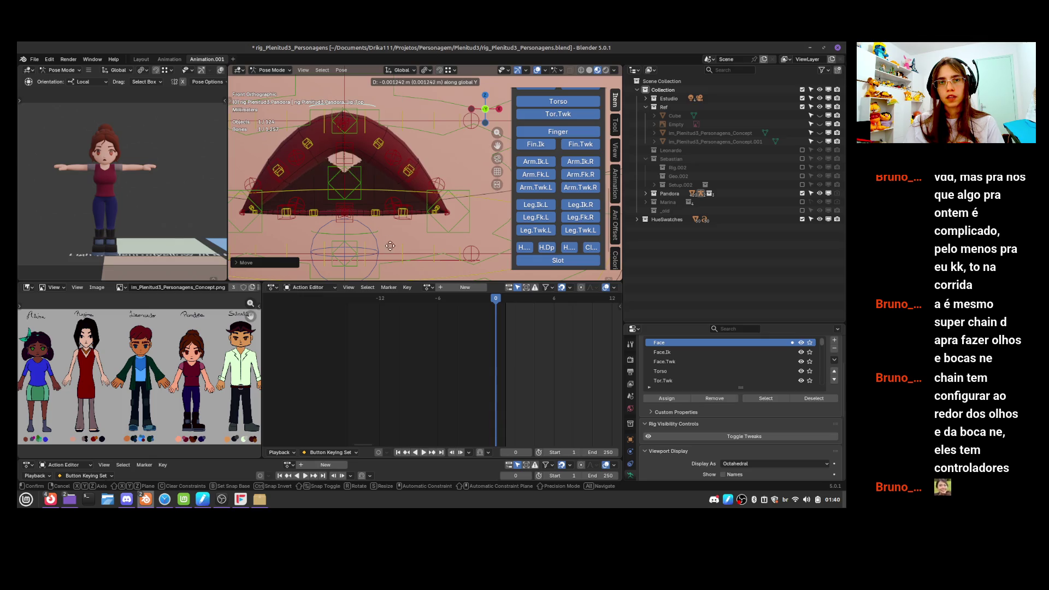
click(405, 170)
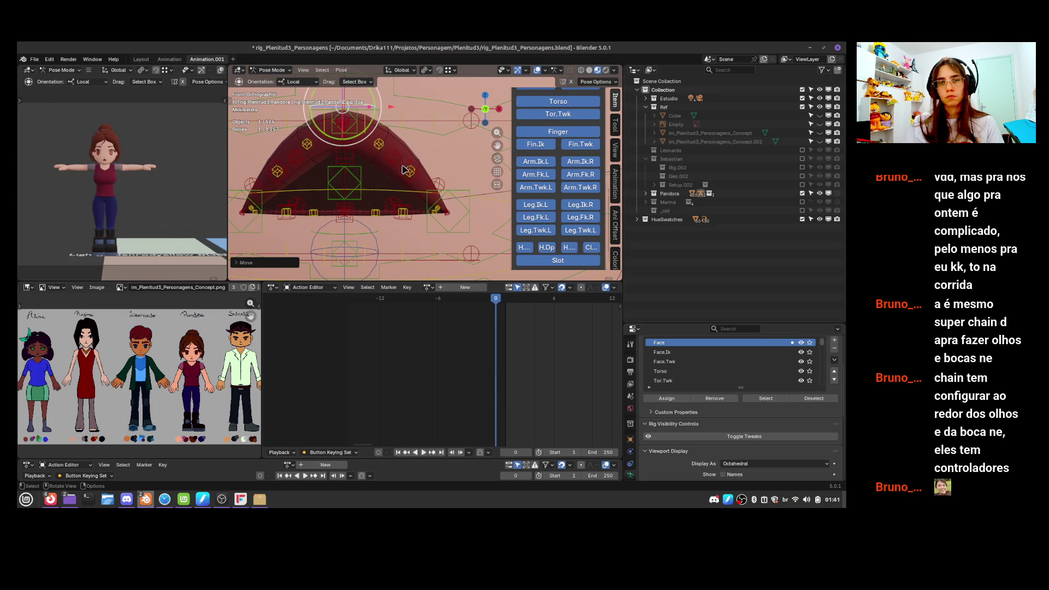
Move another lip control, lip_pivot.R.001 and the lip.Bot bone to reshape the mouth
click(409, 171)
key(g)
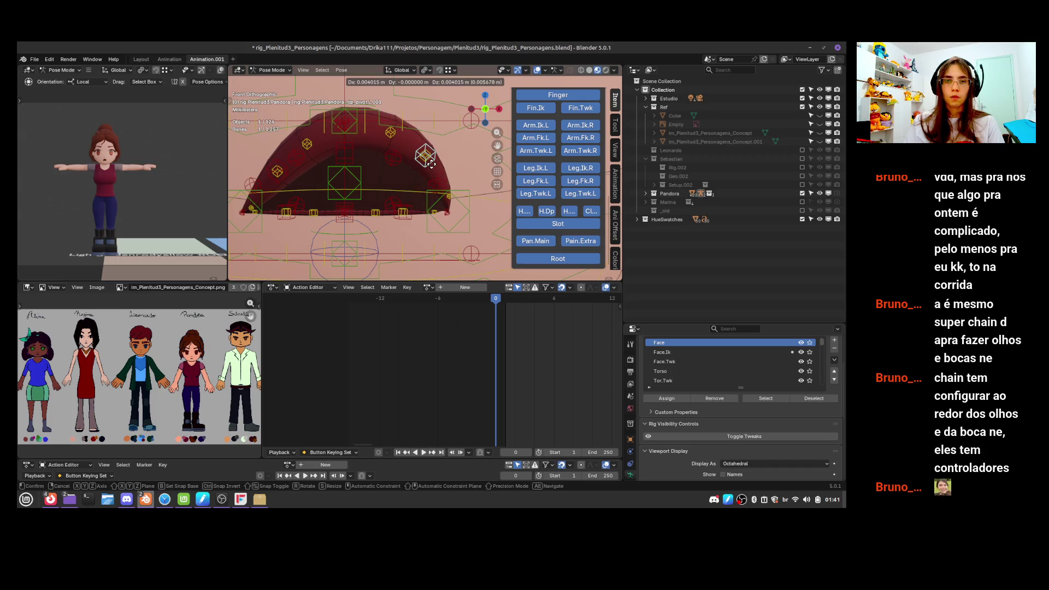
click(431, 164)
click(278, 171)
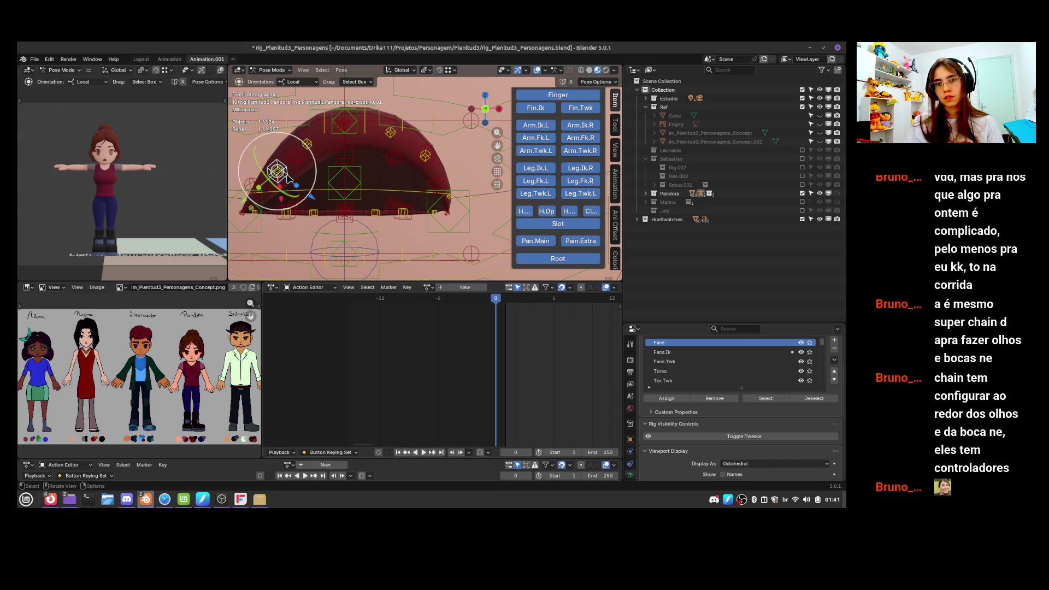
key(g)
click(328, 185)
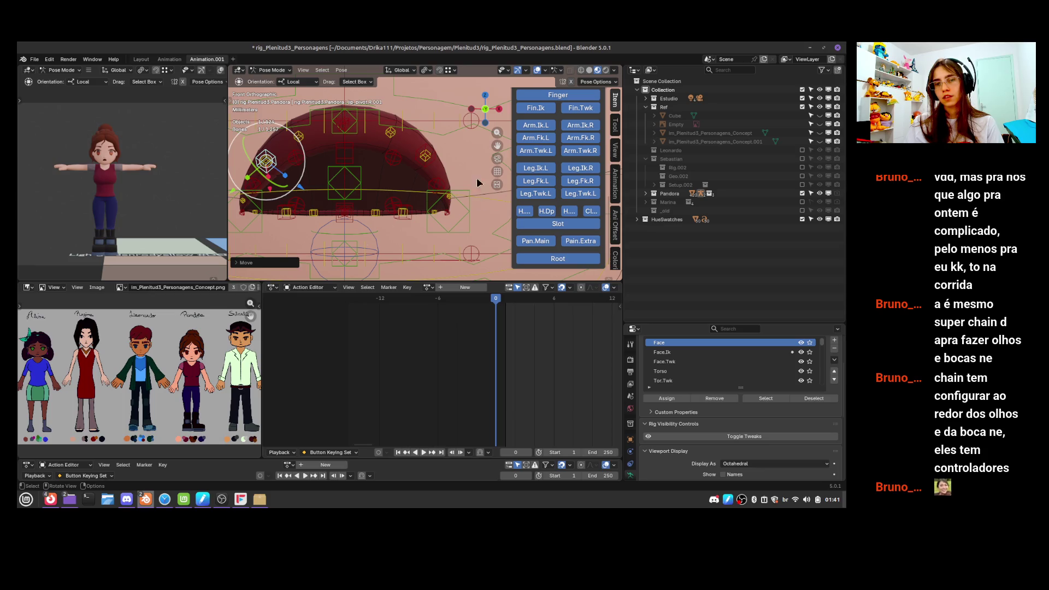
click(351, 221)
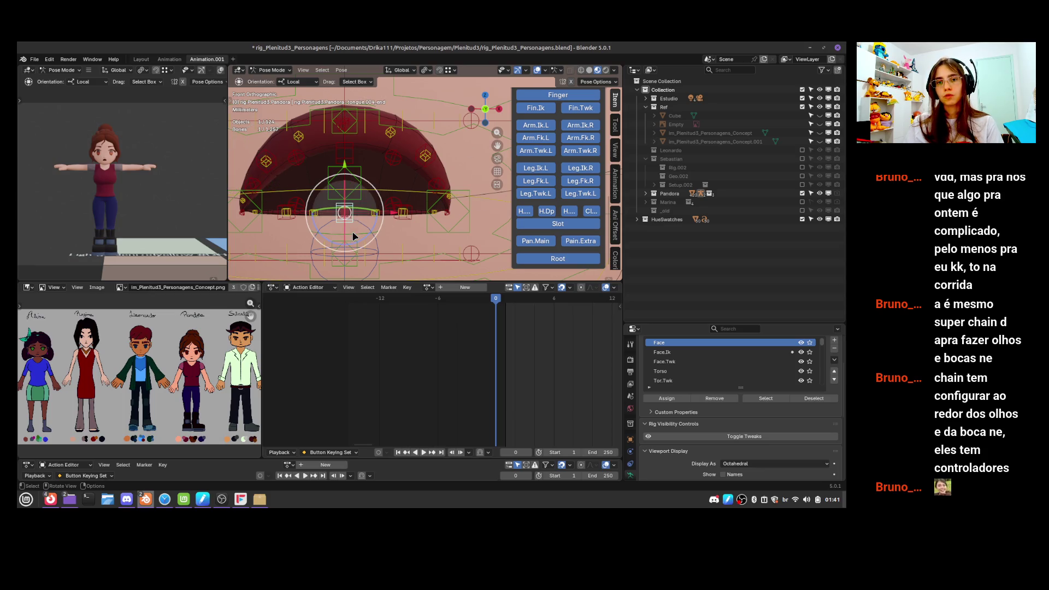
key(g)
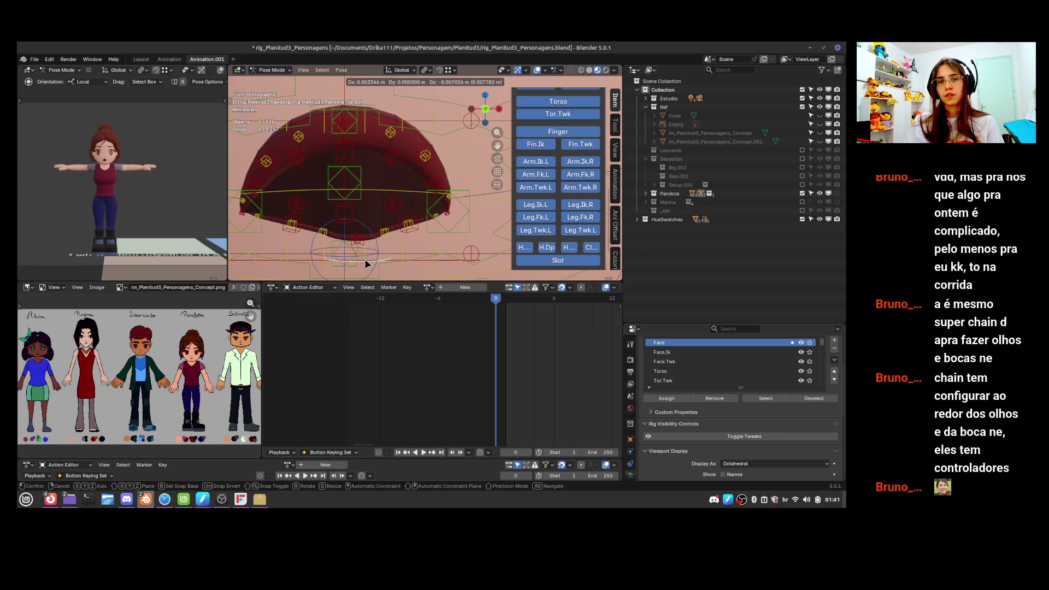
click(402, 232)
Nudge lip_pivot.L down-right and stretch the lip.Ext.L corner outward
click(419, 226)
drag(420, 226, 426, 234)
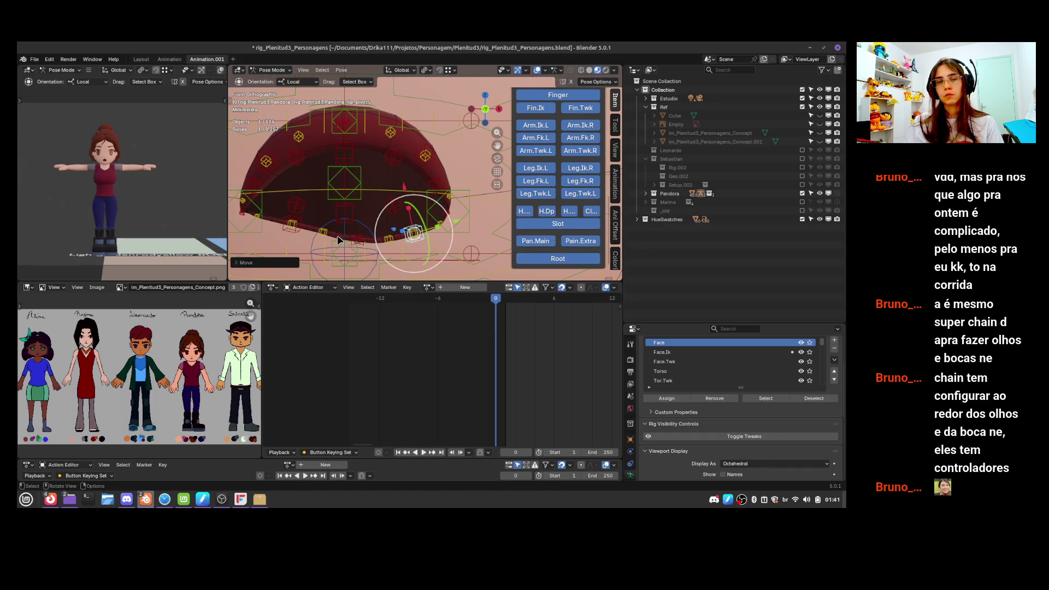
click(282, 239)
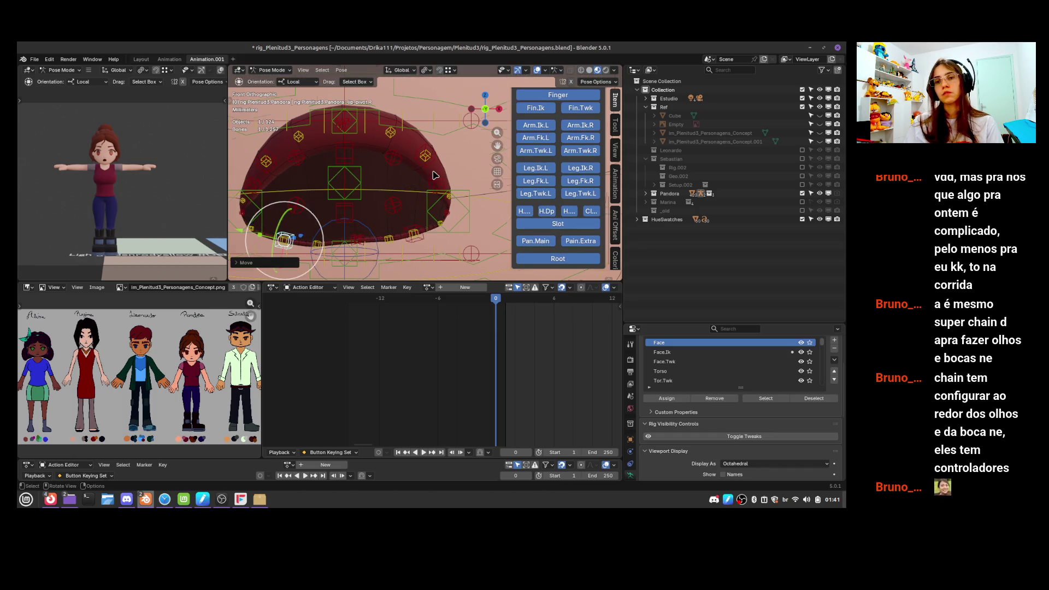
scroll(434, 175, down, 2)
click(450, 198)
drag(450, 198, 497, 192)
scroll(453, 198, up, 2)
shift+middle_drag(379, 199, 319, 207)
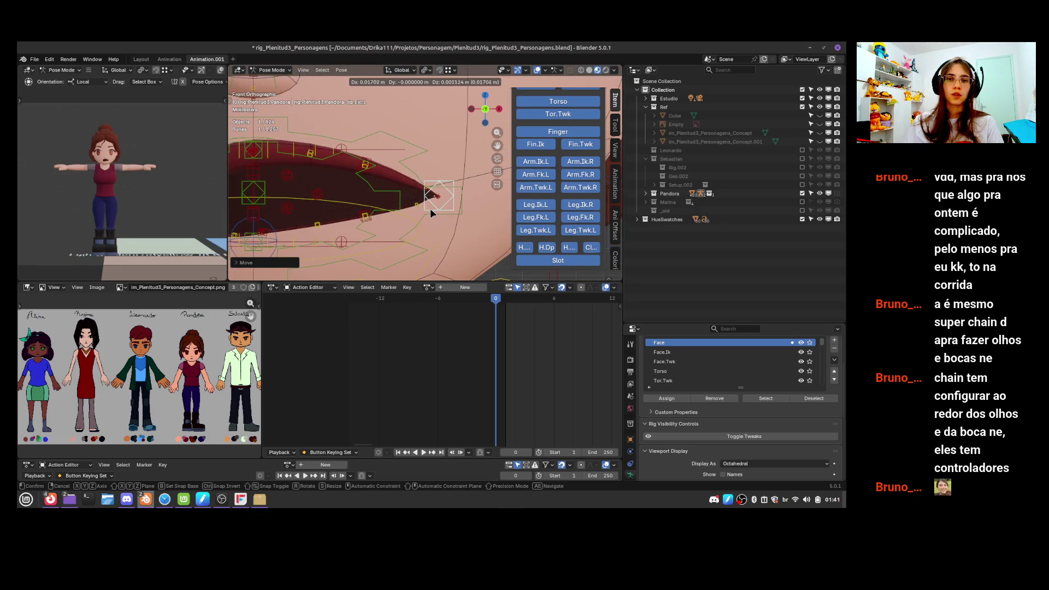
Cancel a lip.Top move, select all pose bones, clear their transforms to rest pose, and save
click(259, 162)
click(275, 143)
key(g)
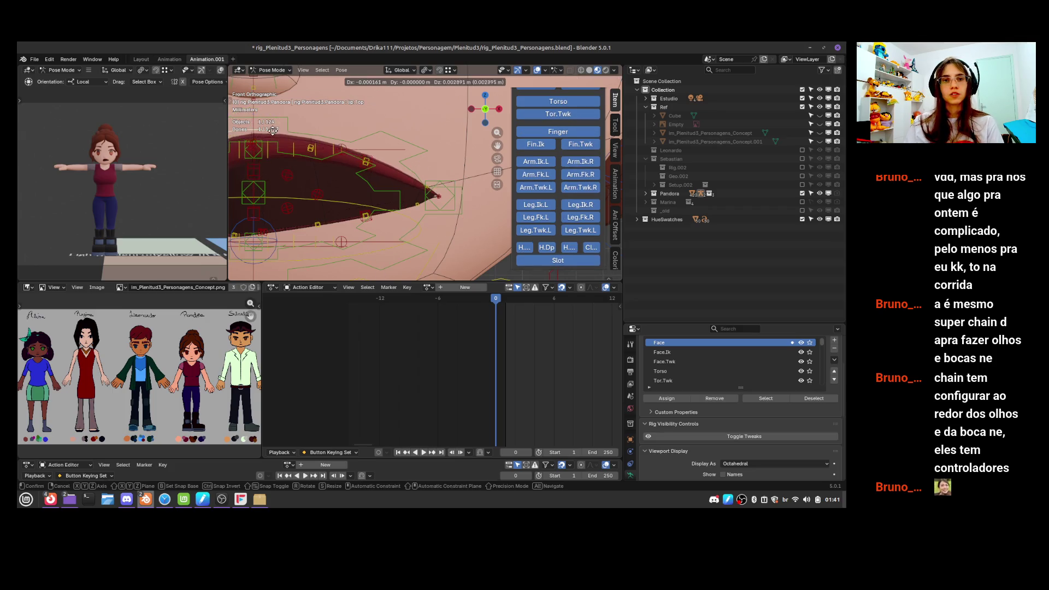
right_click(272, 130)
key(a)
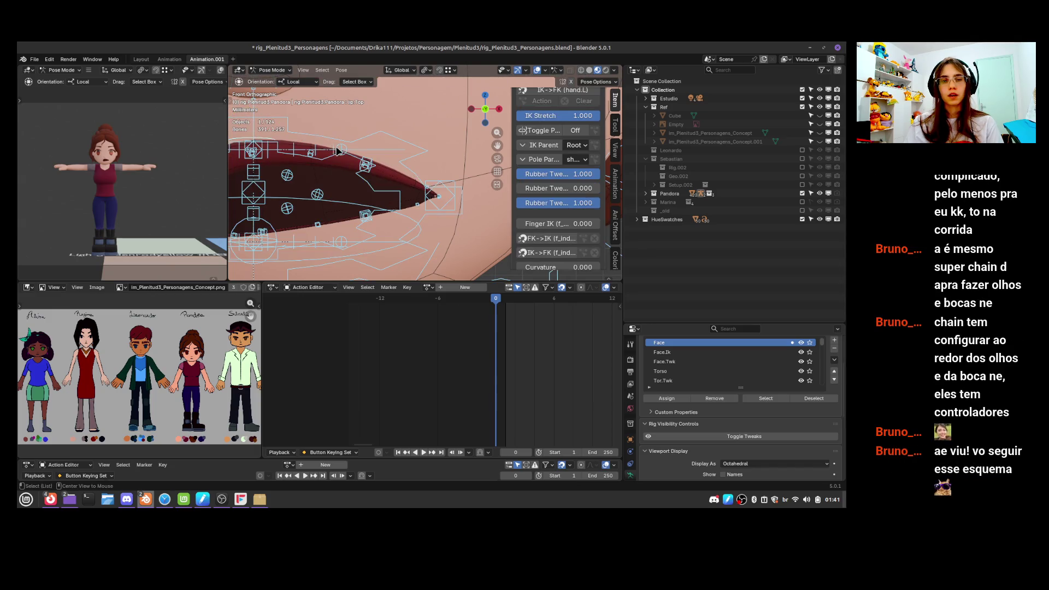
key(alt+g)
key(ctrl+s)
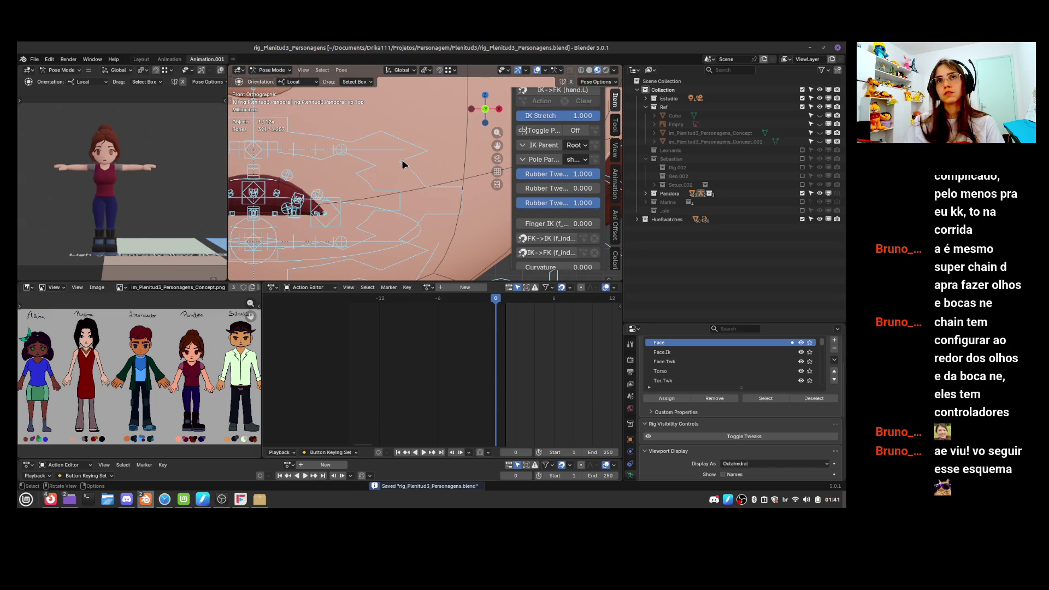
Zoom out, start scaling the head bone, cancel so it keeps its size, and save
scroll(406, 171, down, 2)
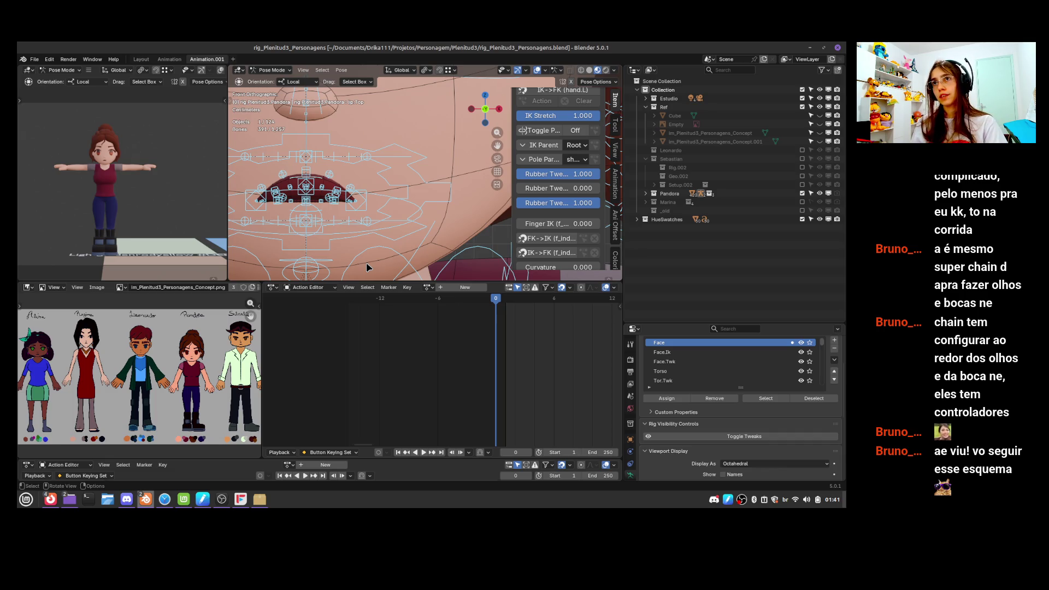
scroll(323, 137, down, 5)
click(356, 176)
scroll(356, 176, down, 6)
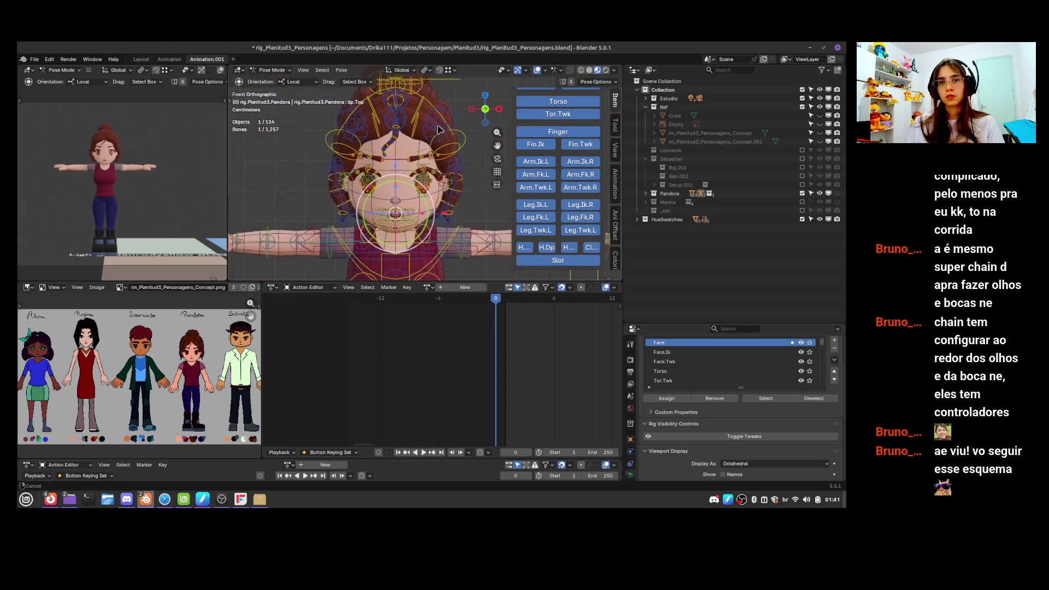
click(435, 98)
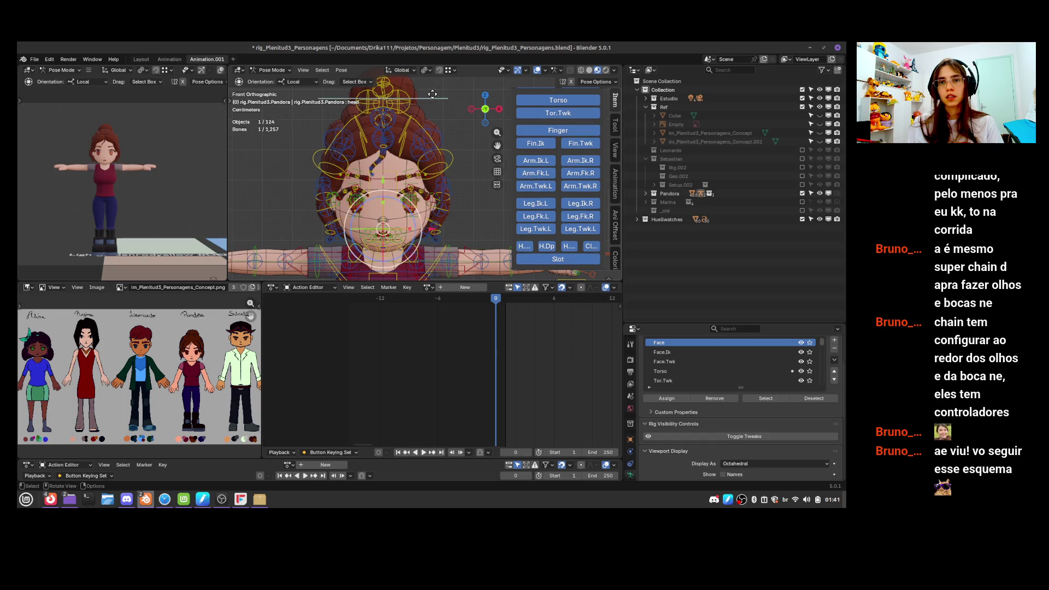
key(s)
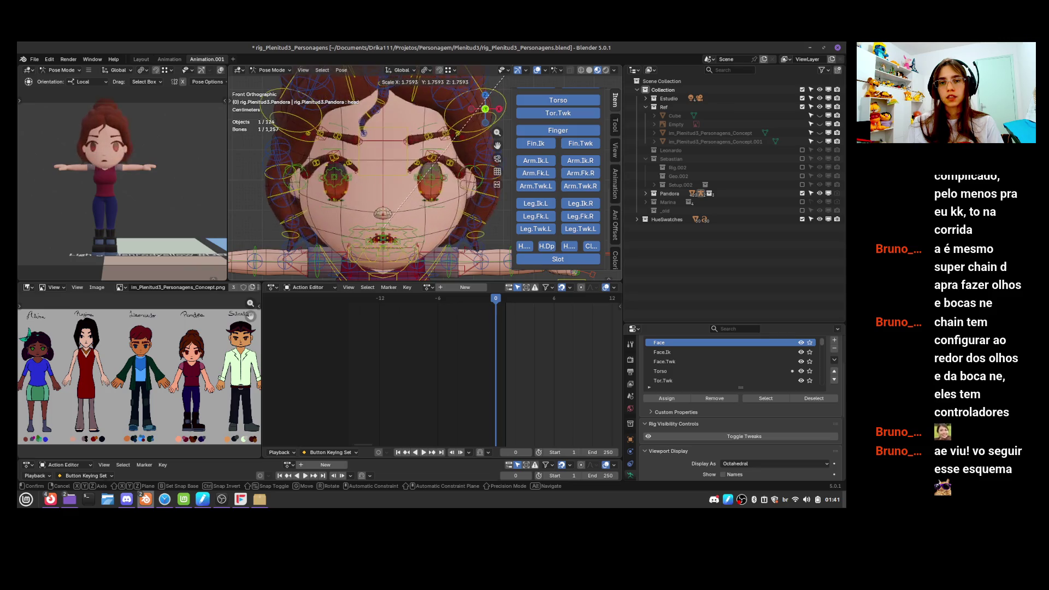
key(Escape)
key(ctrl+s)
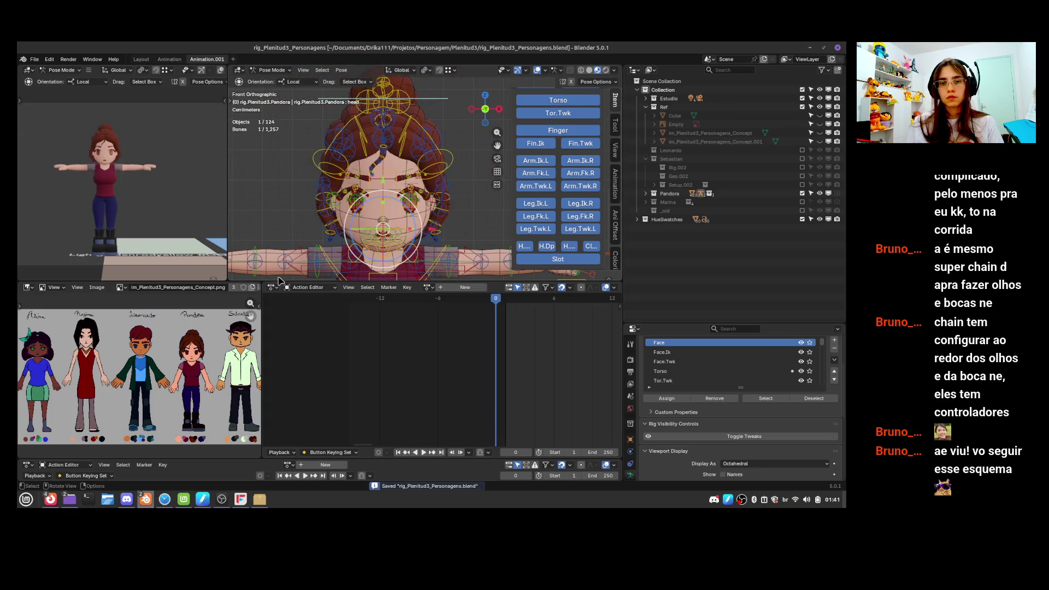
Bring up the editor-type list for the lower area
click(273, 288)
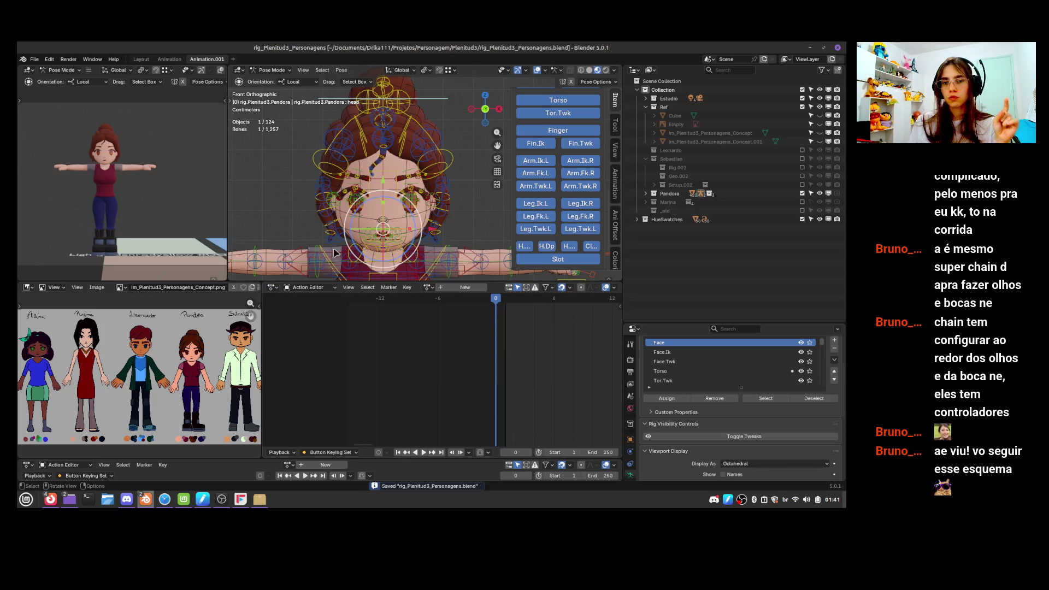
click(273, 288)
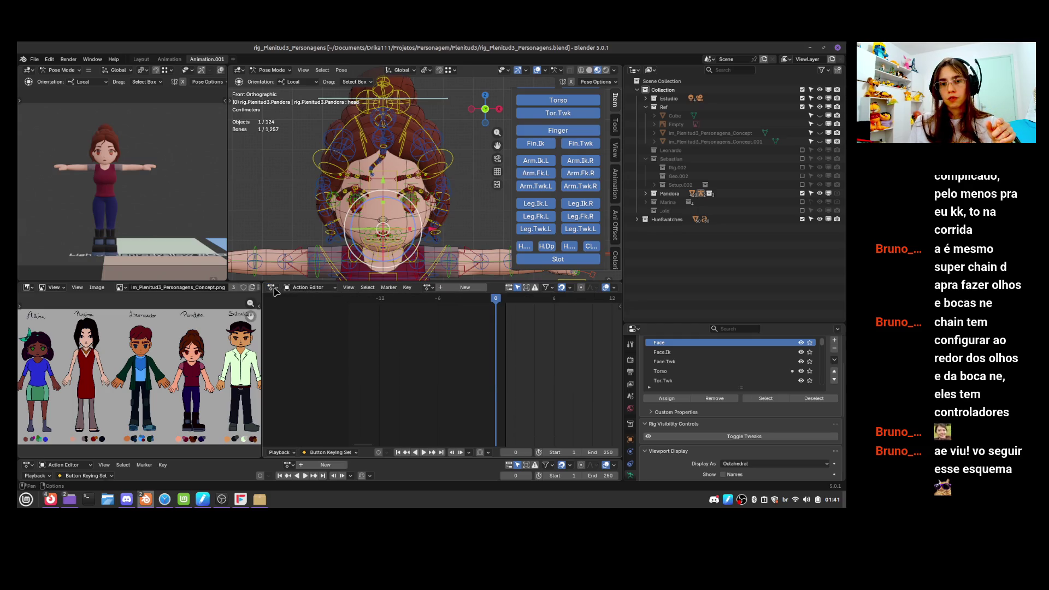
click(273, 288)
Switch the lower area to the Text Editor and select the Passo 5 comment on line 68
click(463, 311)
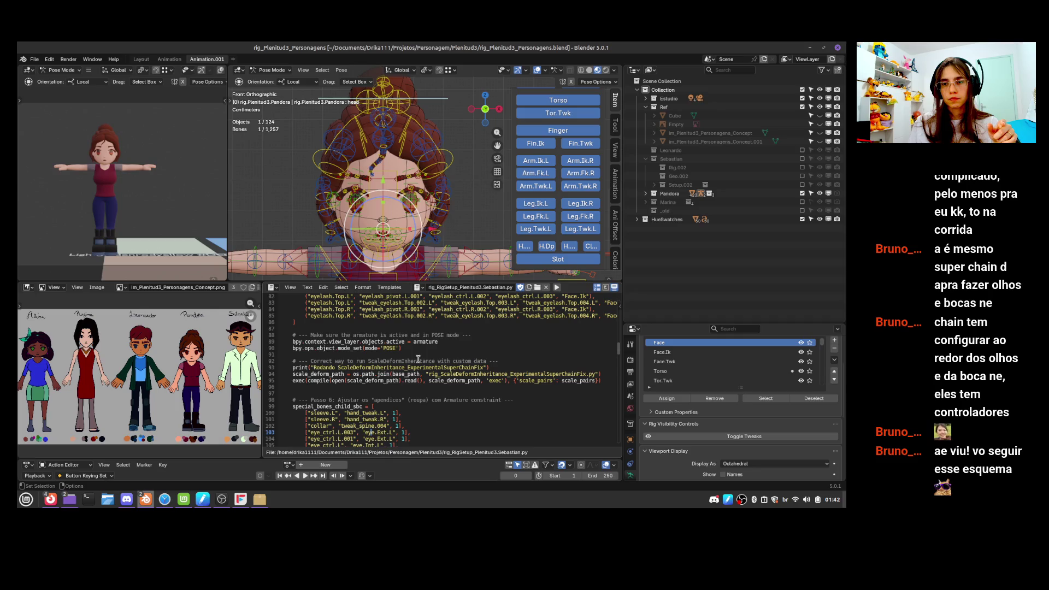
scroll(393, 374, down, 5)
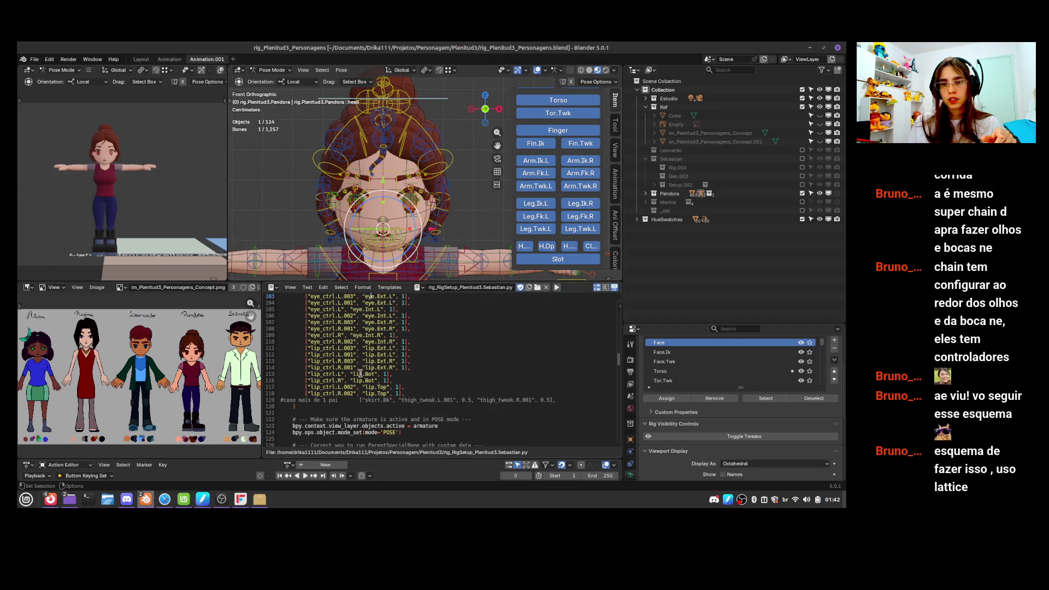
scroll(361, 373, up, 9)
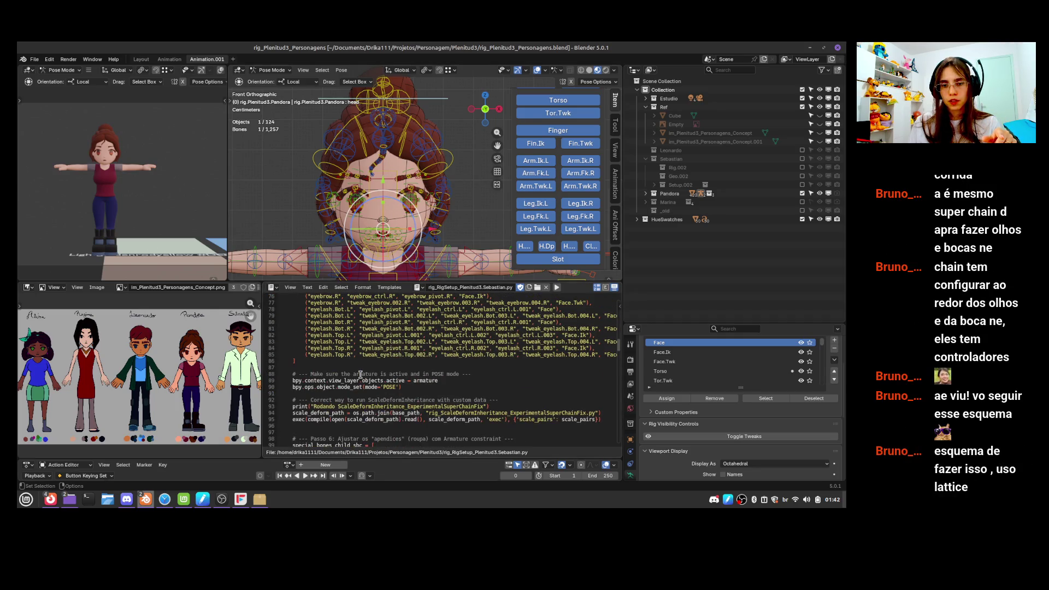
click(341, 399)
scroll(367, 416, down, 3)
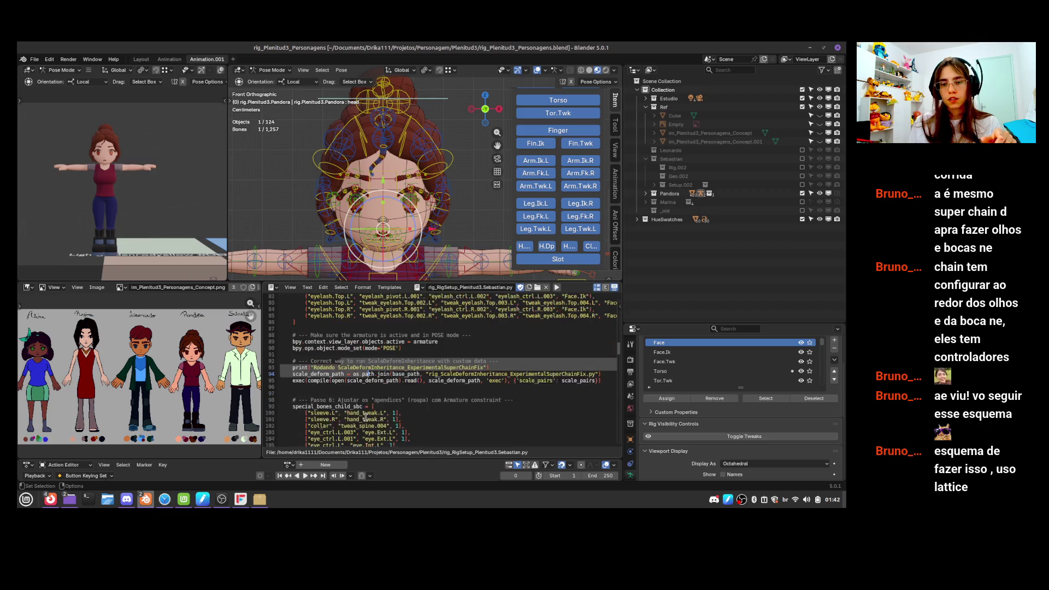
click(388, 367)
scroll(352, 357, up, 9)
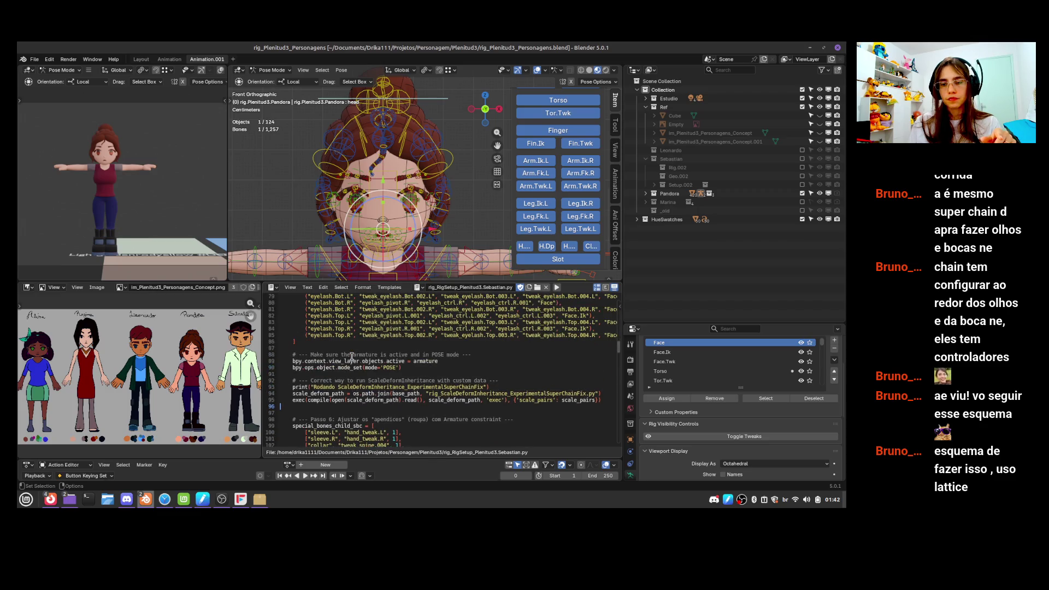
mouse_move(323, 361)
mouse_down()
mouse_move(383, 334)
mouse_move(516, 347)
mouse_move(532, 360)
mouse_up()
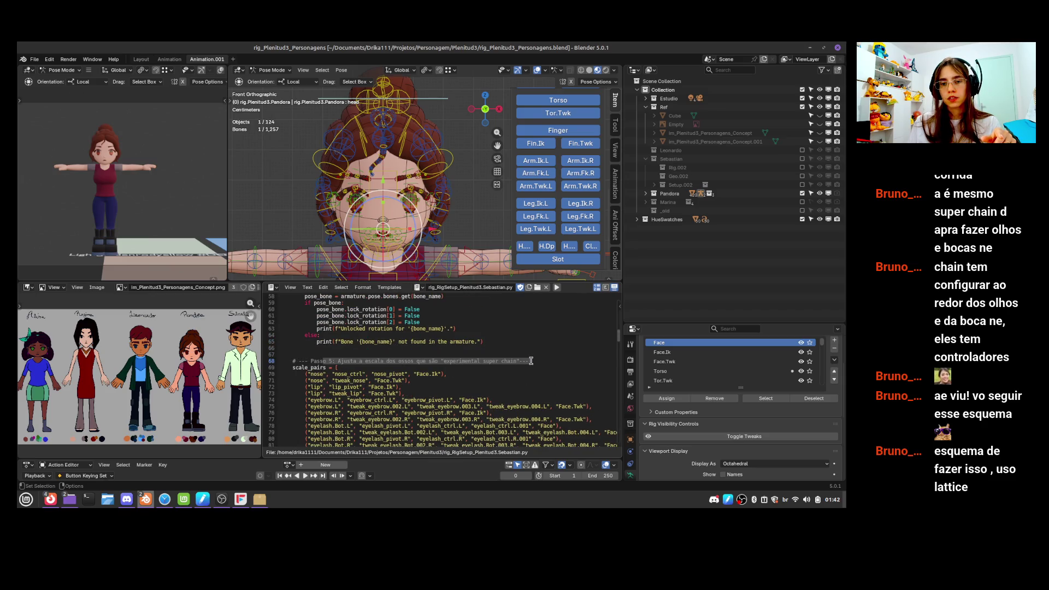
scroll(447, 395, down, 2)
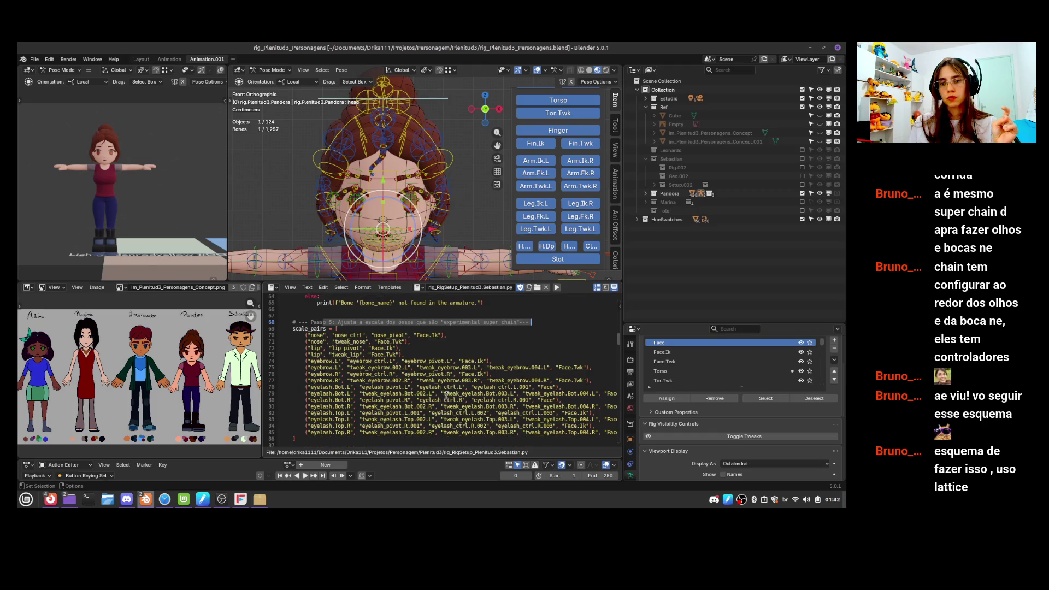
Inspect the nose_ctrl and Face.Ik entries on line 70, then clear the selection
double_click(319, 336)
click(341, 334)
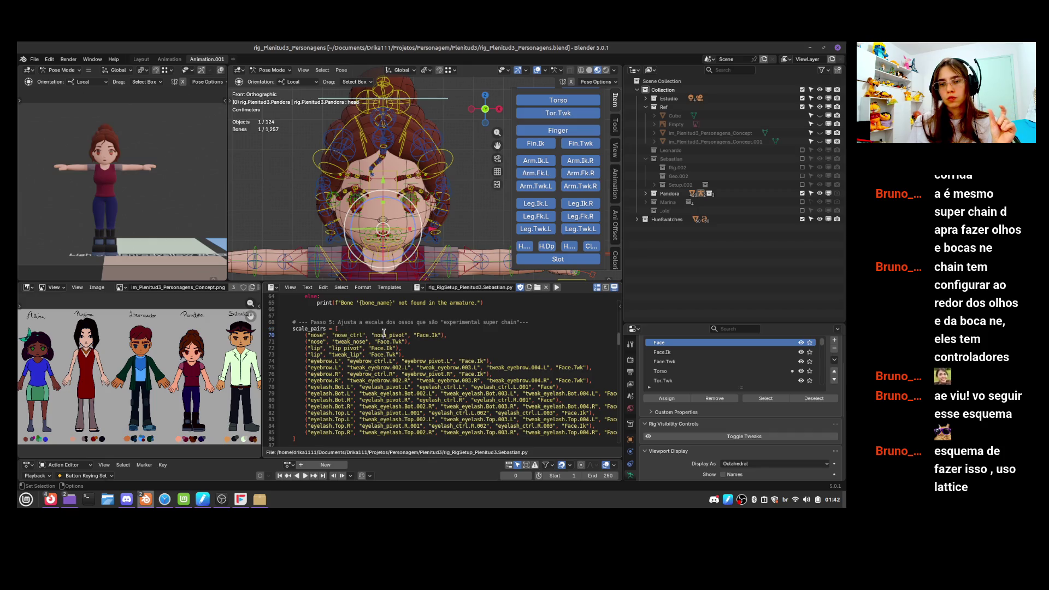
mouse_move(443, 335)
mouse_down()
mouse_move(416, 333)
mouse_move(437, 335)
mouse_up()
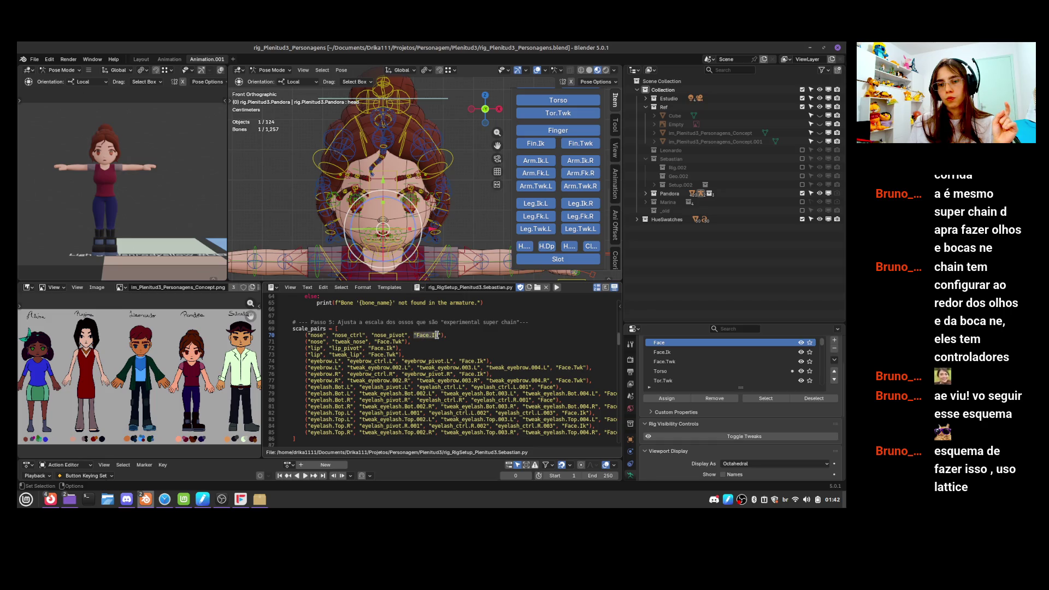
scroll(561, 413, down, 2)
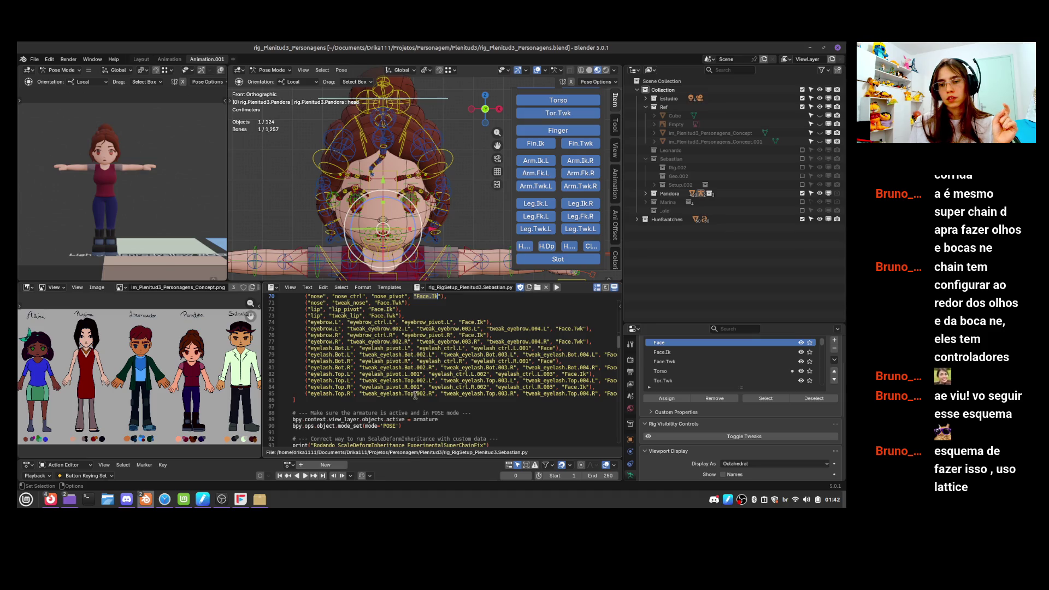
scroll(422, 388, up, 2)
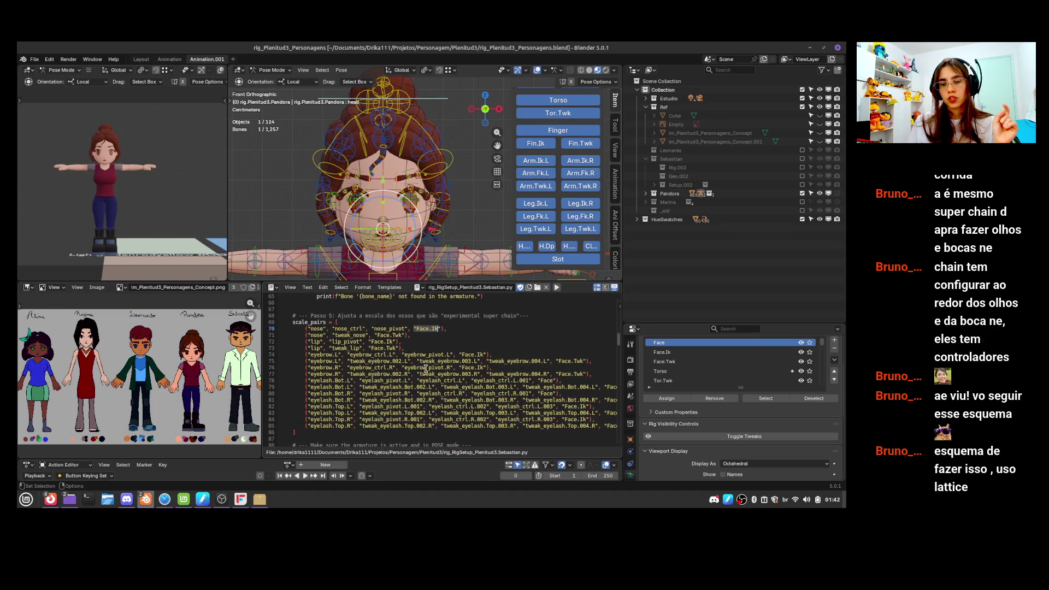
click(347, 387)
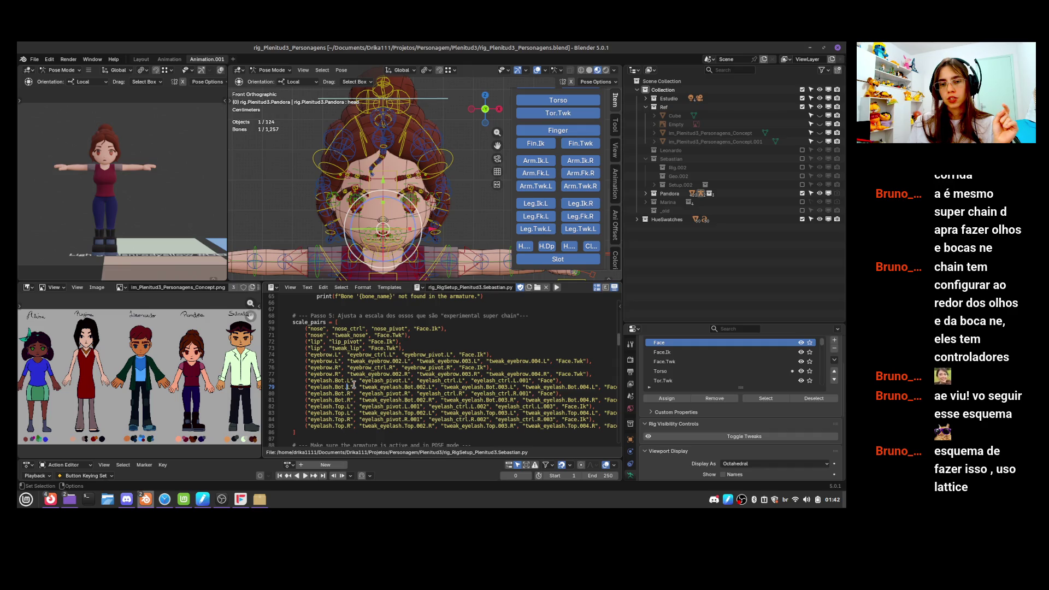
scroll(353, 388, up, 2)
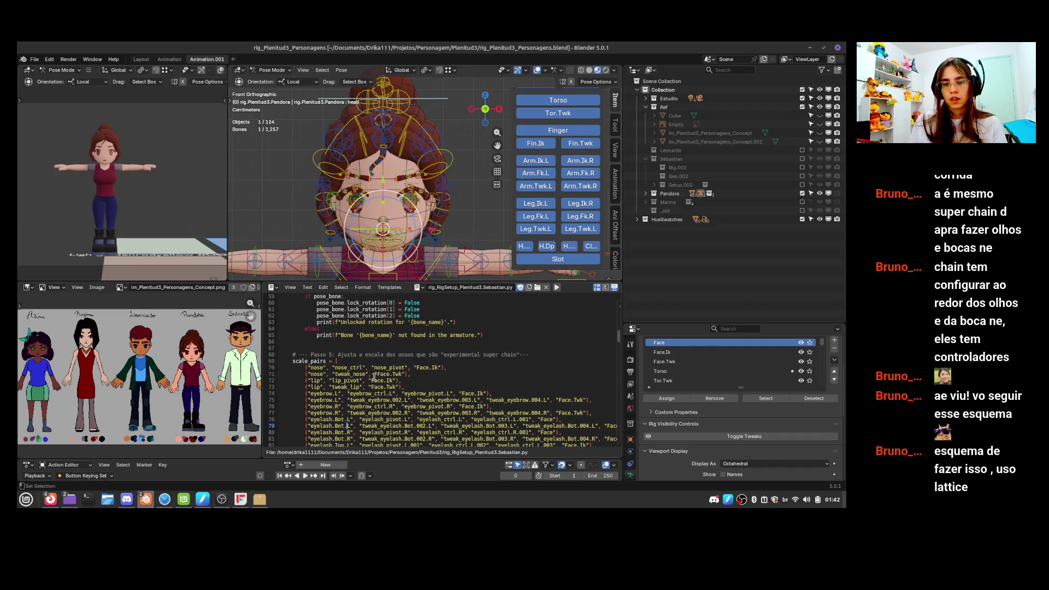
scroll(405, 147, up, 3)
Test-scale the eyebrow.L control twice without applying, save the rig, and bring up Text > Open
click(403, 171)
key(s)
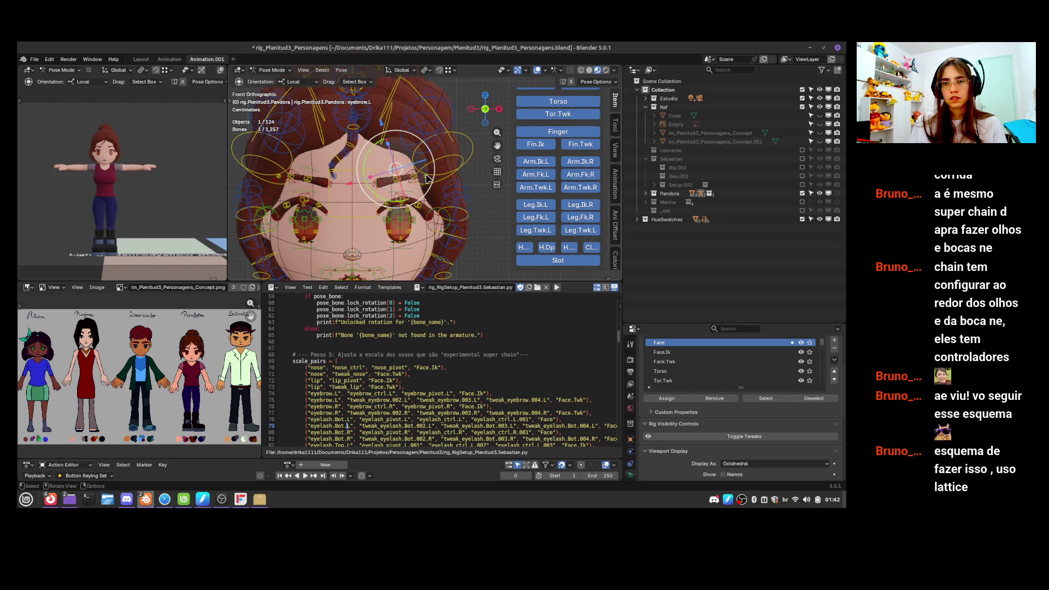
key(Escape)
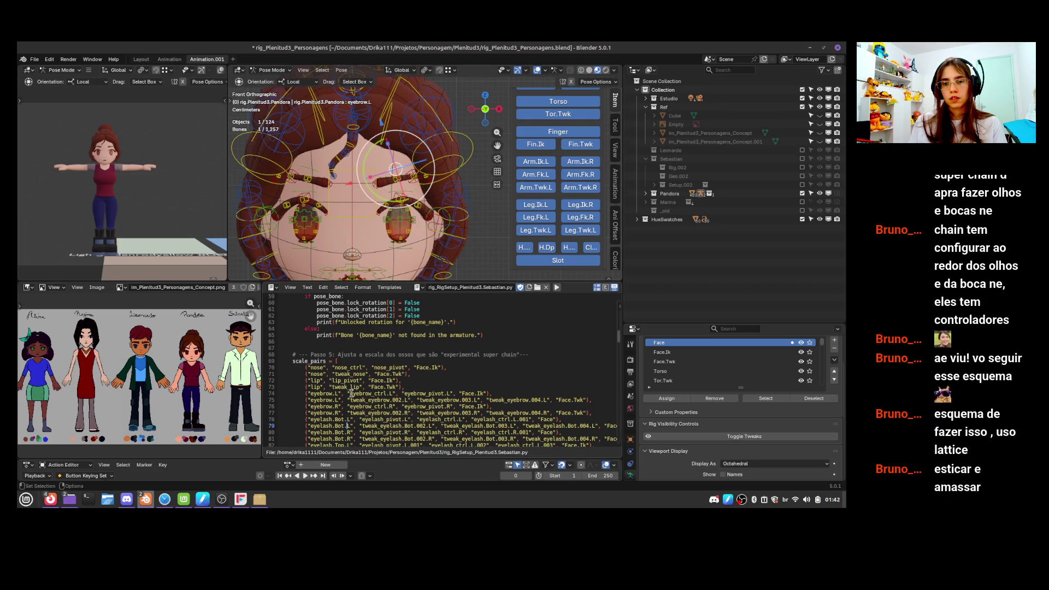
scroll(346, 327, down, 3)
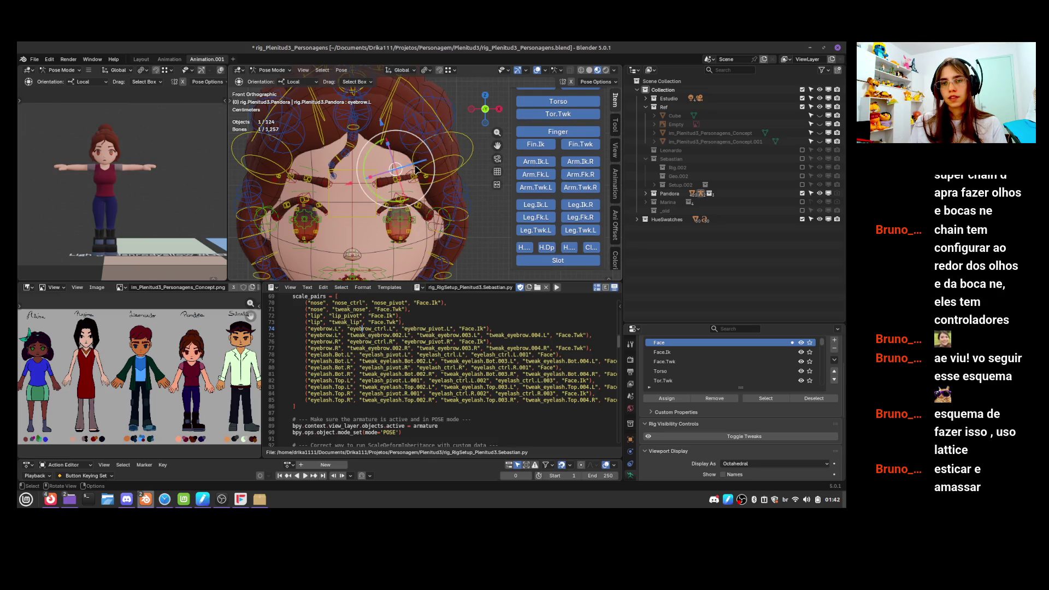
key(s)
key(Escape)
scroll(452, 186, down, 2)
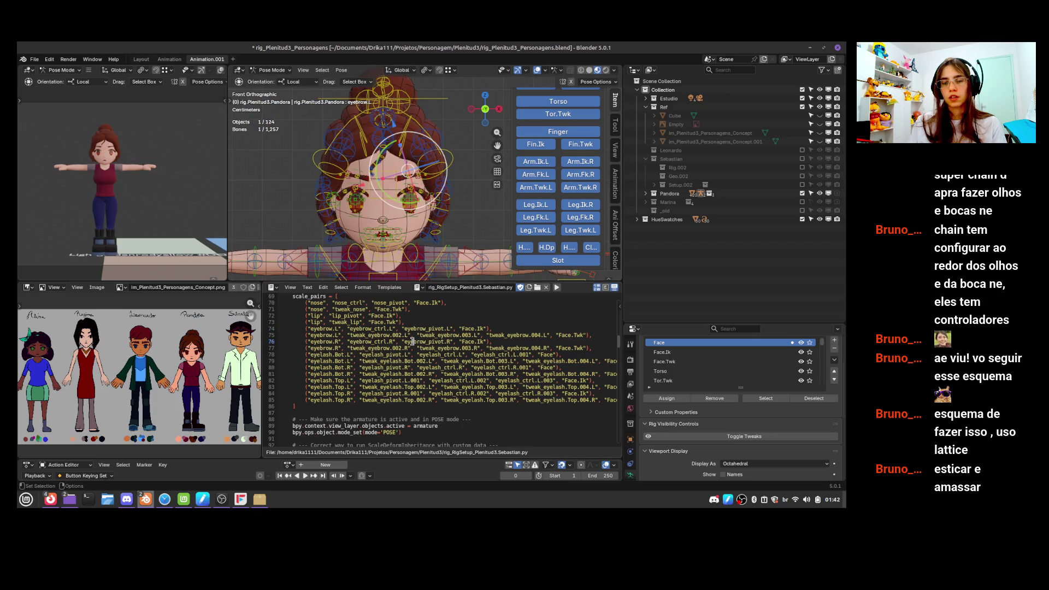
key(ctrl+s)
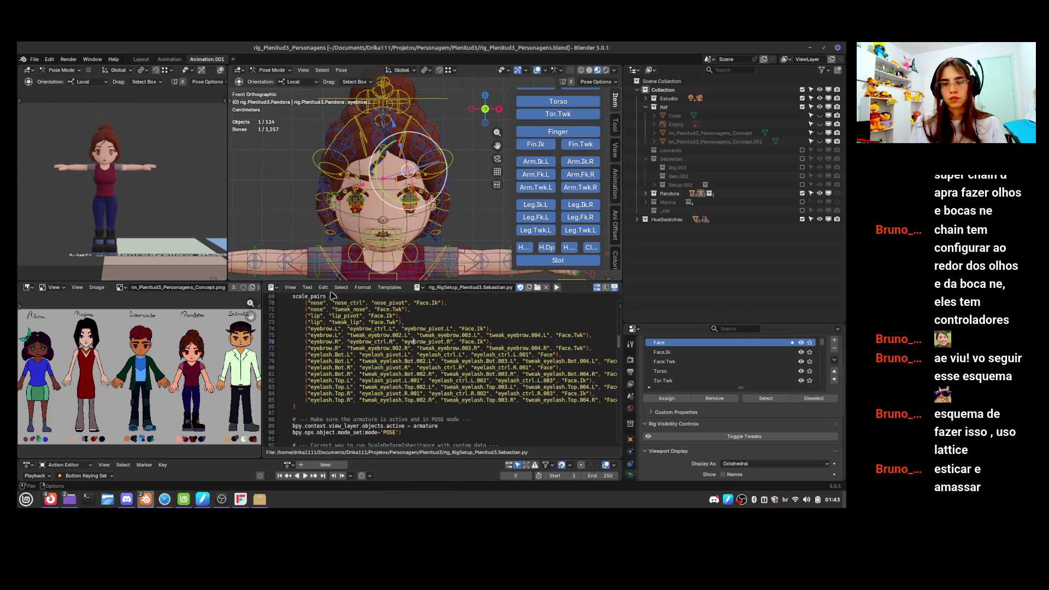
click(307, 288)
click(326, 308)
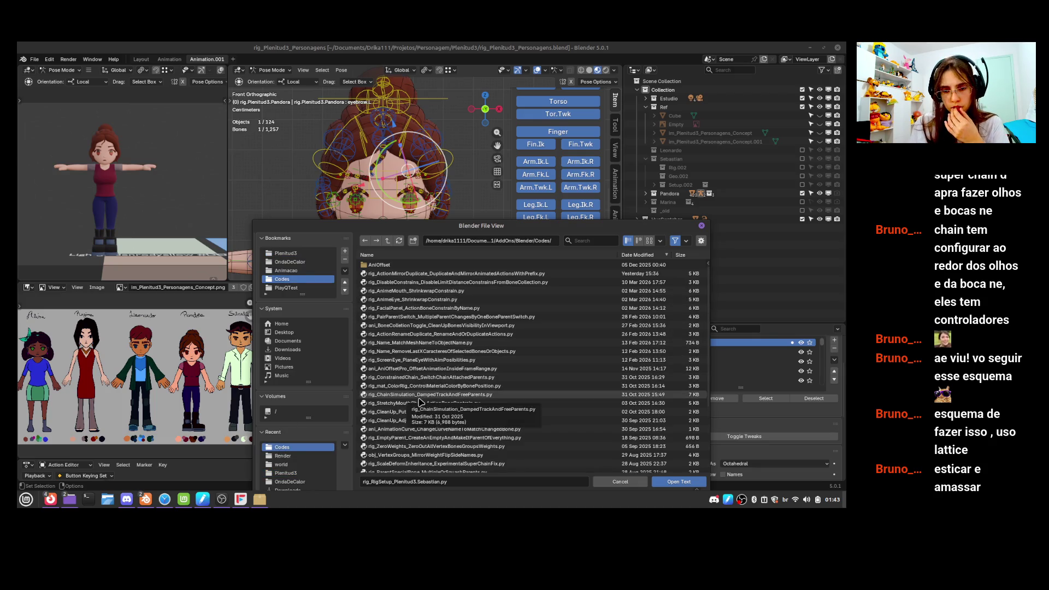
Find rig_ScaleDeformInheritance_ExperimentalSuperChainFix.py in the Codes folder and open it as text
scroll(416, 404, down, 1)
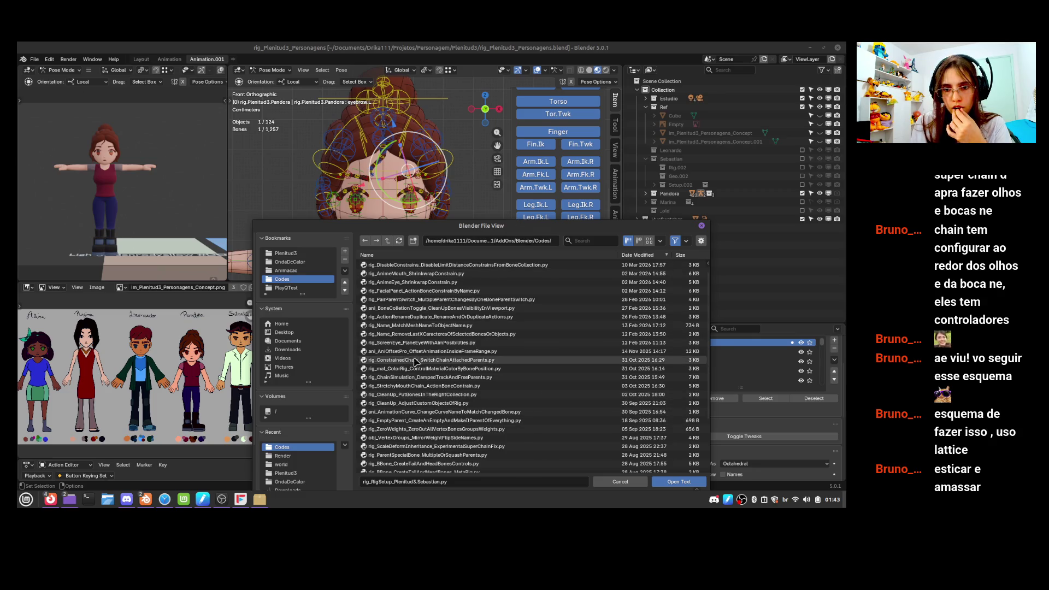
mouse_move(494, 226)
mouse_down()
mouse_move(424, 499)
mouse_move(465, 467)
mouse_move(464, 411)
mouse_up()
scroll(466, 360, up, 3)
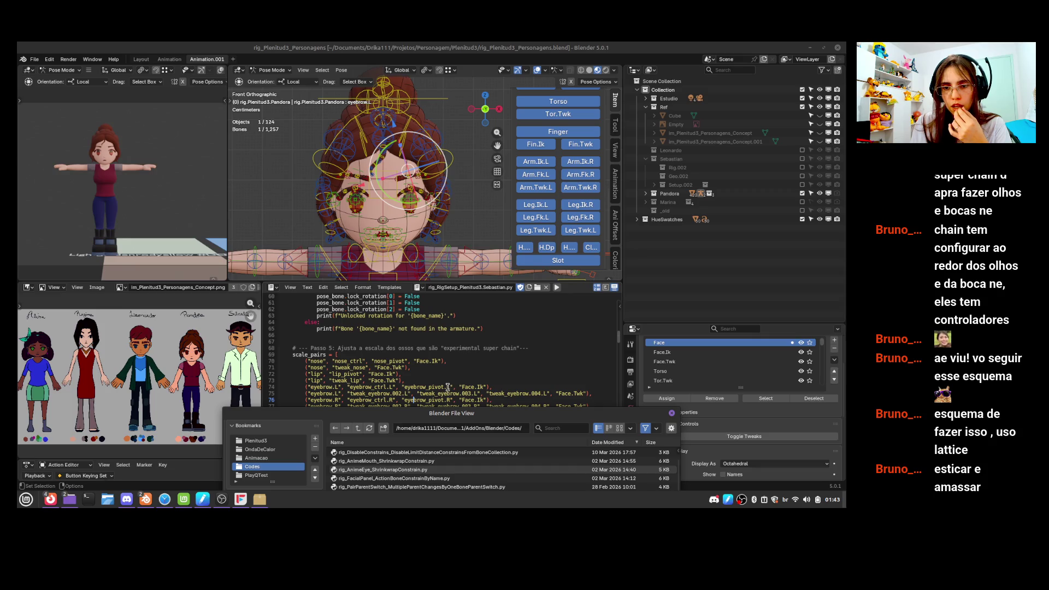
scroll(448, 386, down, 7)
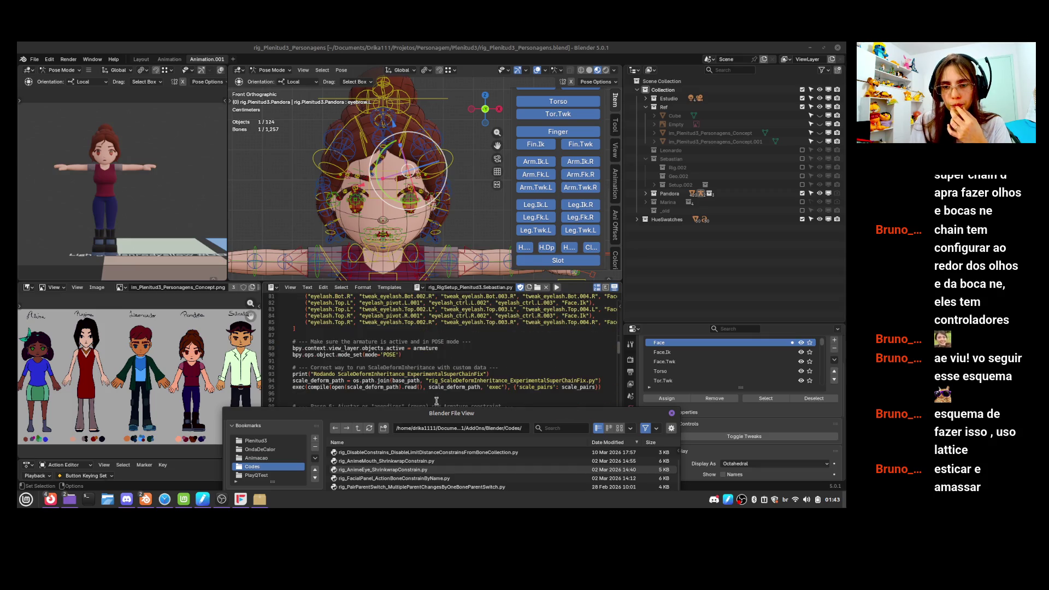
drag(393, 411, 378, 130)
scroll(355, 249, down, 2)
scroll(354, 280, down, 2)
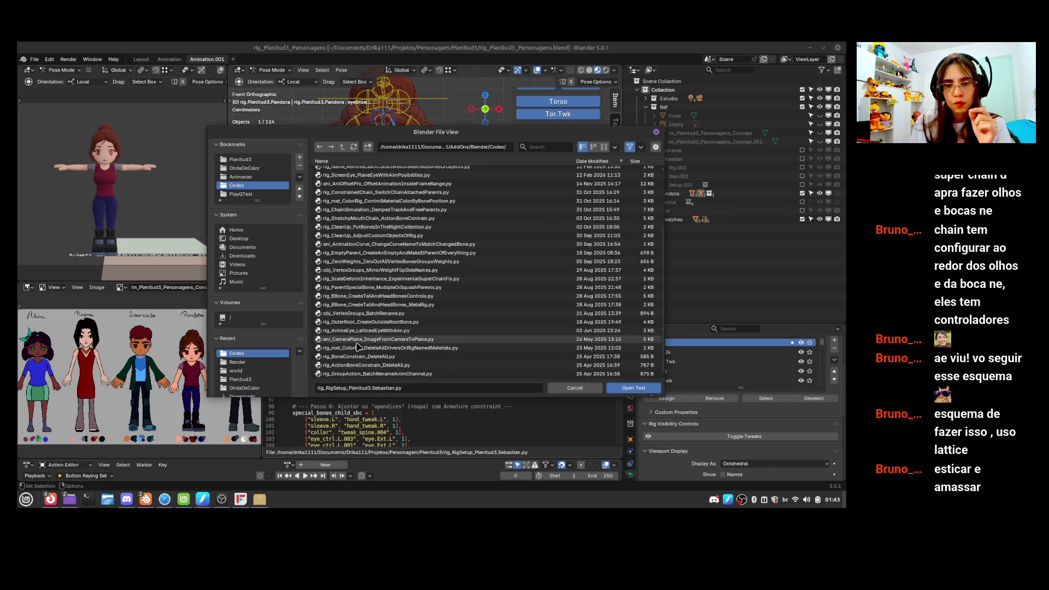
scroll(356, 344, up, 4)
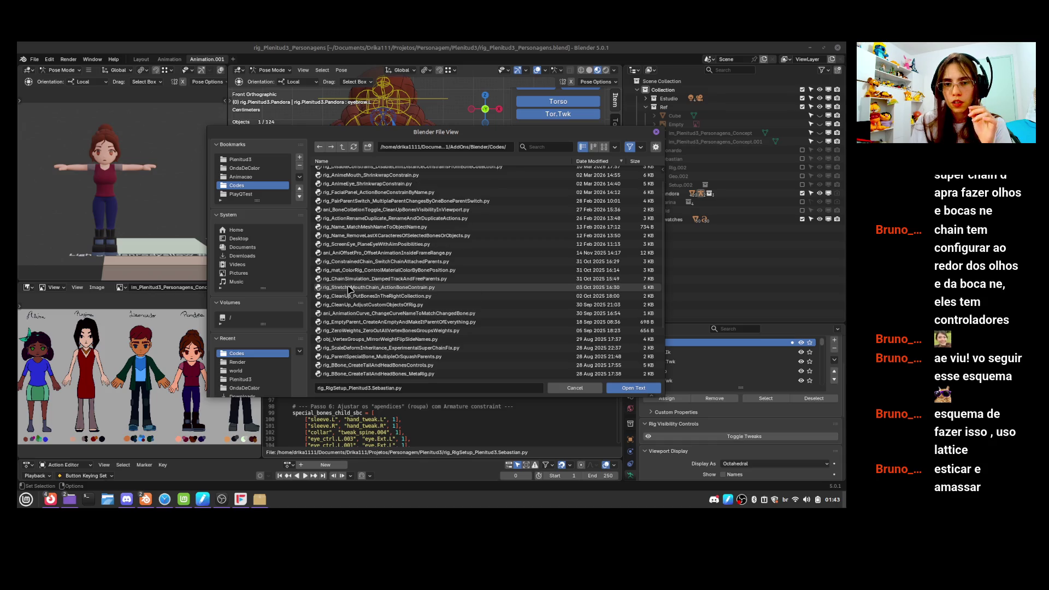
scroll(349, 290, up, 2)
scroll(378, 330, down, 2)
click(383, 335)
click(634, 388)
scroll(383, 380, down, 3)
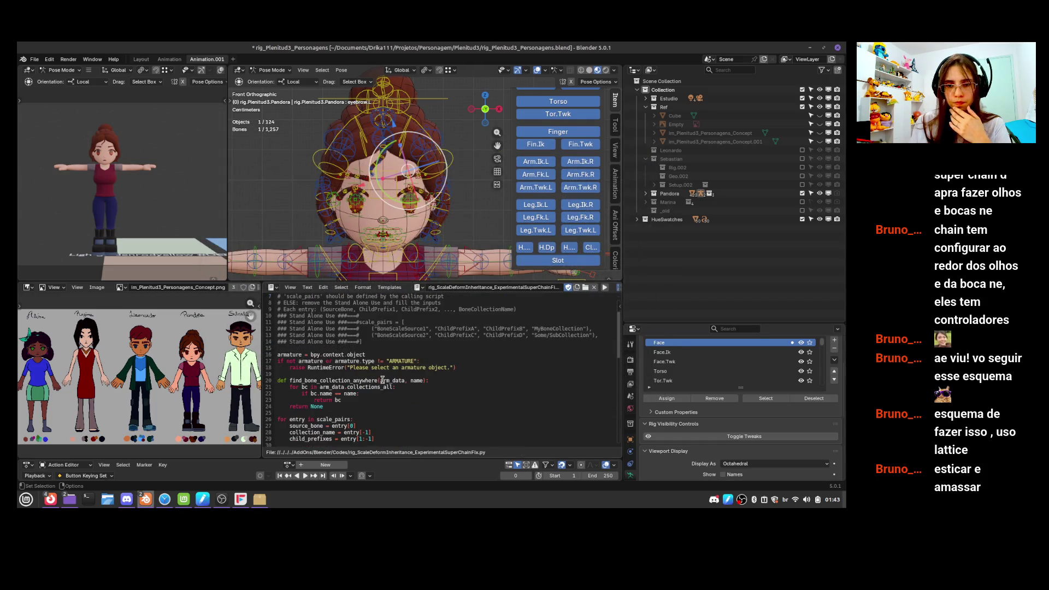
Read through the script's source entries and scale-pairs loop, then display the eyebrow's Action constraint
mouse_move(404, 348)
mouse_down()
mouse_move(478, 366)
mouse_move(430, 403)
mouse_up()
scroll(479, 365, down, 4)
scroll(430, 403, down, 5)
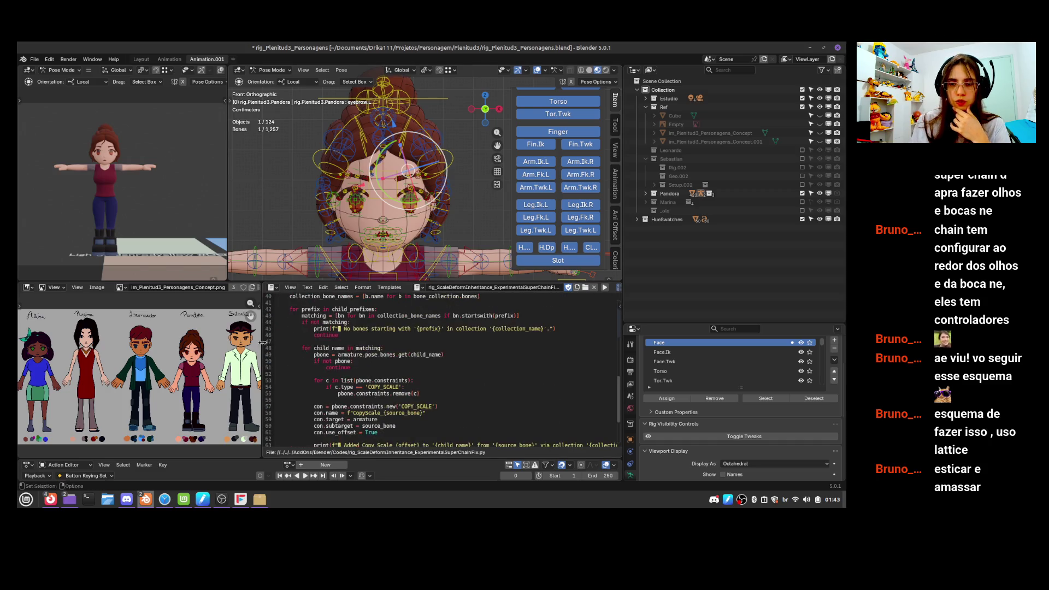
scroll(366, 383, down, 7)
scroll(366, 383, up, 10)
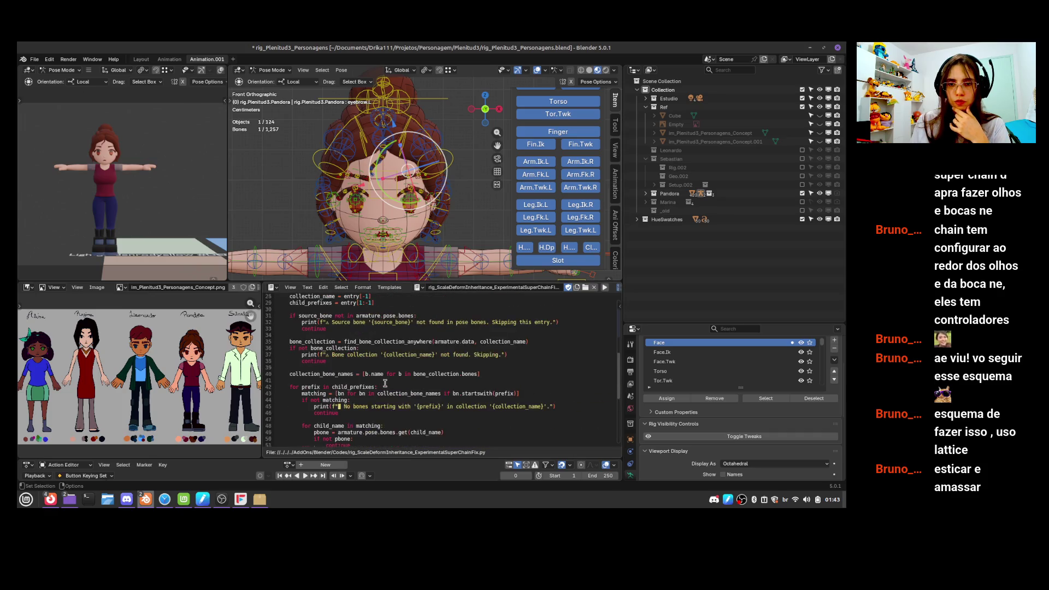
drag(327, 315, 371, 362)
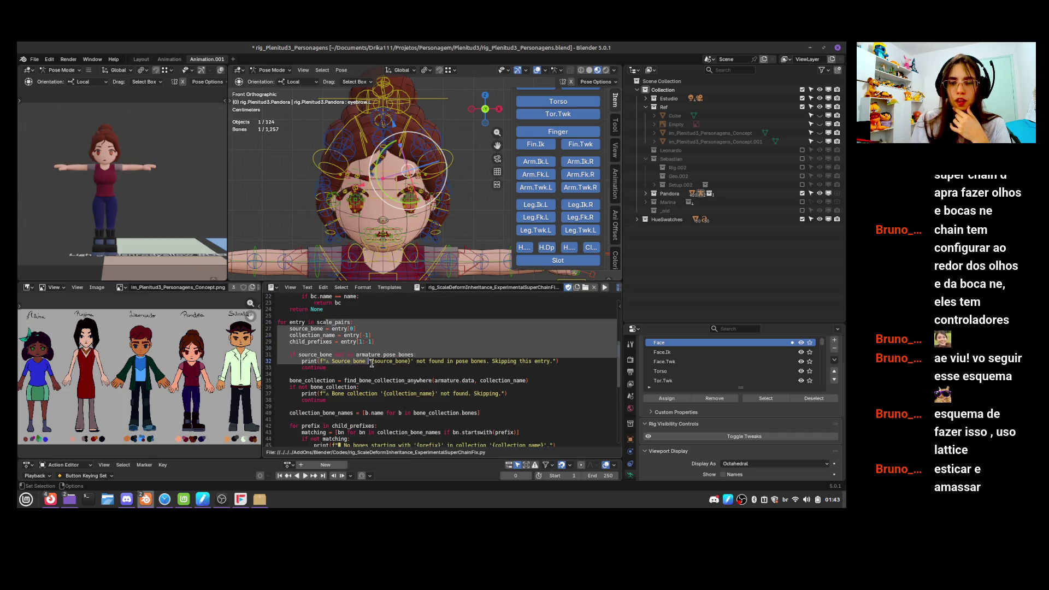
scroll(391, 377, down, 9)
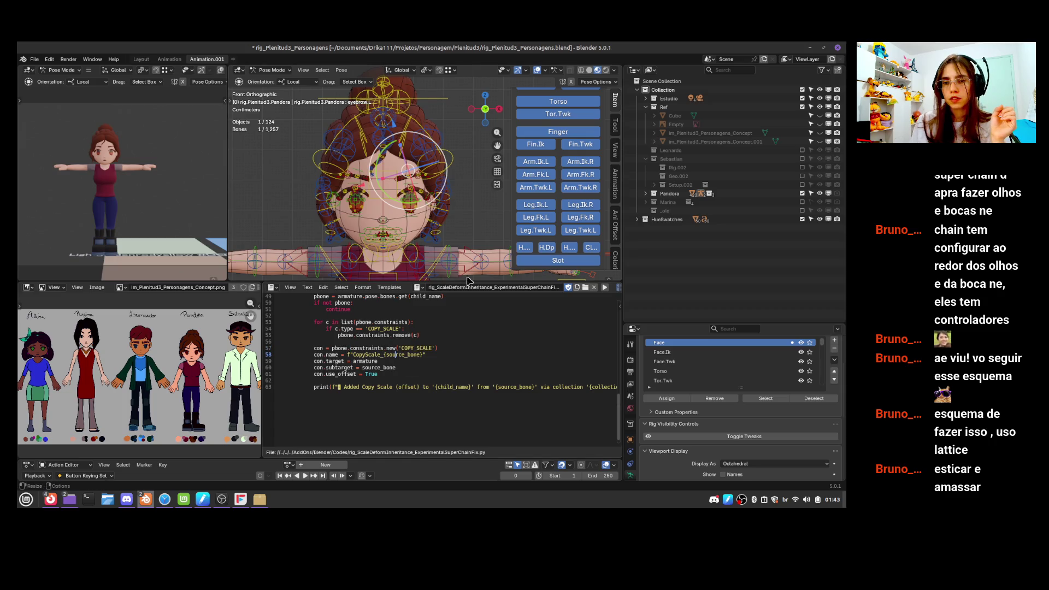
scroll(444, 189, up, 3)
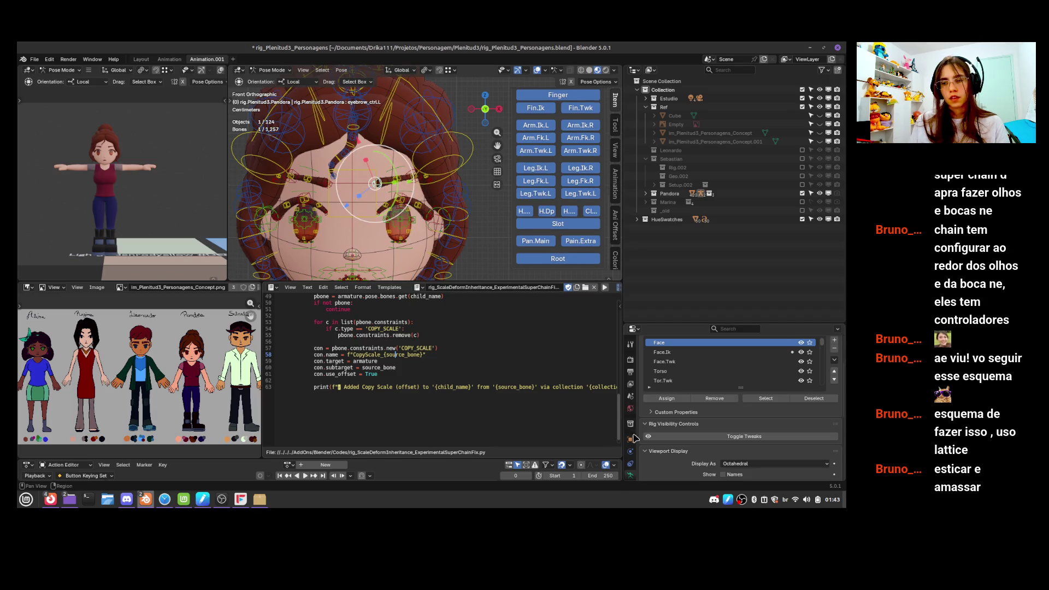
scroll(629, 464, down, 3)
click(630, 459)
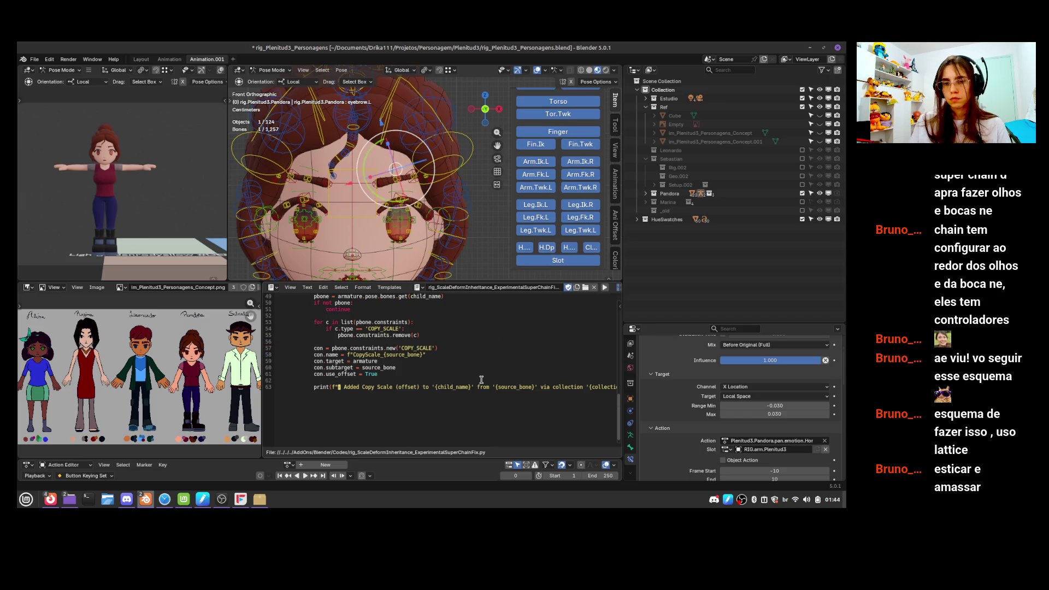
Delete the scale-fix script text and turn the area into an Action Editor
click(594, 288)
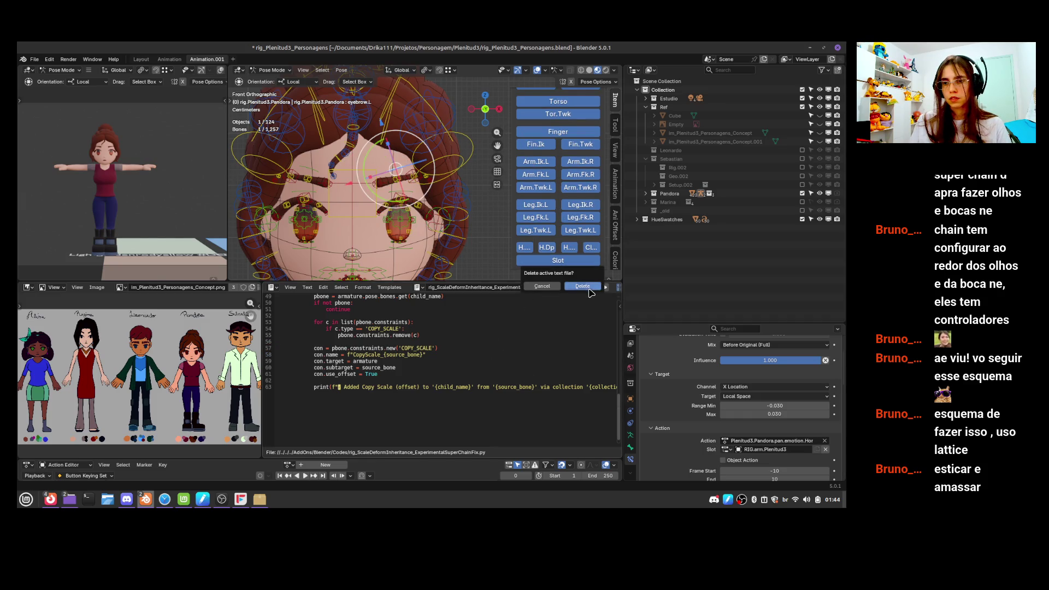
click(593, 287)
click(276, 288)
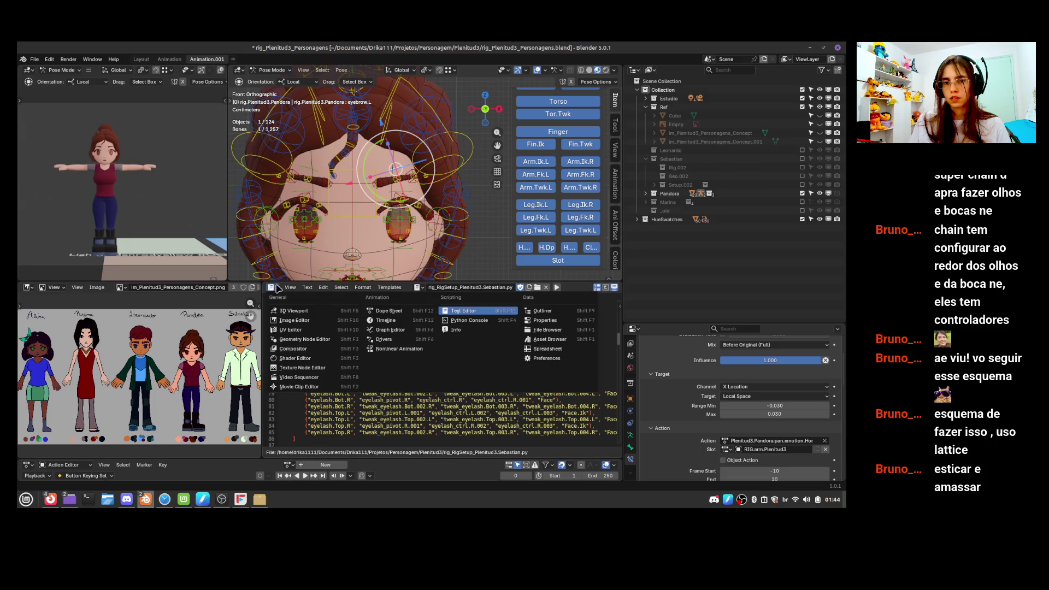
click(399, 312)
scroll(691, 426, down, 5)
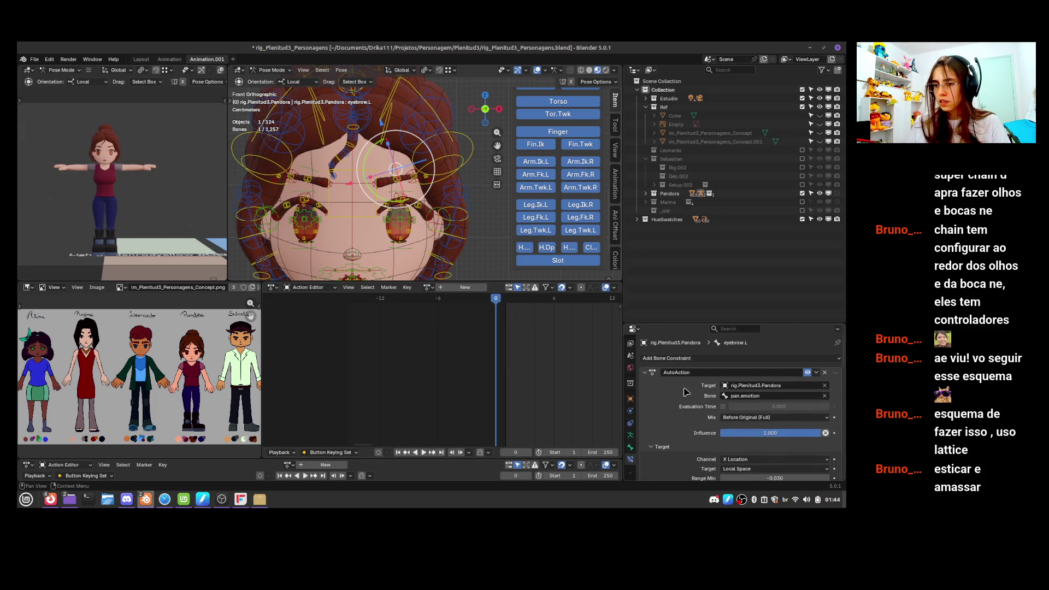
scroll(692, 424, down, 5)
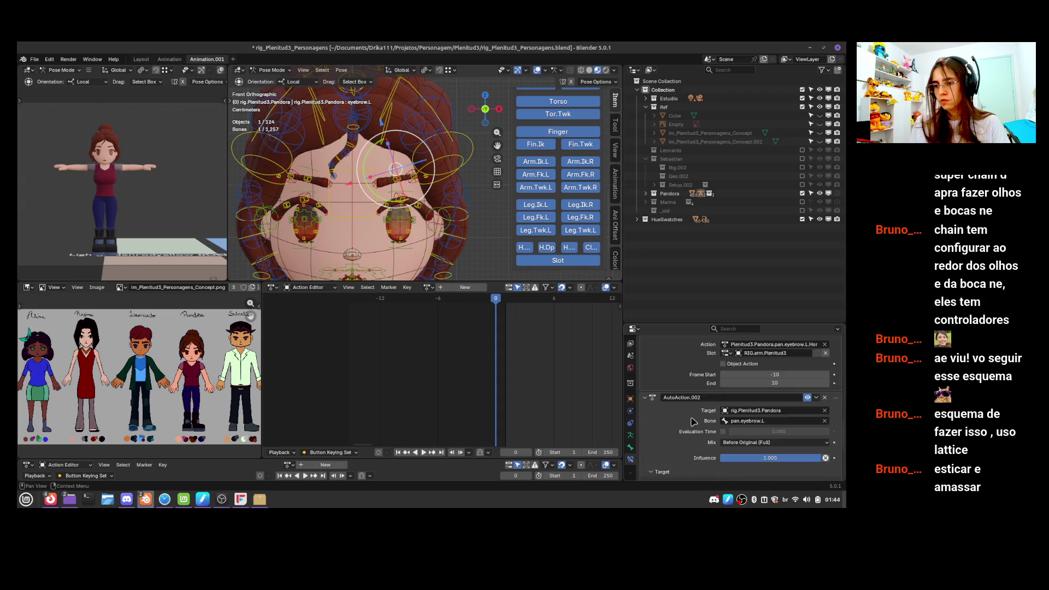
scroll(358, 197, up, 2)
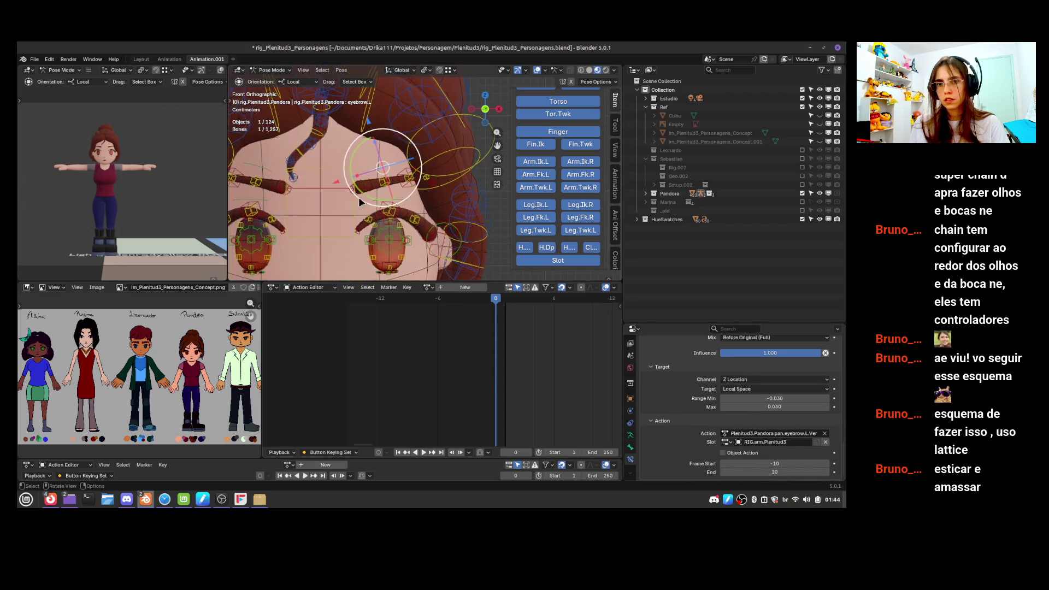
Rotate an eyebrow bone, inspect tweak_eyebrow.002.L and eyebrow.L constraints, and save the rig
key(r)
key(r)
click(381, 188)
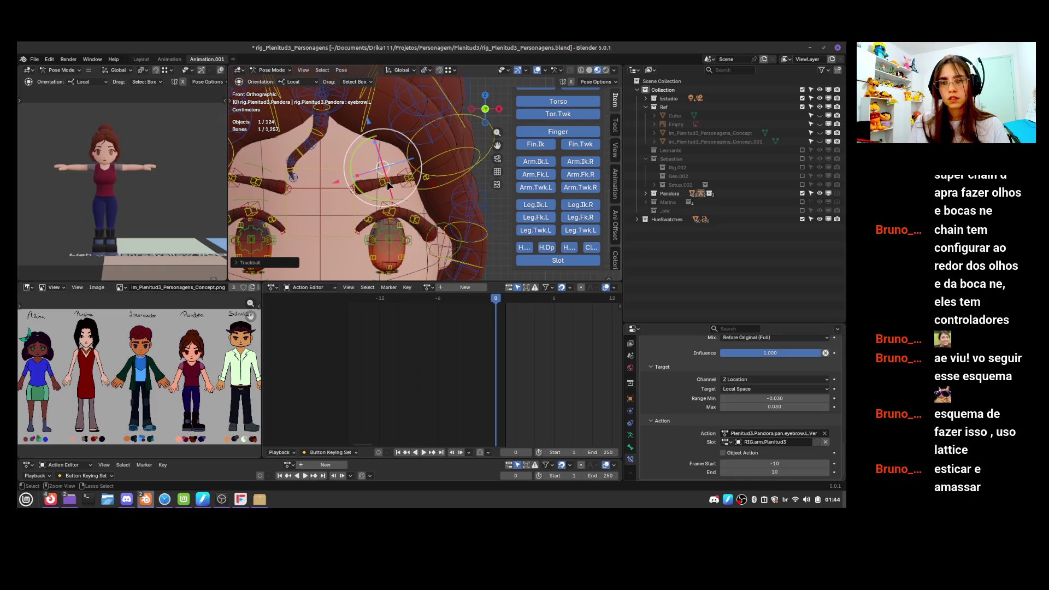
click(387, 182)
scroll(757, 388, down, 3)
scroll(757, 388, down, 3)
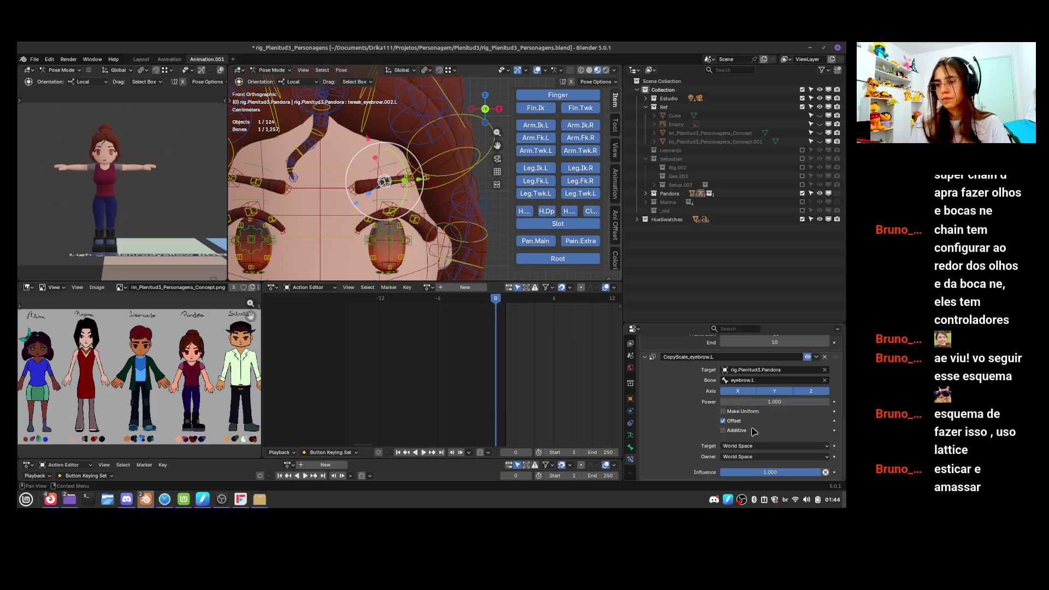
scroll(708, 459, up, 5)
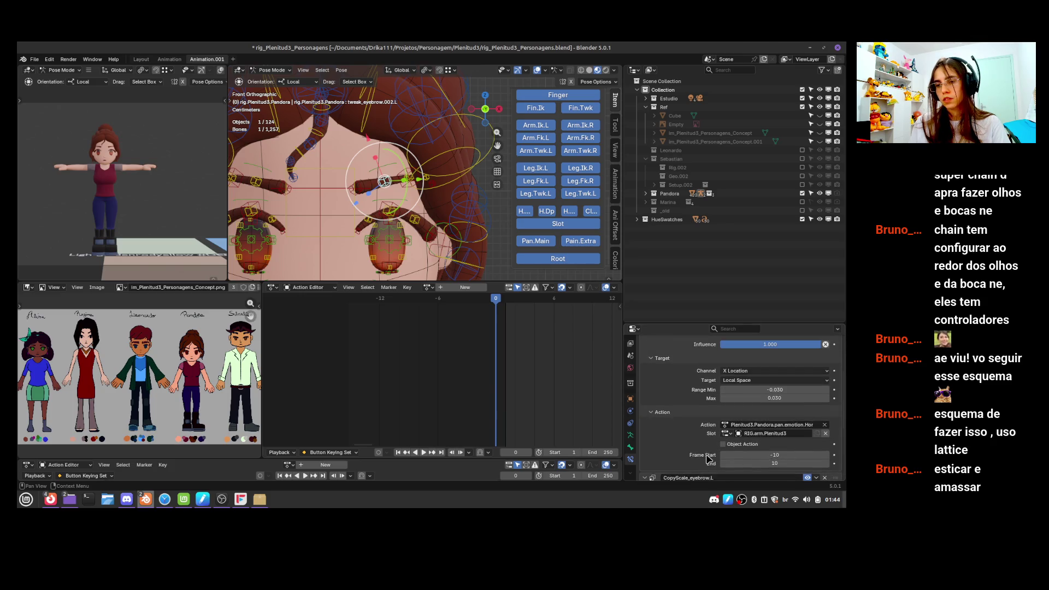
scroll(708, 458, down, 2)
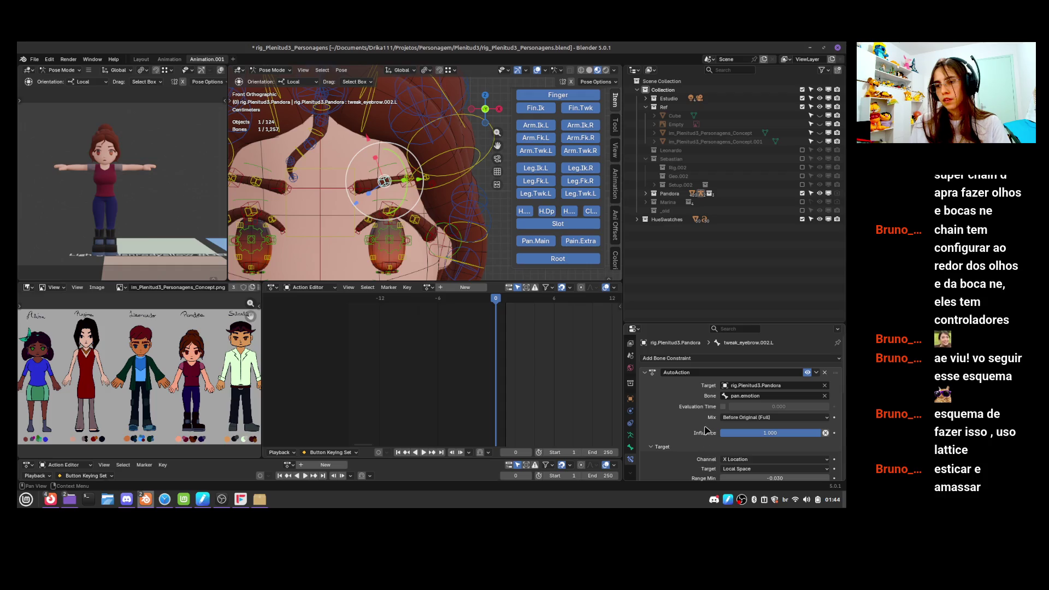
scroll(709, 425, down, 4)
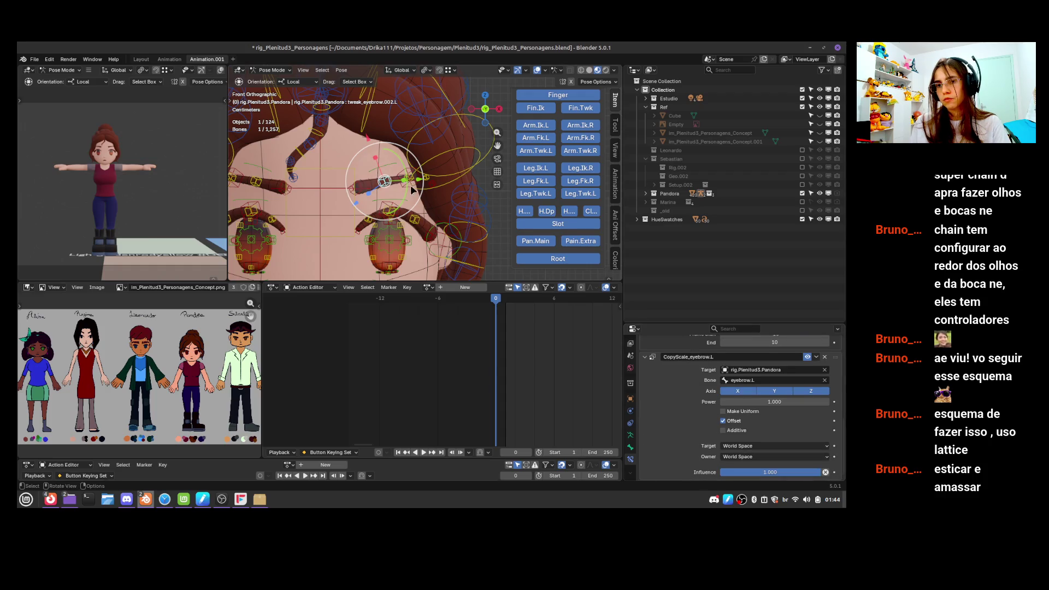
scroll(557, 180, up, 2)
click(420, 164)
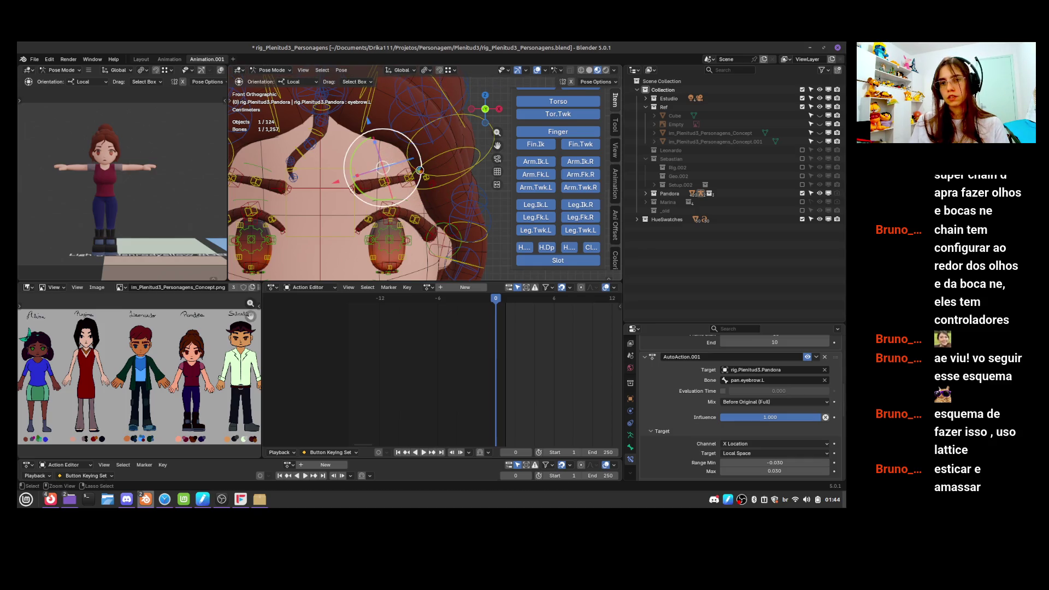
key(ctrl+s)
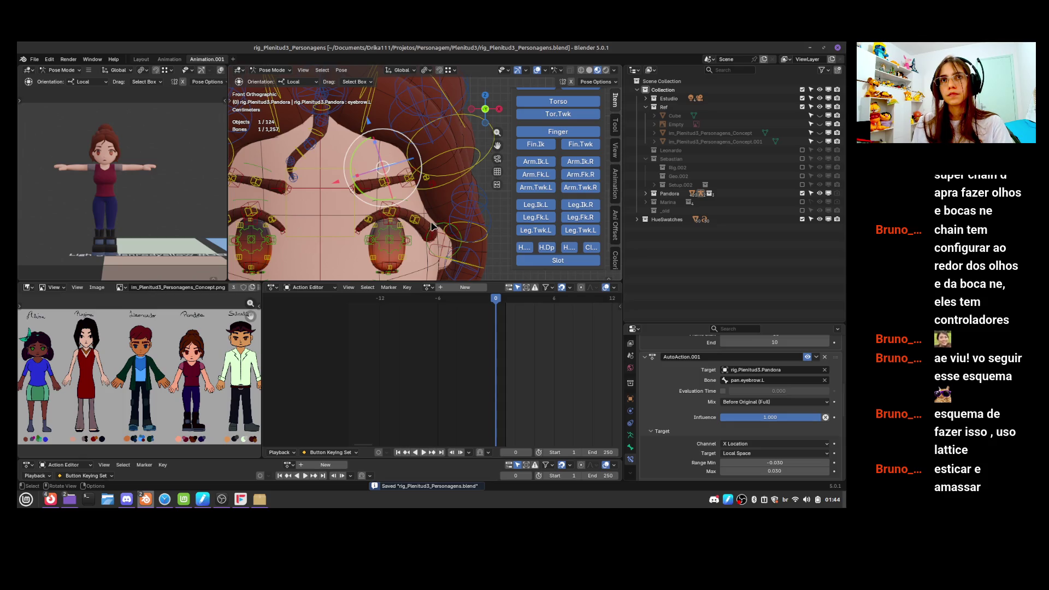
Select the eyelash.Top.L control to check its Z Location Action constraint and save again
scroll(416, 230, down, 5)
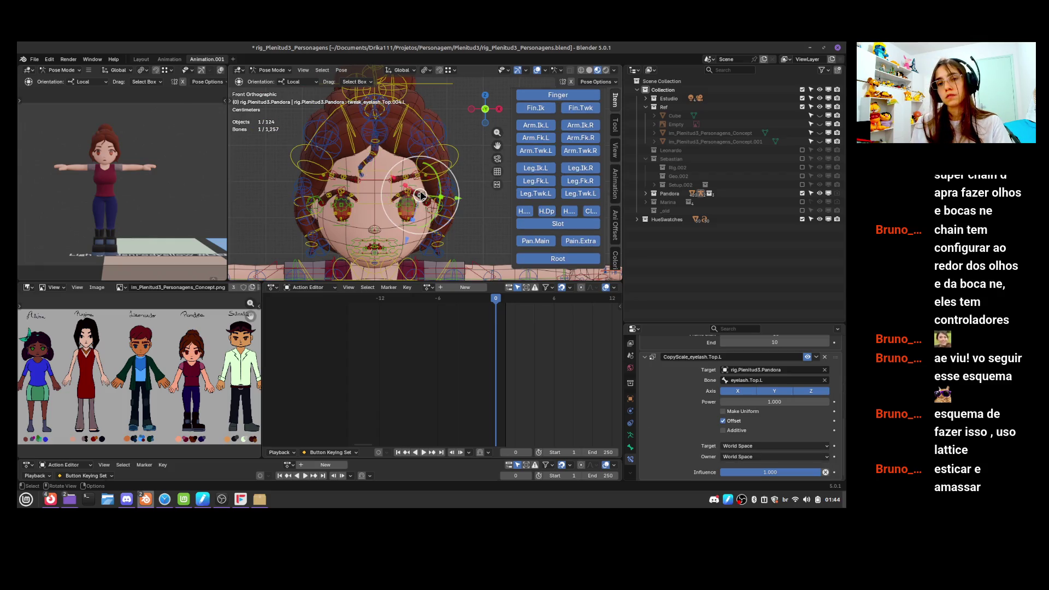
click(417, 189)
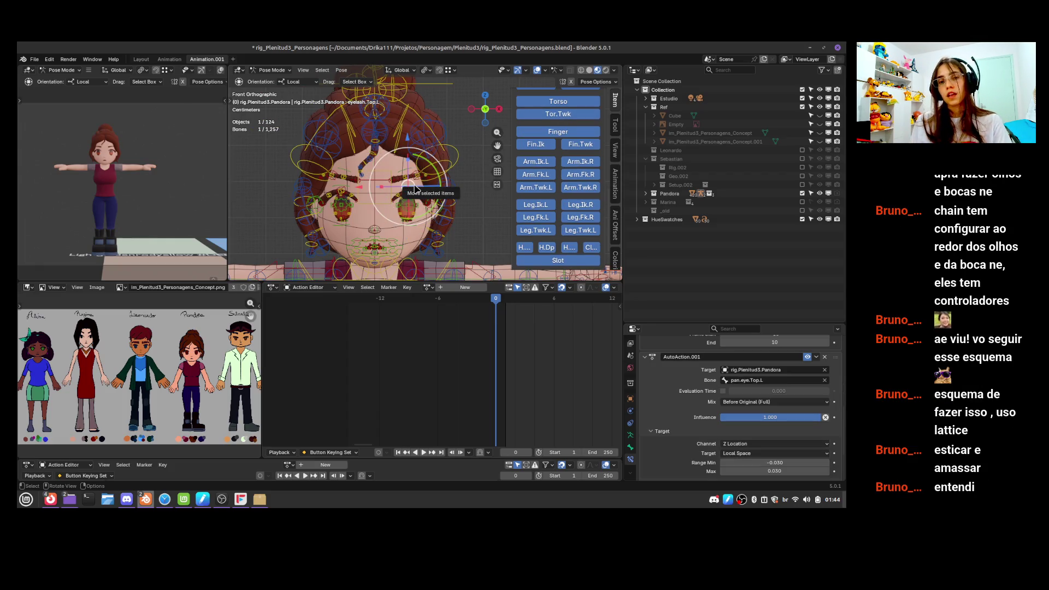
key(ctrl+s)
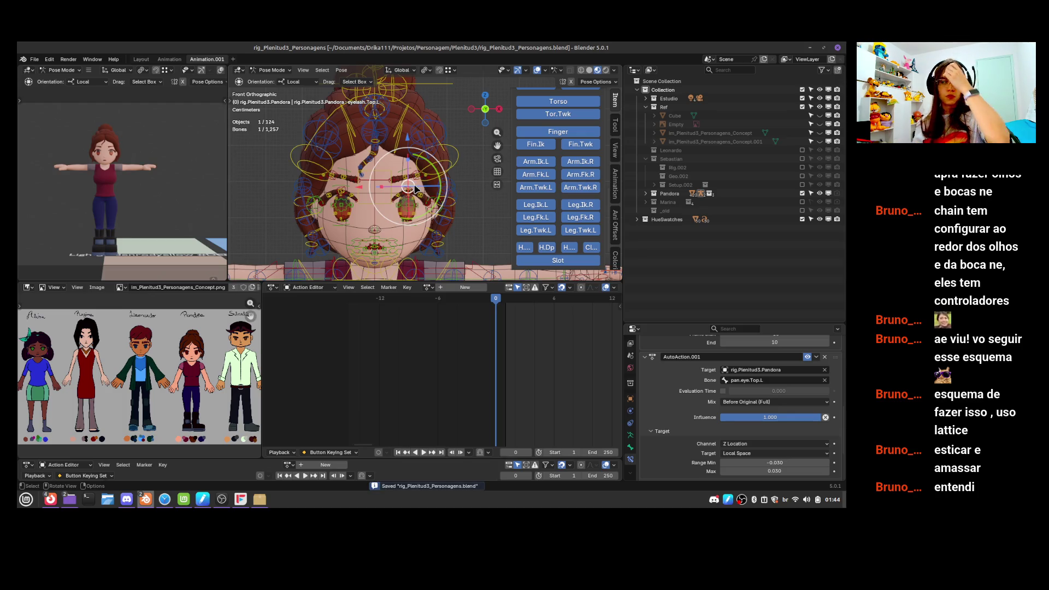